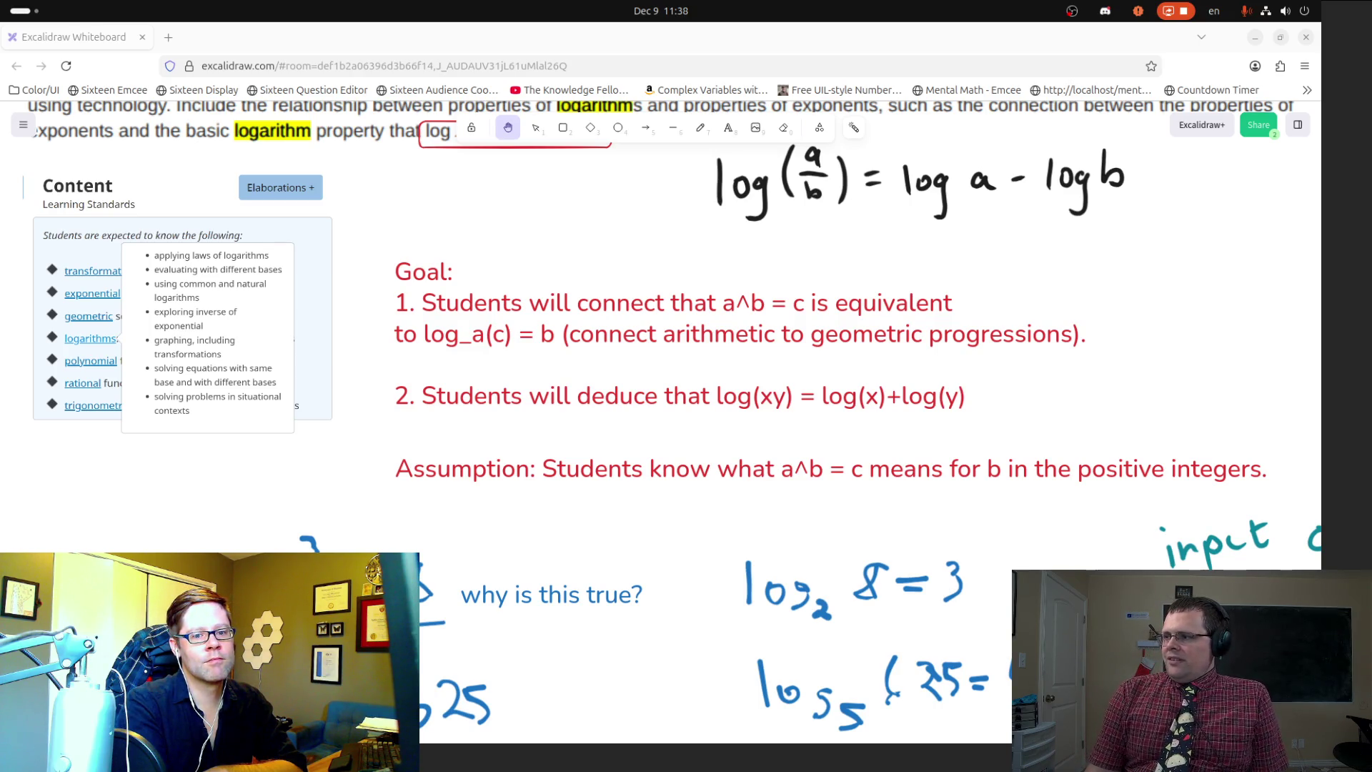
Step: Pan and scroll down the board to the 2^x and 3^x number lines and the 3·3³ = 3⁴ example
mouse_move(866, 547)
left_mouse_down()
mouse_move(716, 449)
mouse_move(593, 395)
left_mouse_up()
left_click_drag(825, 384, 787, 440)
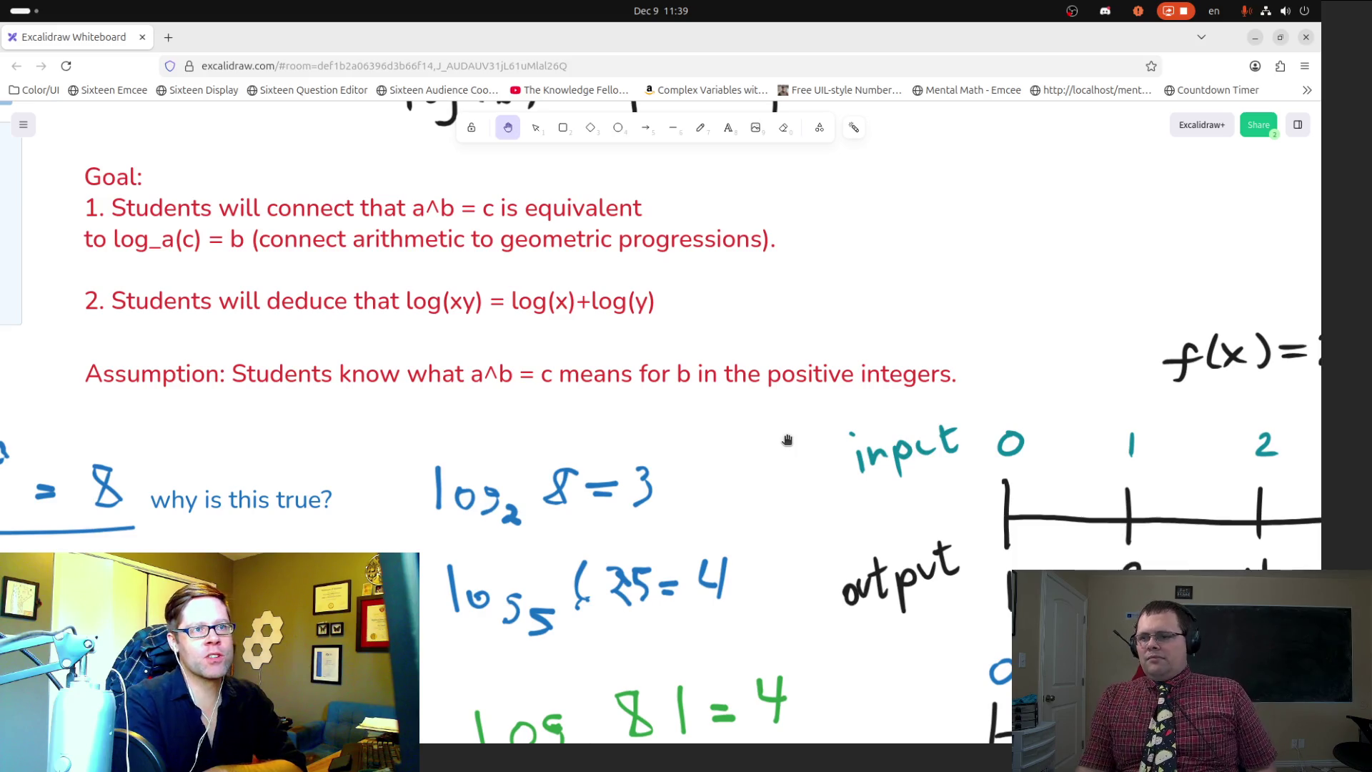
scroll(788, 440, "right", 9)
scroll(787, 440, "down", 3)
scroll(361, 242, "down", 1)
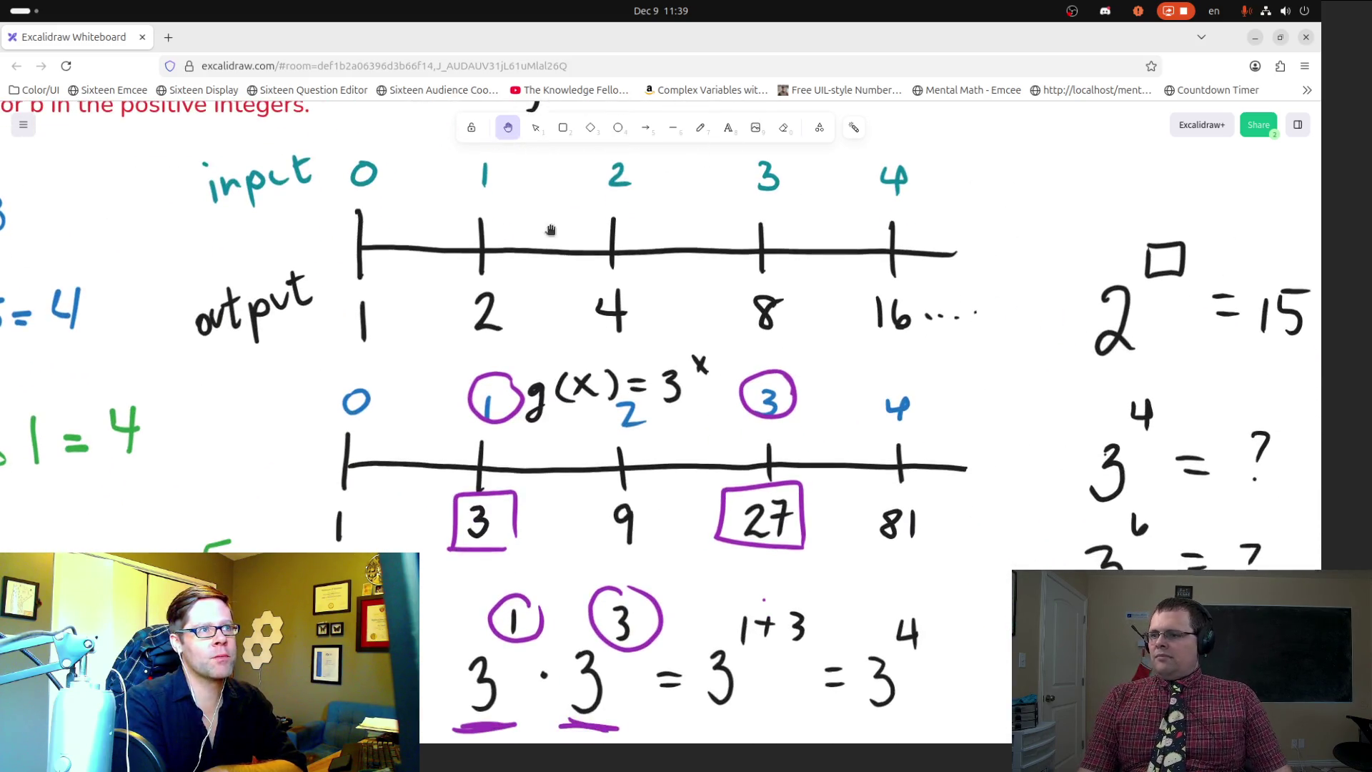
scroll(640, 351, "down", 1)
scroll(641, 352, "down", 3)
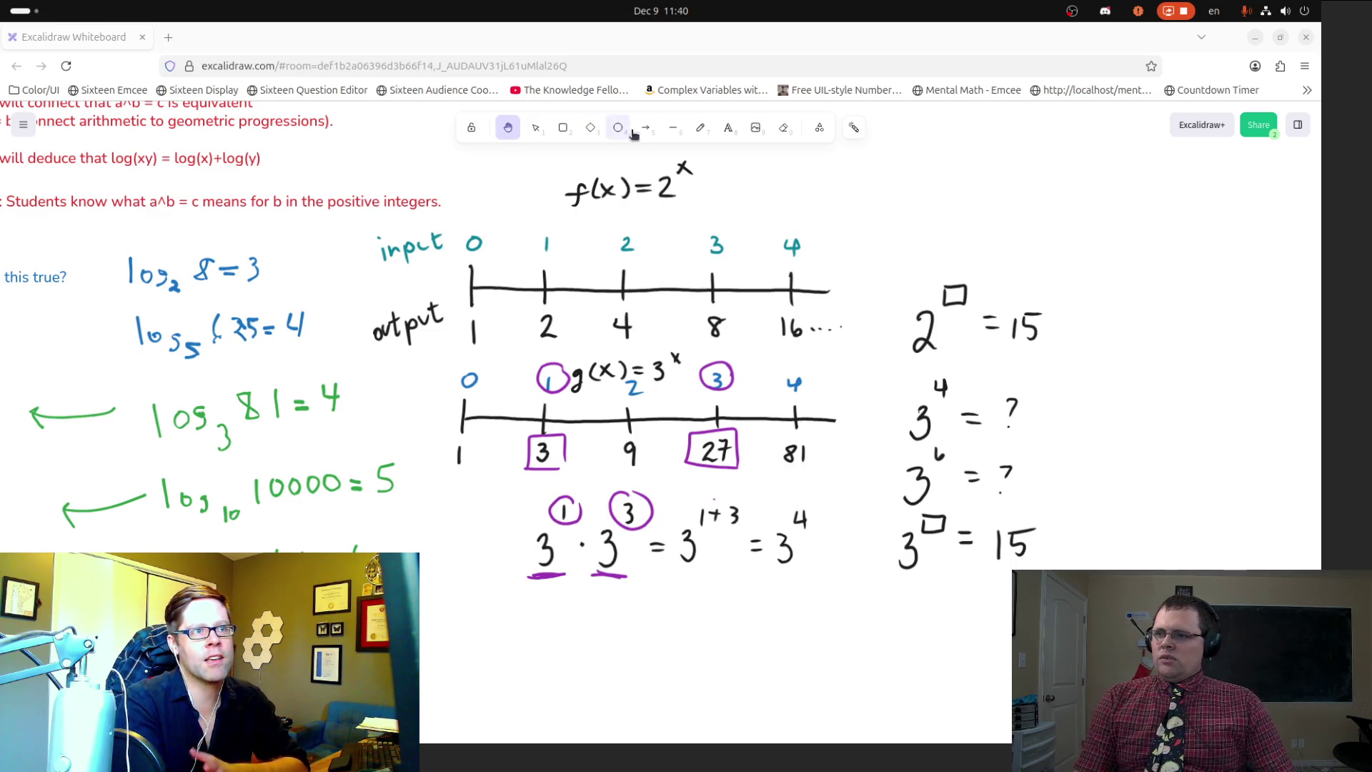
Step: Switch to the freehand pencil tool
left_click(701, 128)
Step: Handwrite a 3 with an exponent below the 3·3 example, undoing the last exponent stroke
mouse_move(663, 616)
left_mouse_down()
mouse_move(682, 632)
mouse_move(666, 645)
mouse_move(715, 599)
mouse_move(703, 624)
left_mouse_up()
left_click(697, 613)
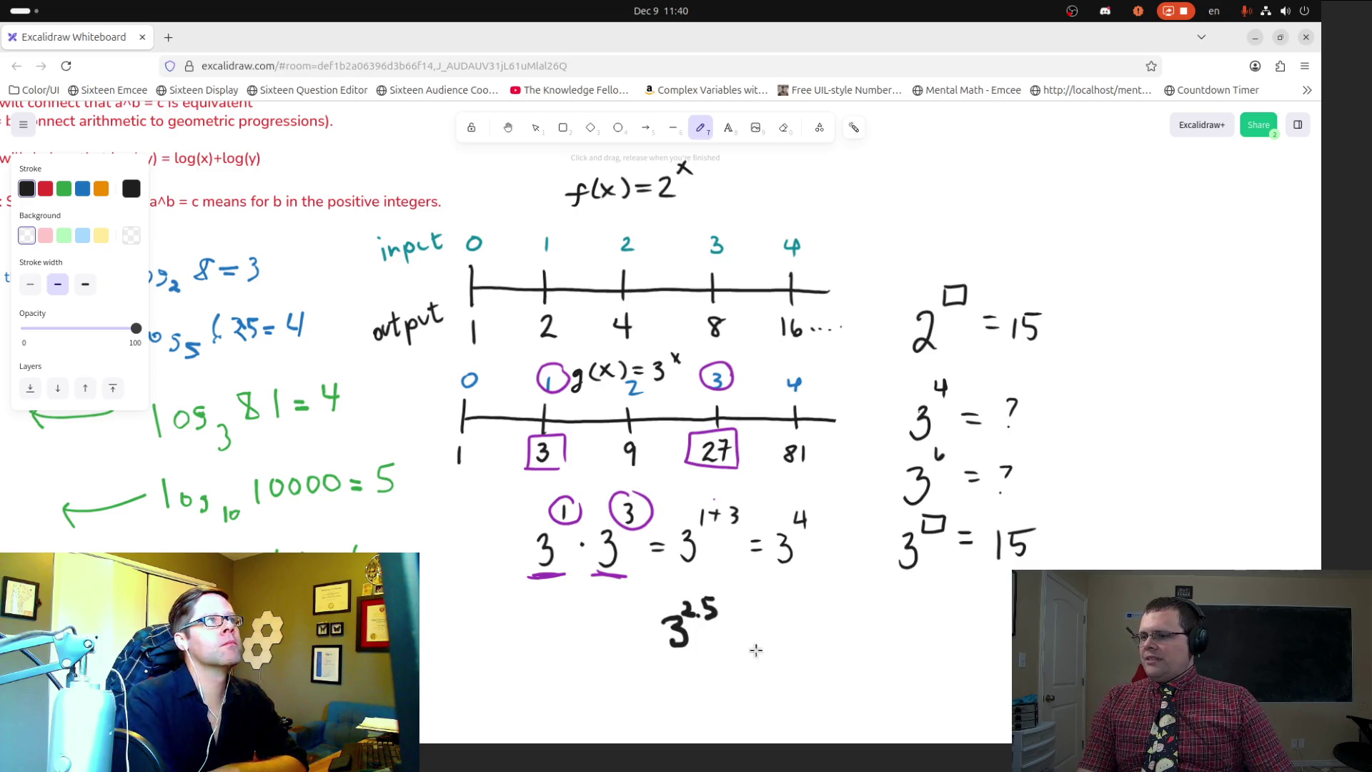
key("ctrl+z")
key("ctrl+z")
key("ctrl+z")
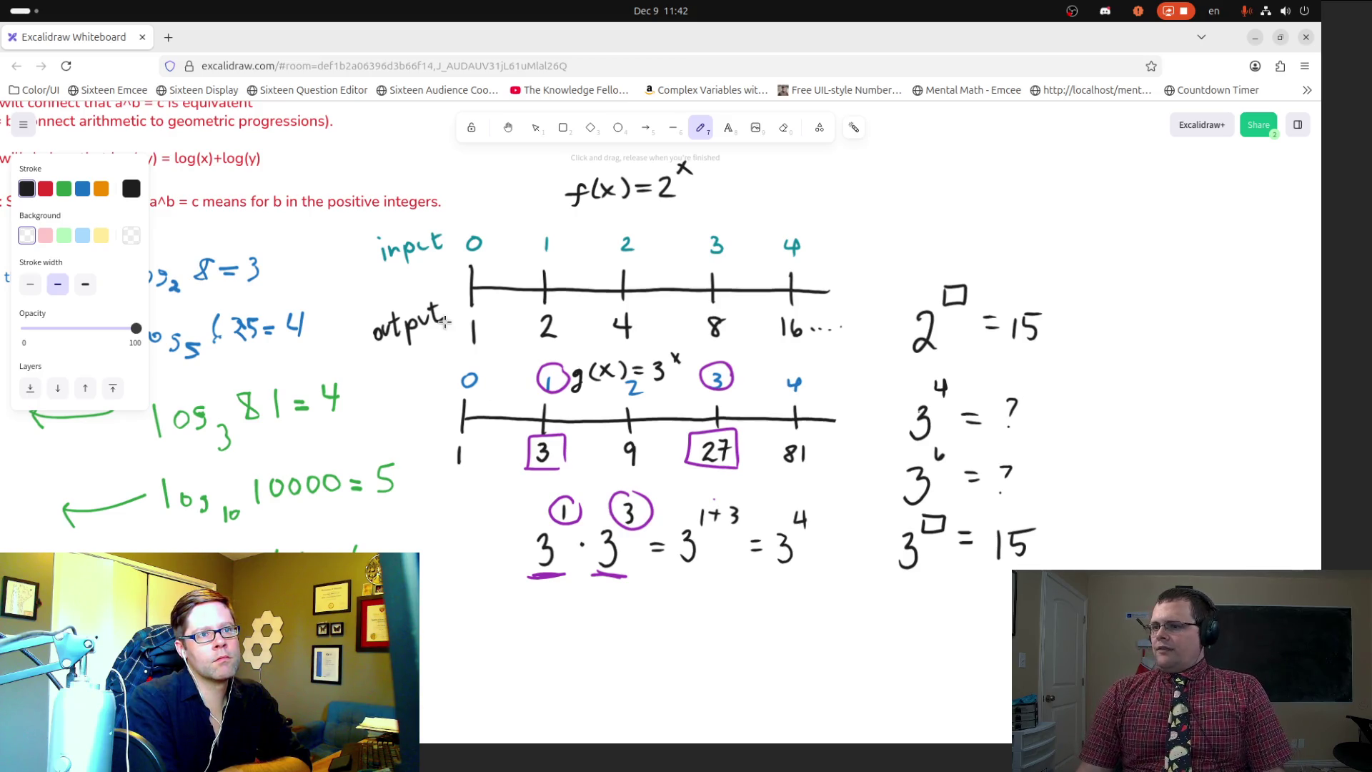
Step: Scroll down to the empty area below the 3·3³ = 3⁴ example
scroll(593, 447, "down", 4)
Step: Draw L-shaped axes with two ticks labelled 93 mill. and 2bill
left_click_drag(590, 394, 585, 564)
key("ctrl+z")
mouse_move(608, 395)
left_mouse_down()
mouse_move(631, 610)
mouse_move(932, 613)
left_mouse_up()
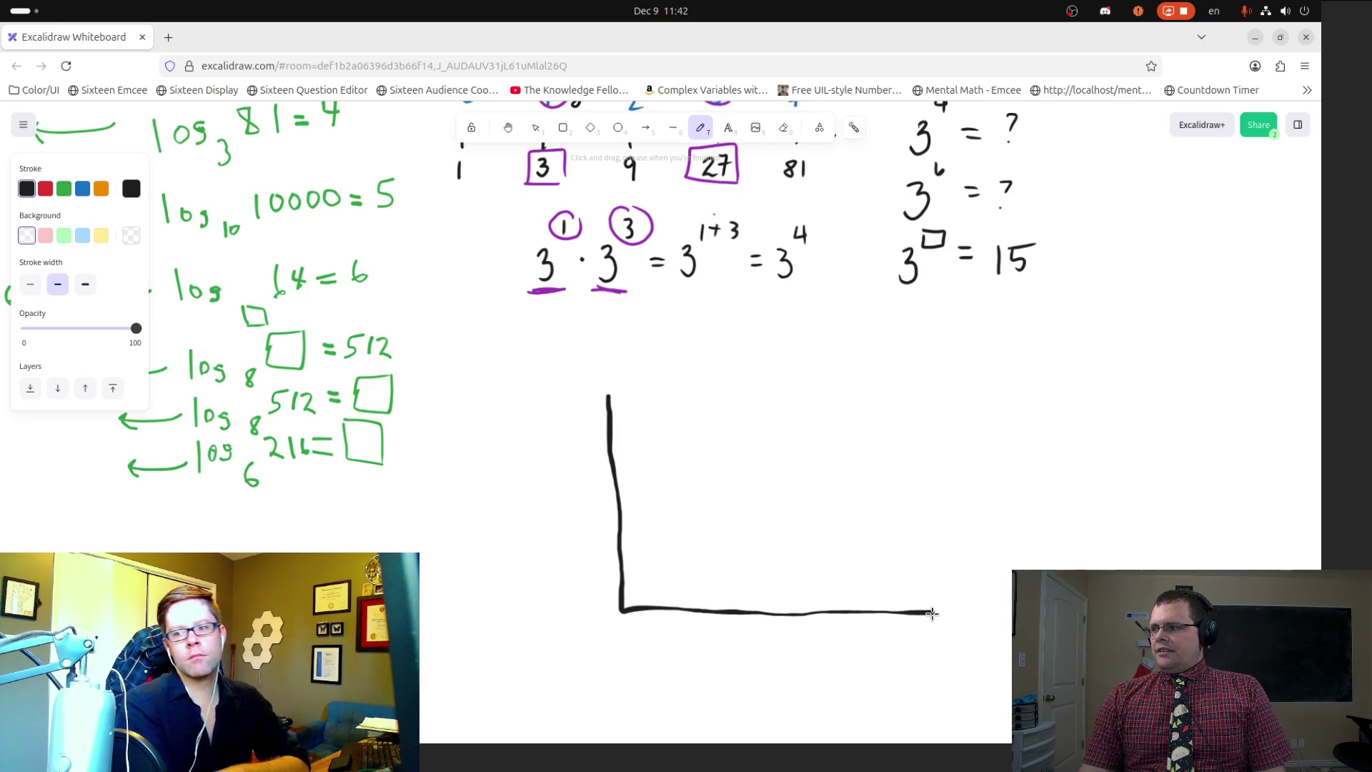
left_click_drag(595, 419, 628, 417)
mouse_move(521, 404)
left_mouse_down()
mouse_move(538, 407)
mouse_move(533, 420)
mouse_move(543, 398)
mouse_move(549, 417)
mouse_move(582, 416)
mouse_move(588, 398)
mouse_move(595, 412)
left_mouse_up()
left_click(602, 409)
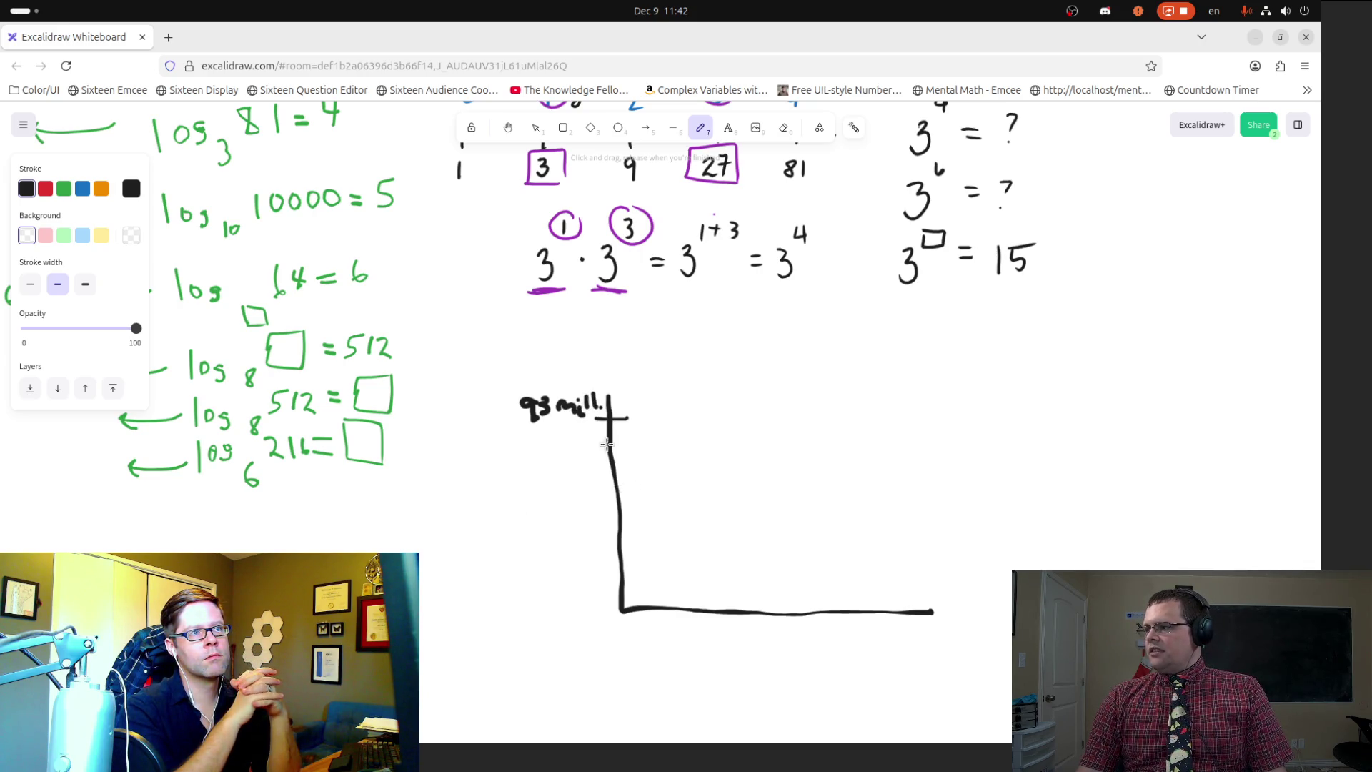
left_click_drag(584, 351, 621, 351)
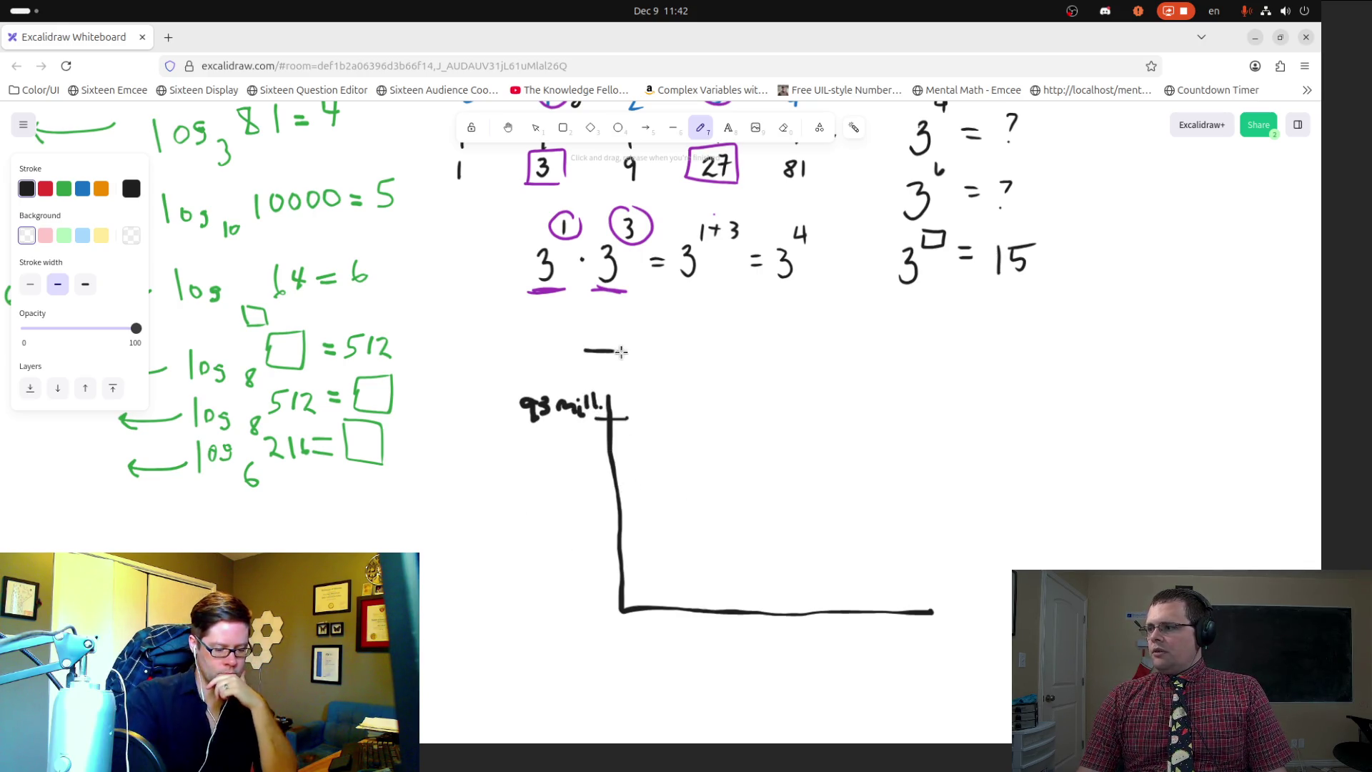
mouse_move(507, 337)
left_mouse_down()
mouse_move(509, 353)
mouse_move(576, 351)
left_mouse_up()
left_click(555, 335)
left_click(587, 350)
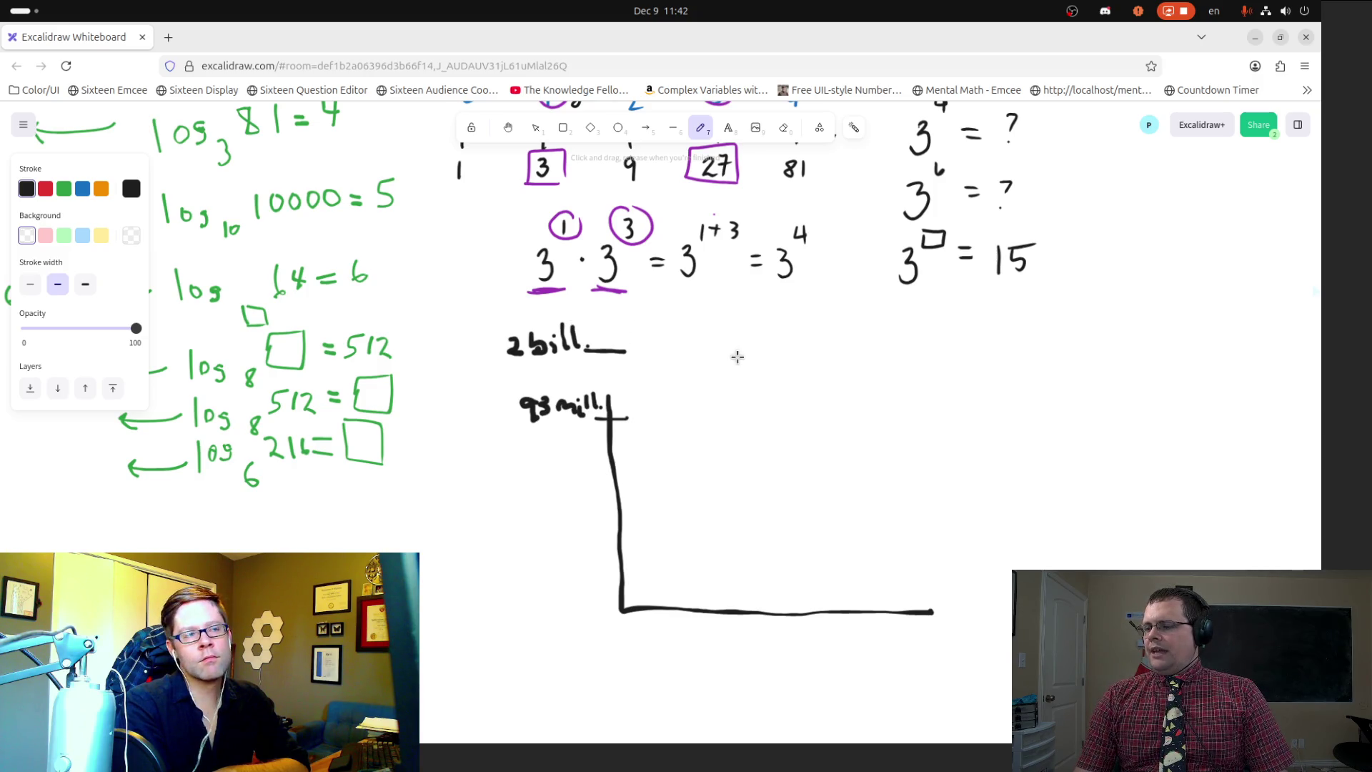
Step: Write 2x10^9 beside 2bill. and start writing 9.3 beside 93 mill
mouse_move(684, 339)
left_mouse_down()
mouse_move(707, 363)
mouse_move(722, 346)
mouse_move(727, 362)
left_mouse_up()
mouse_move(728, 342)
left_mouse_down()
mouse_move(716, 362)
mouse_move(743, 361)
mouse_move(760, 330)
mouse_move(783, 324)
mouse_move(781, 341)
left_mouse_up()
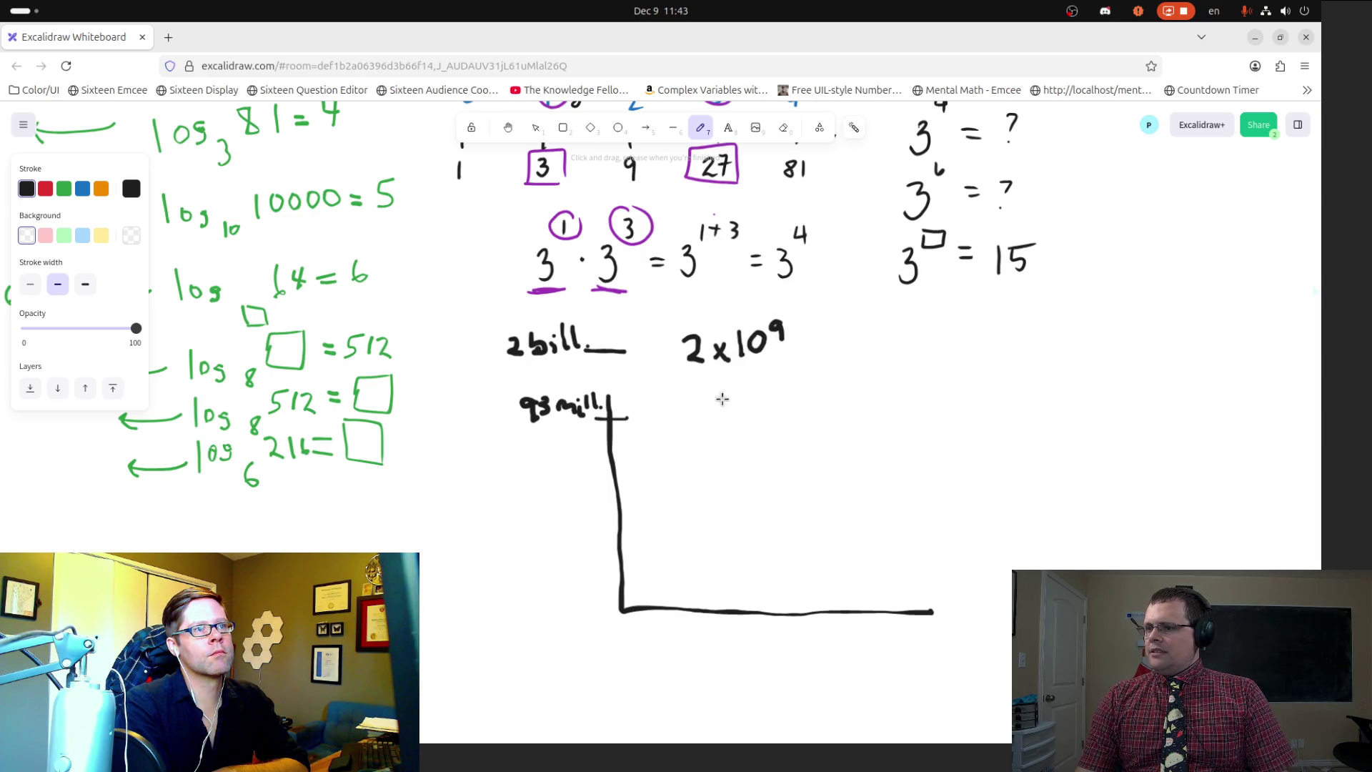
mouse_move(693, 392)
left_mouse_down()
mouse_move(698, 416)
mouse_move(713, 398)
mouse_move(717, 417)
mouse_move(787, 390)
left_mouse_up()
left_click(705, 413)
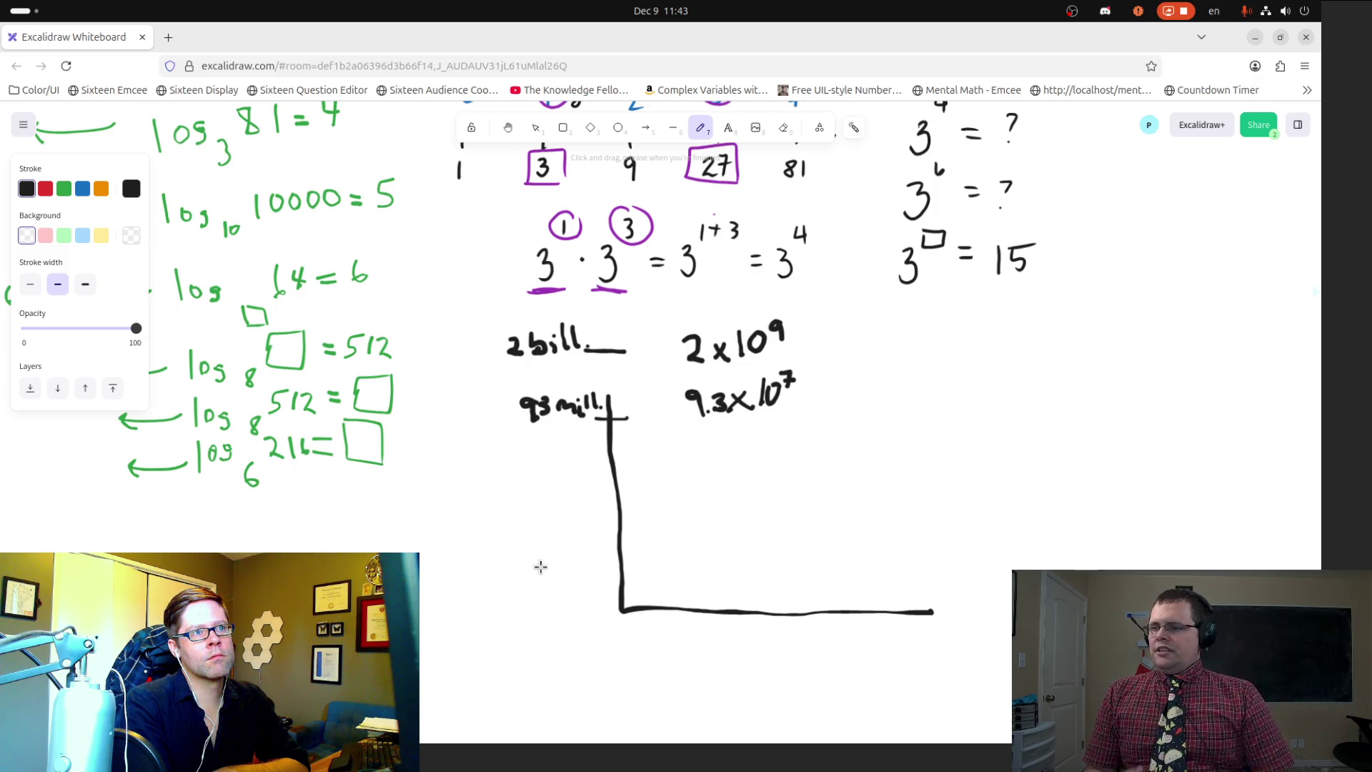
Step: Scroll the board back up
scroll(626, 381, "up", 3)
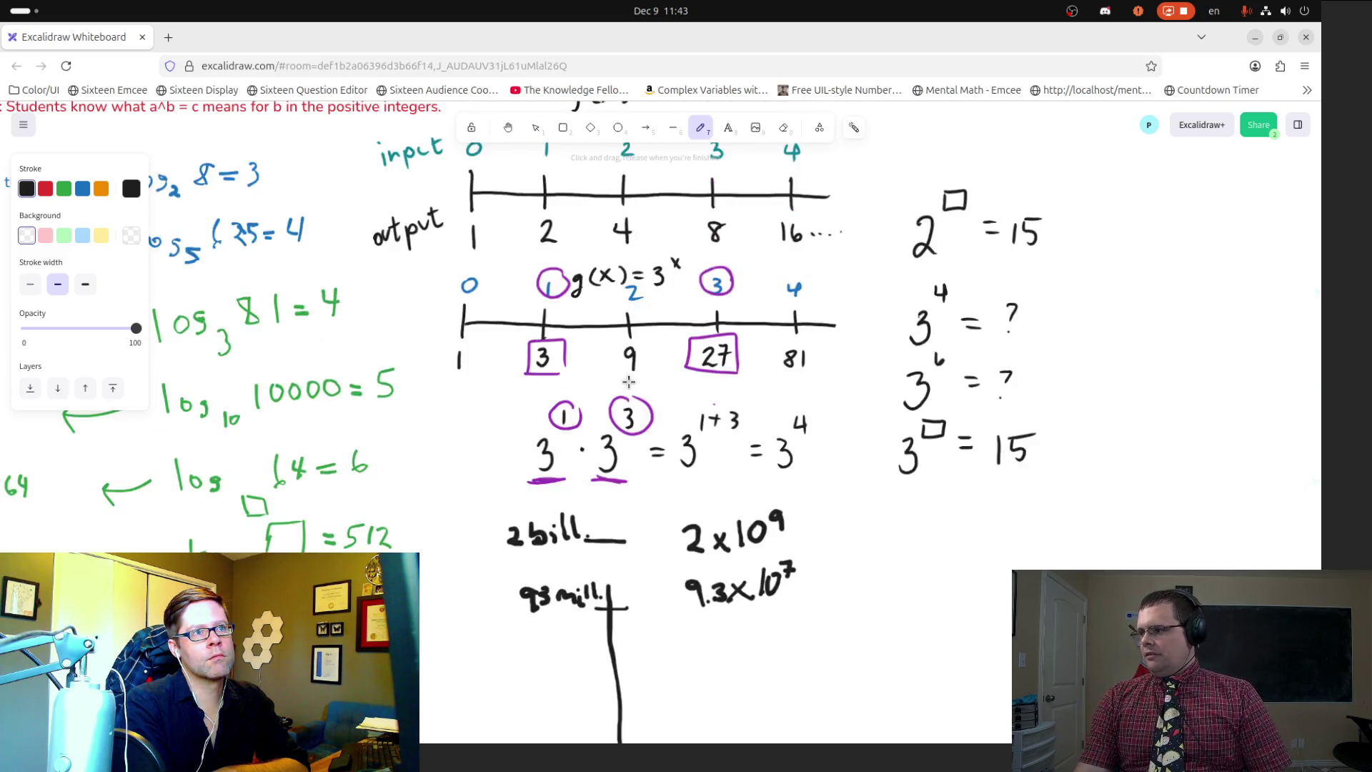
Step: Scroll around, then pan with the hand tool to show the log(a/b) rule at the board's top
scroll(726, 332, "up", 2)
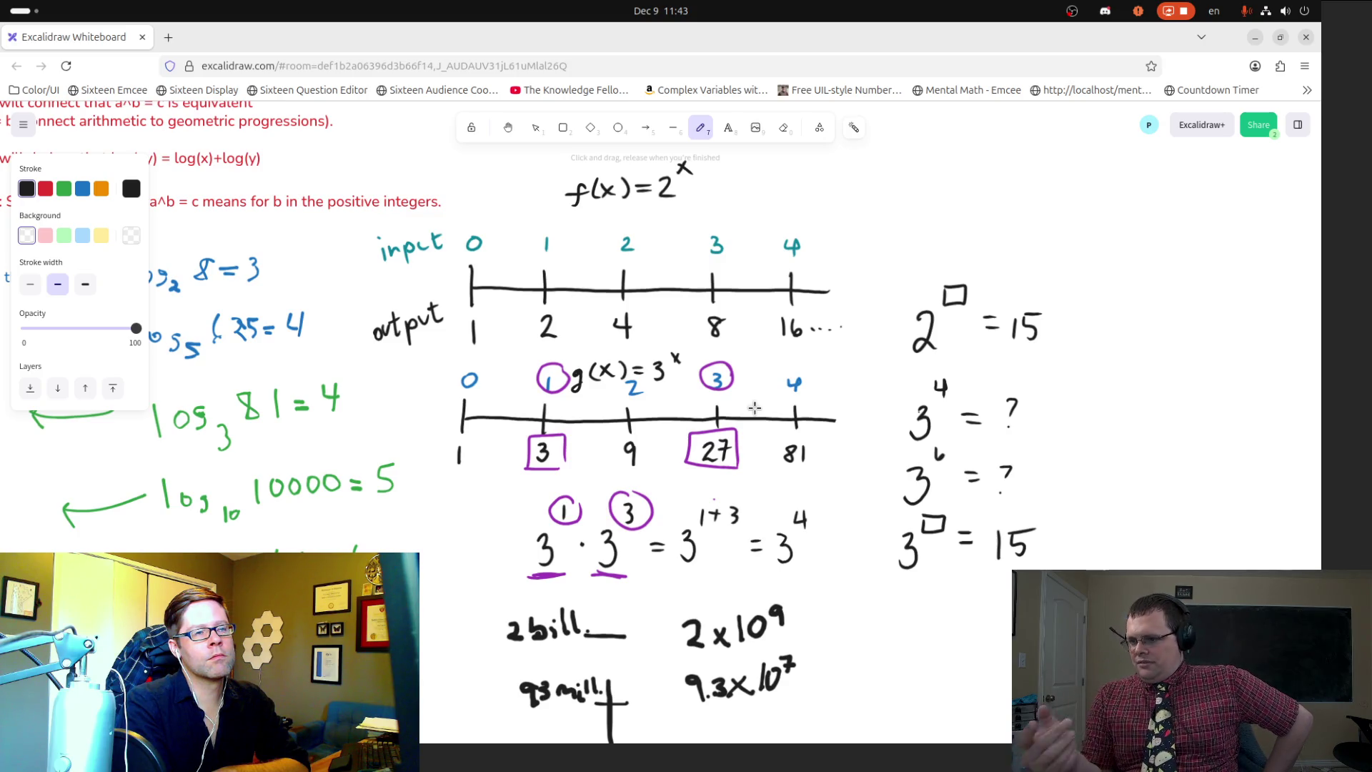
scroll(722, 509, "down", 3)
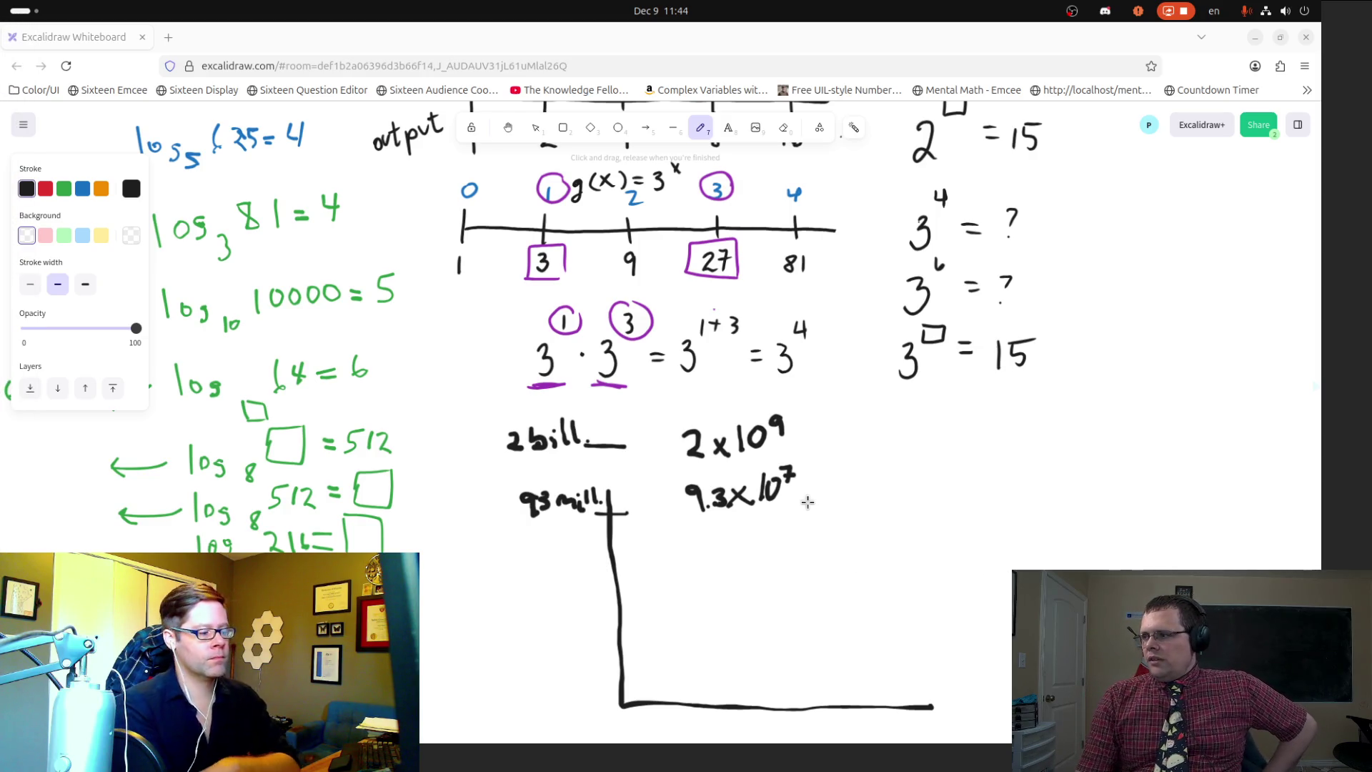
scroll(808, 502, "down", 2)
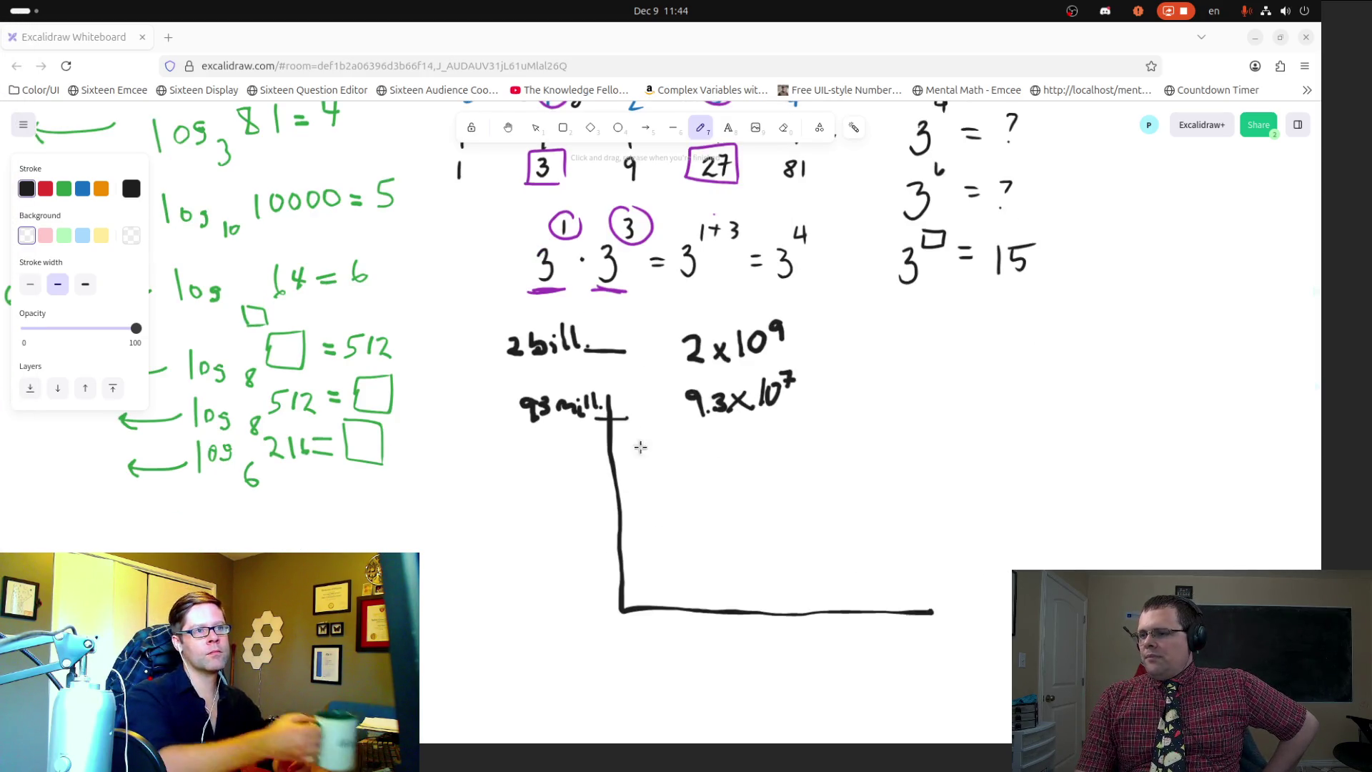
scroll(643, 507, "up", 2)
scroll(697, 582, "up", 2)
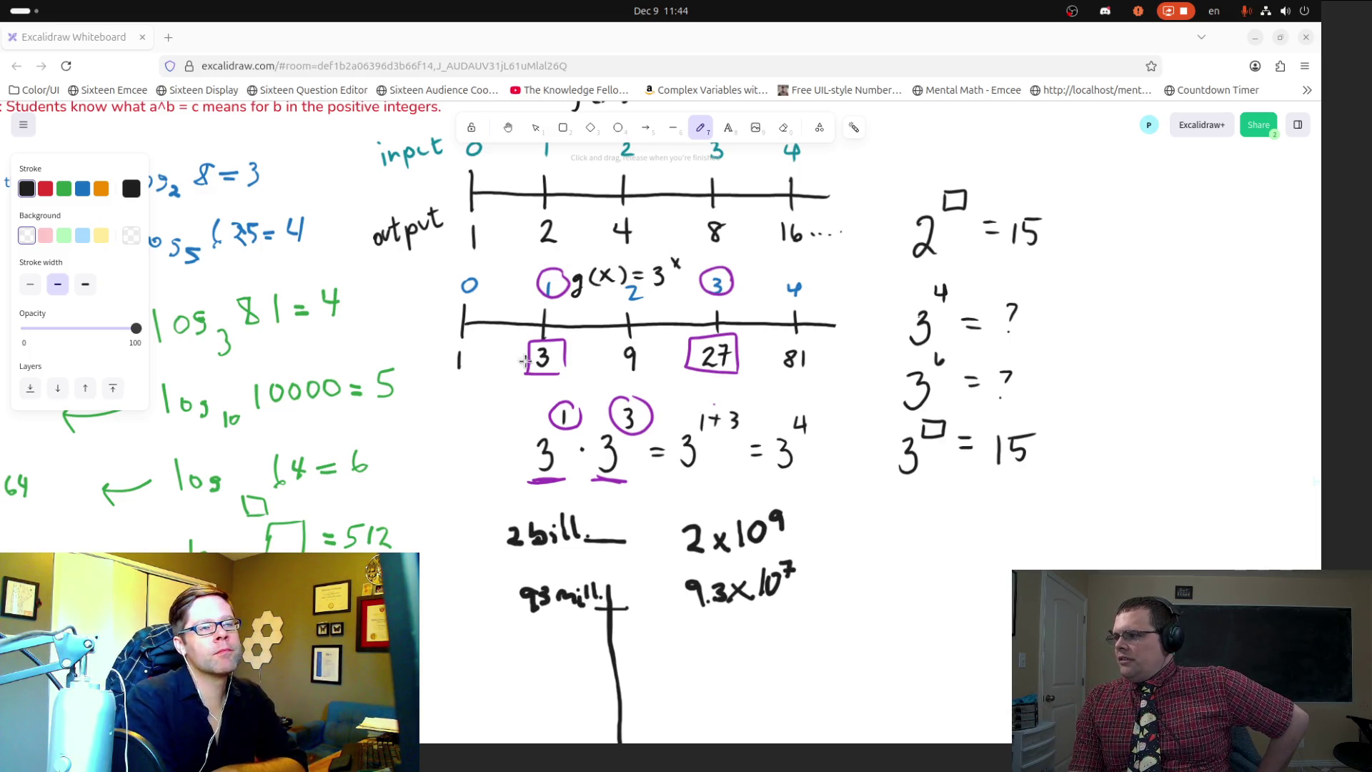
scroll(672, 410, "down", 4)
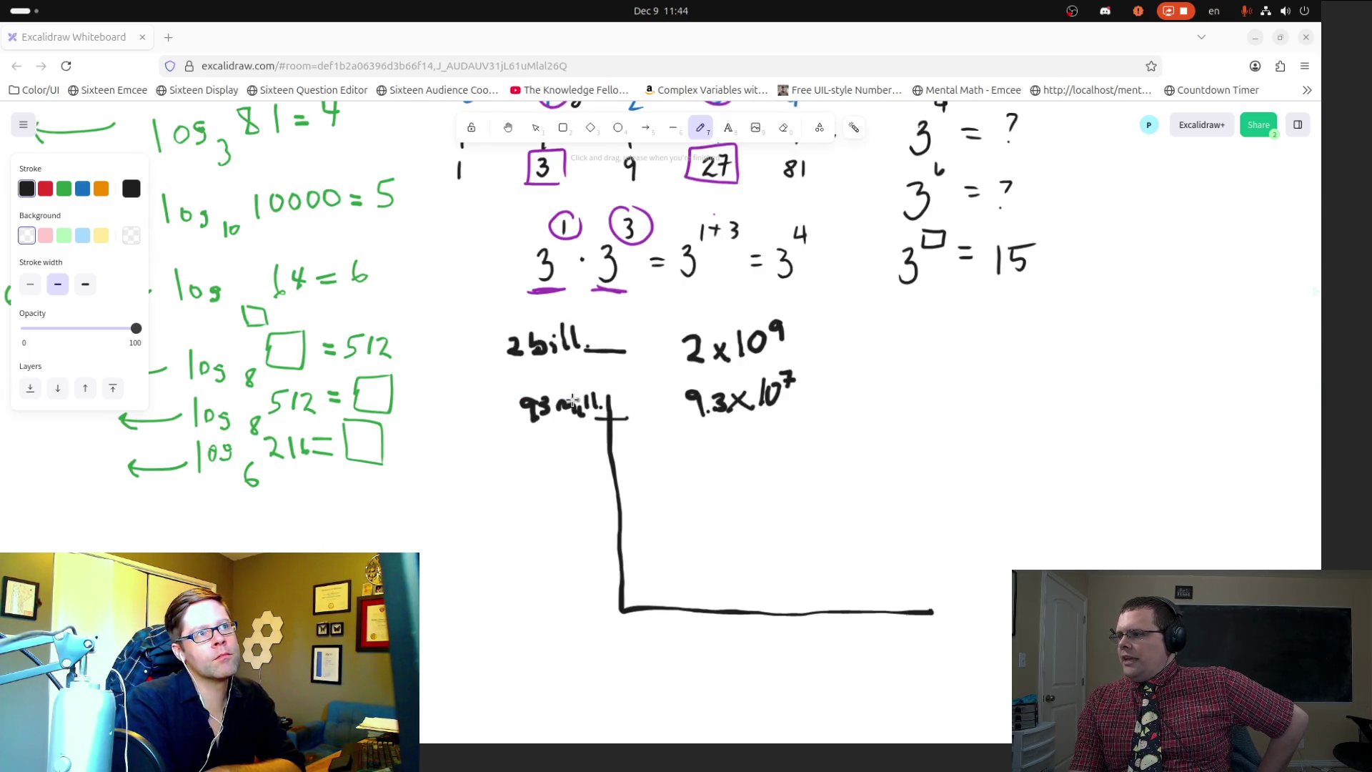
scroll(596, 529, "up", 6)
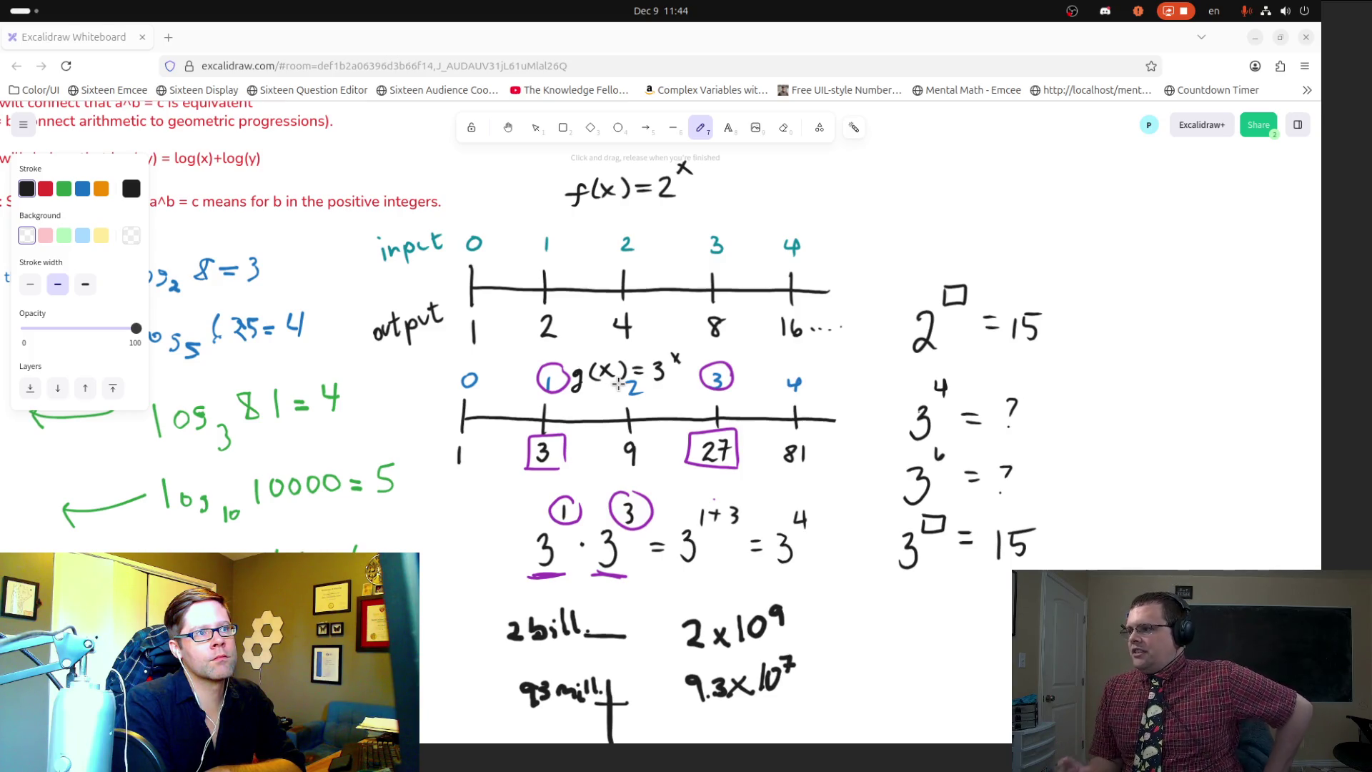
scroll(324, 389, "up", 3)
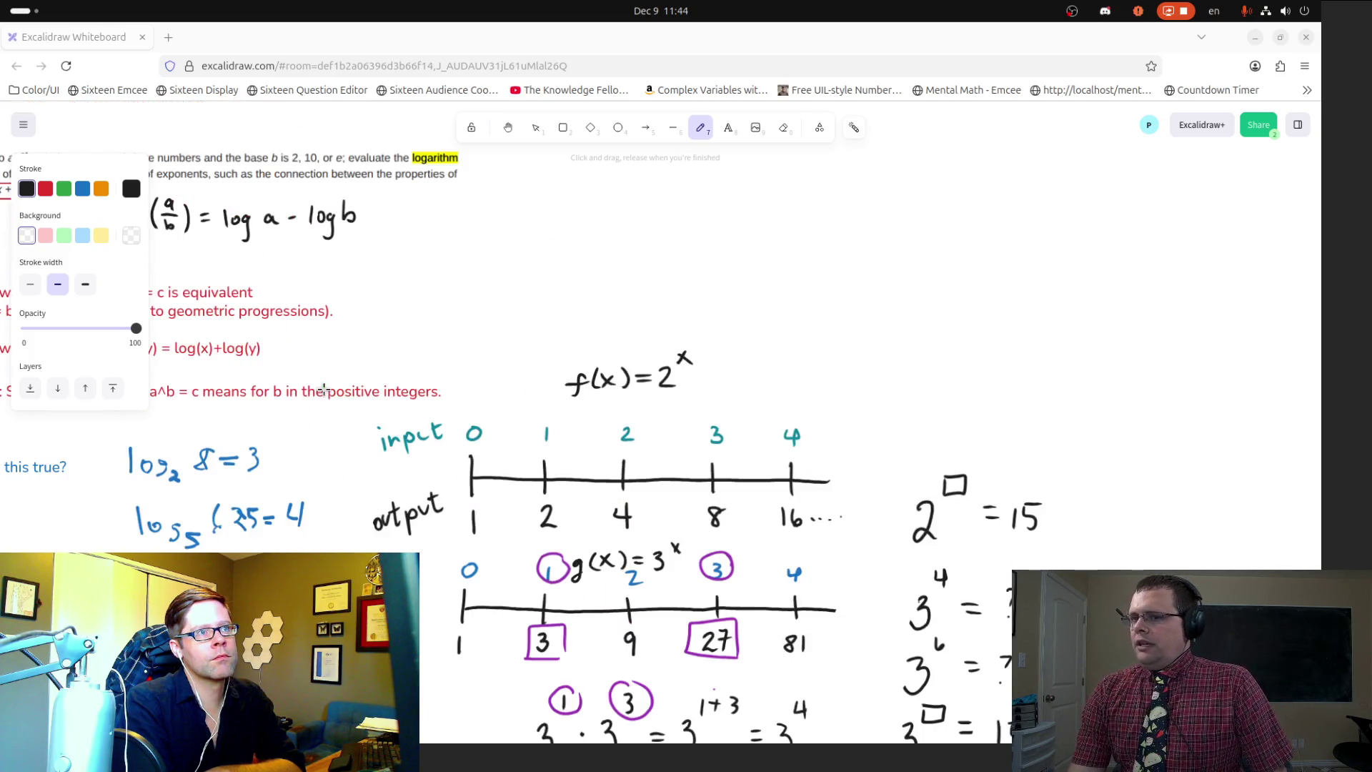
left_click(508, 127)
left_click_drag(368, 272, 769, 289)
scroll(769, 289, "up", 2)
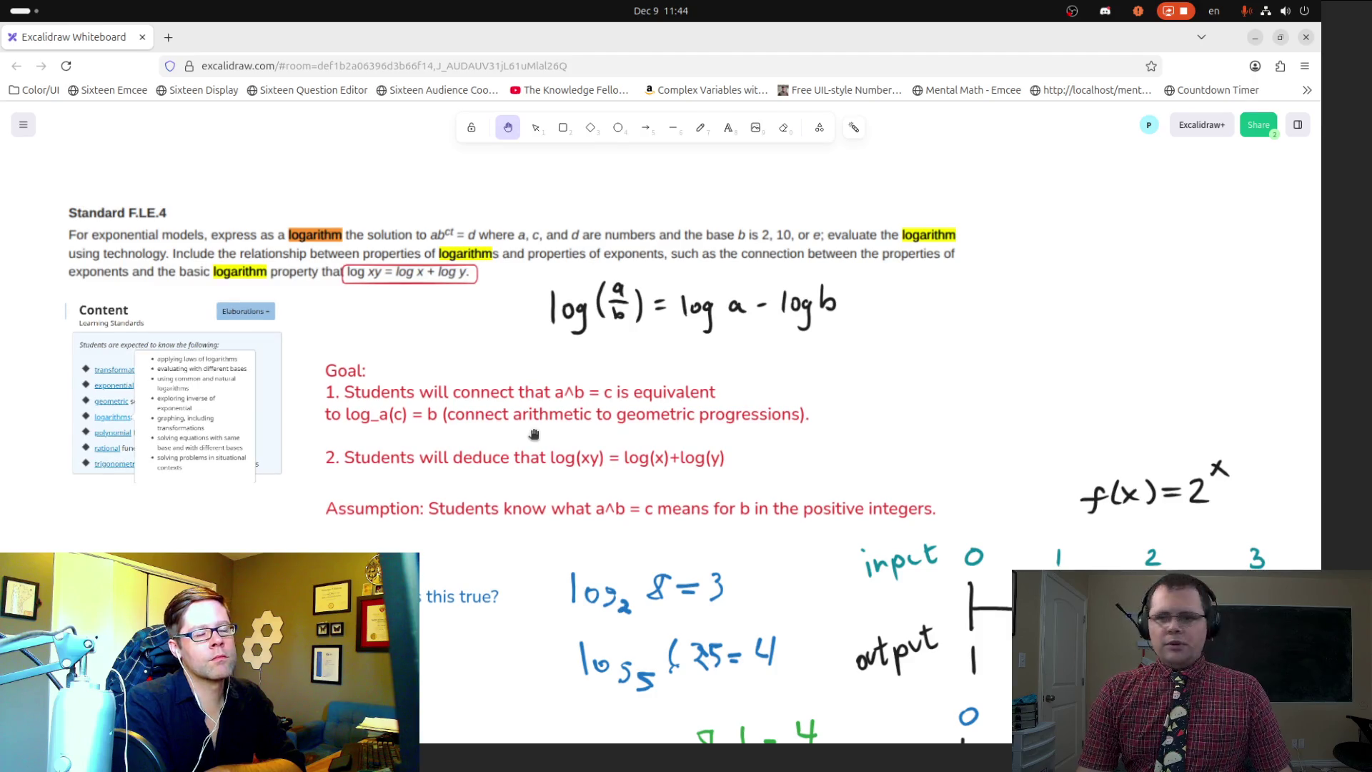
Step: Zoom in on the red logarithm goals, then pan toward the f(x)=2^x number line
scroll(534, 433, "up", 5)
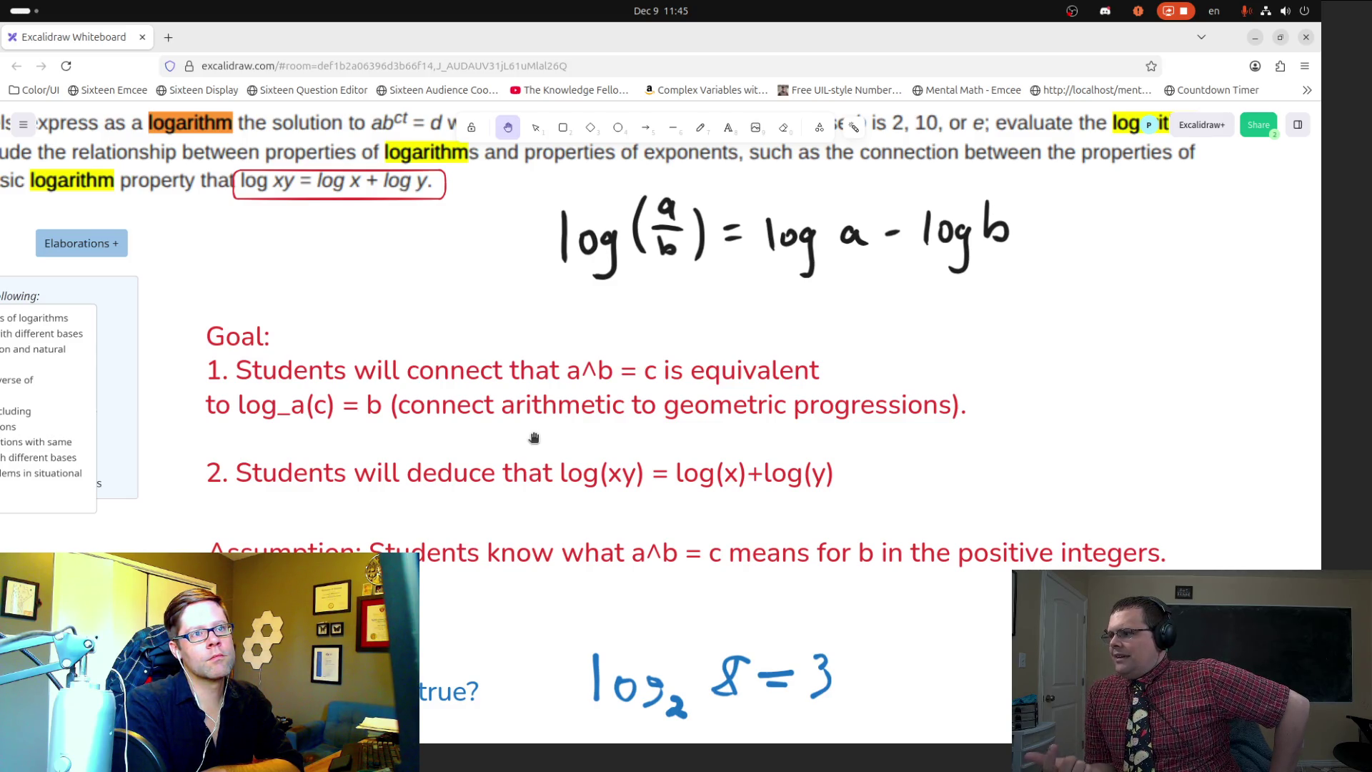
left_click_drag(812, 475, 315, 266)
Step: Pan to the 2^x and 3^x number lines and scroll down to the 2 bill. and 9.3×10^7 examples
left_click_drag(688, 448, 148, 282)
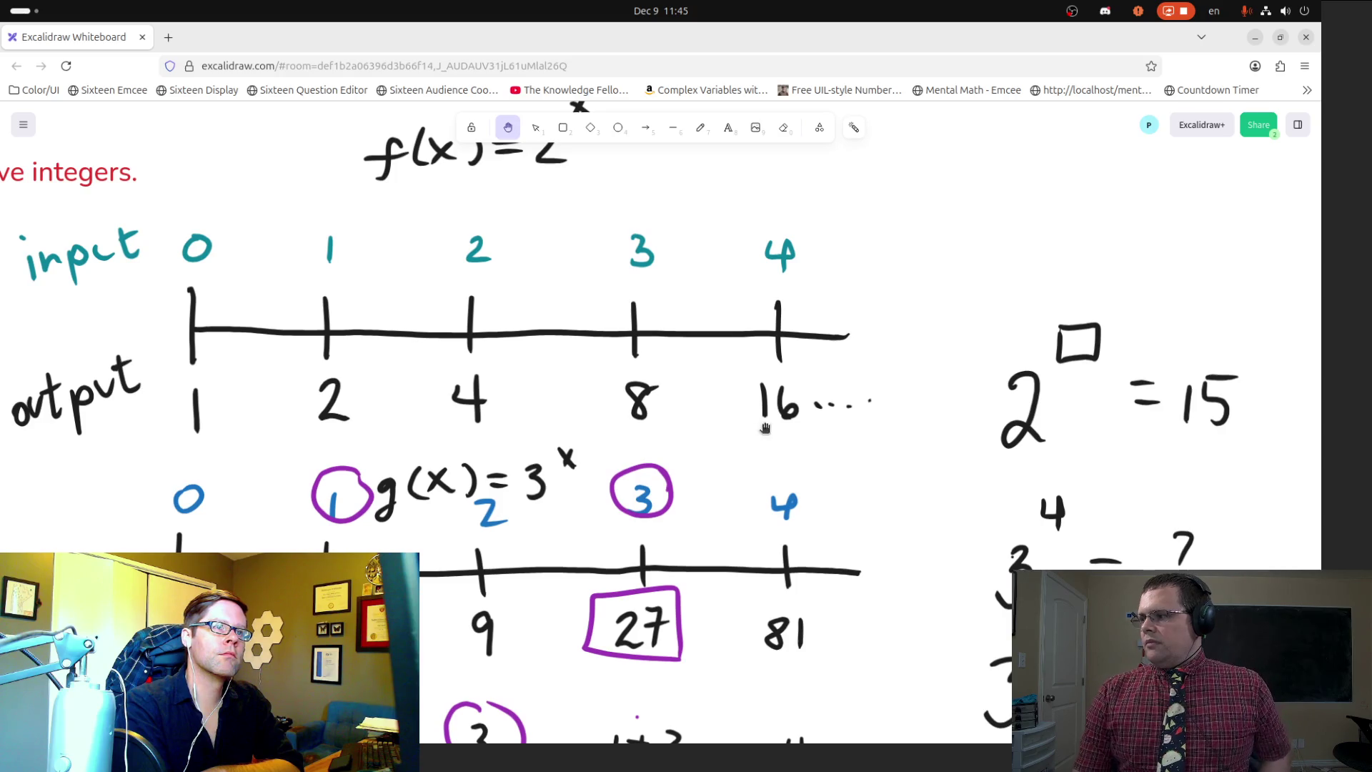
scroll(765, 427, "down", 8)
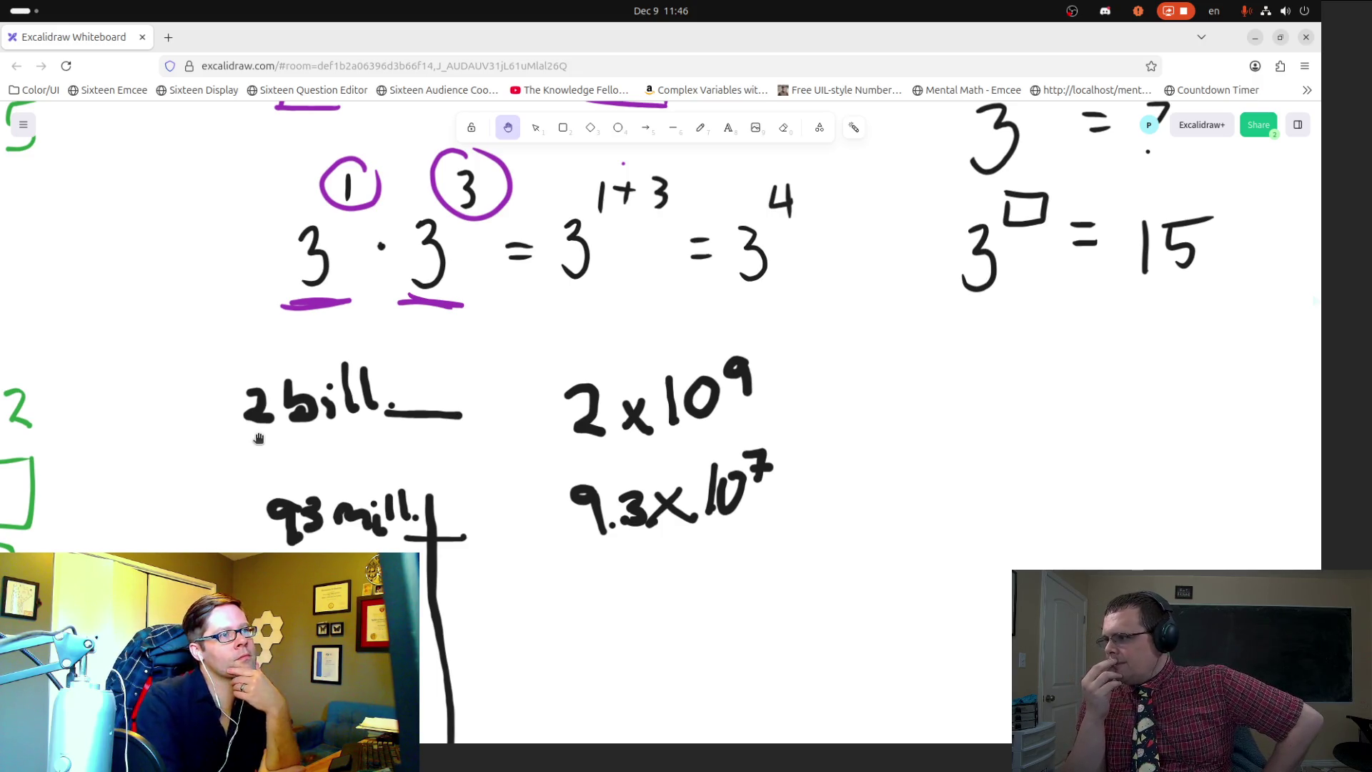
scroll(906, 475, "down", 4)
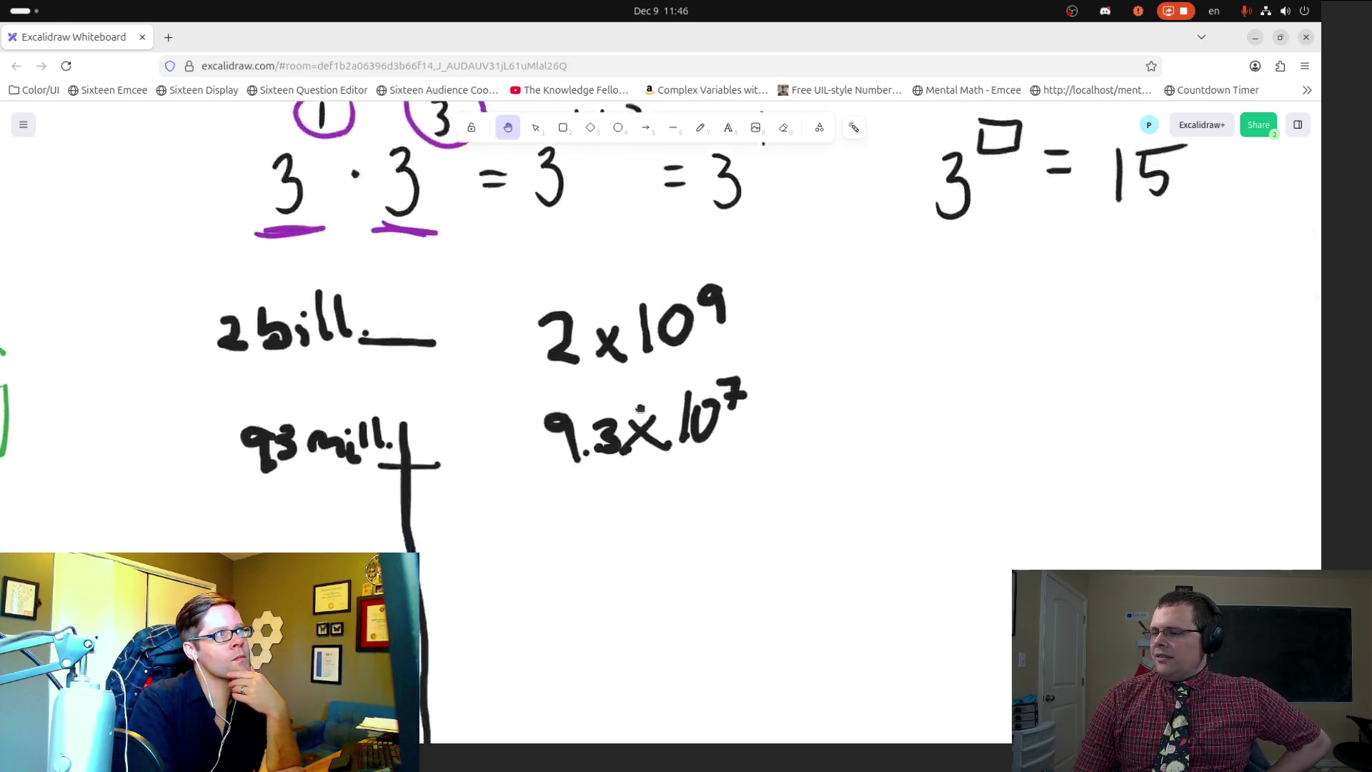
mouse_move(711, 343)
left_mouse_down()
mouse_move(536, 358)
mouse_move(631, 512)
left_mouse_up()
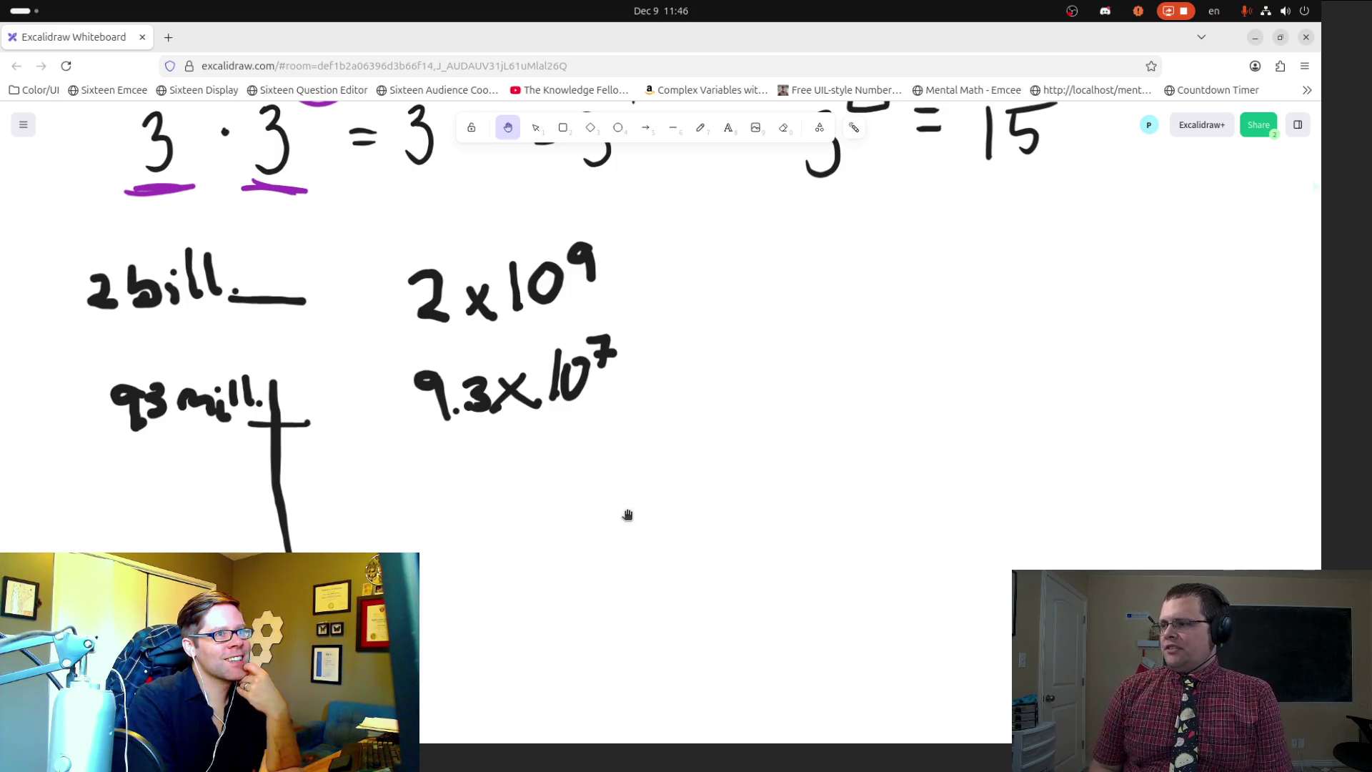
left_click_drag(662, 480, 725, 386)
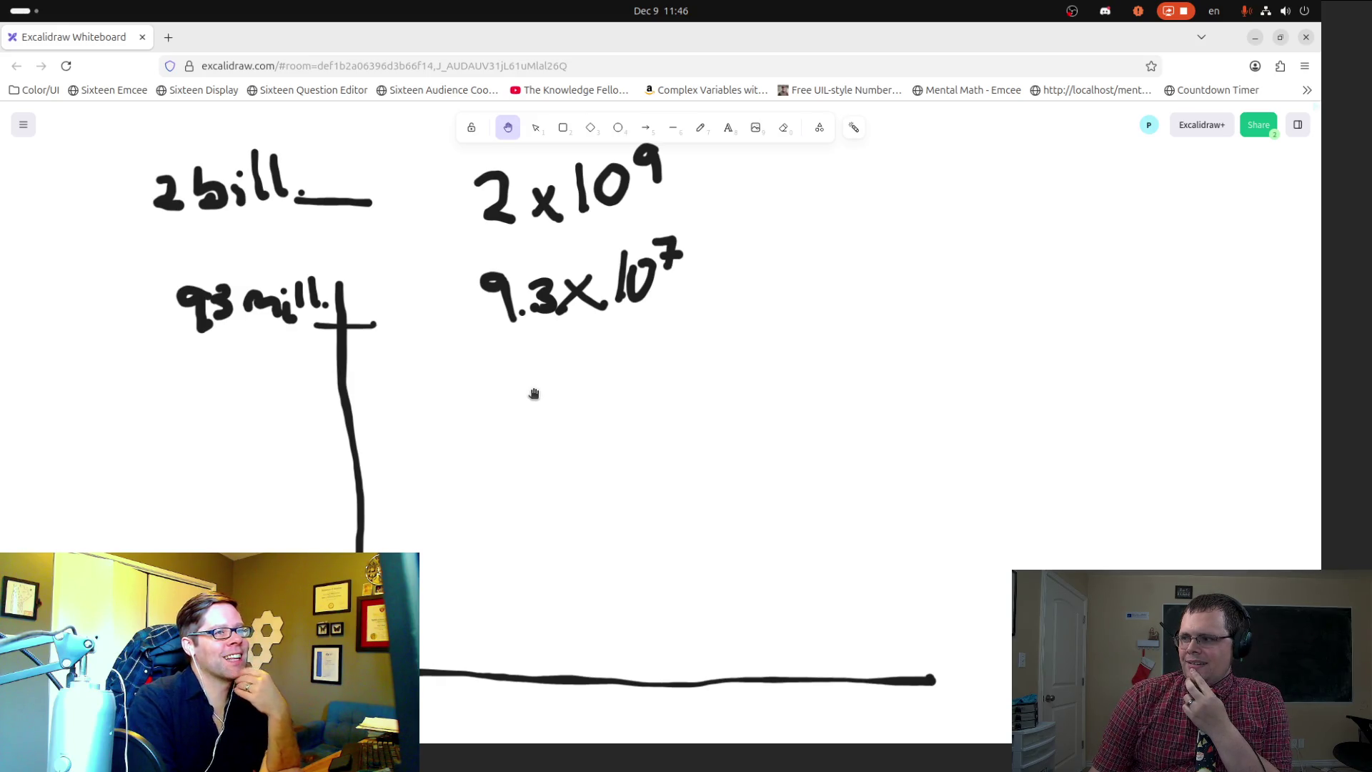
mouse_move(464, 401)
left_mouse_down()
mouse_move(539, 493)
mouse_move(576, 468)
mouse_move(619, 392)
mouse_move(530, 371)
mouse_move(465, 383)
left_mouse_up()
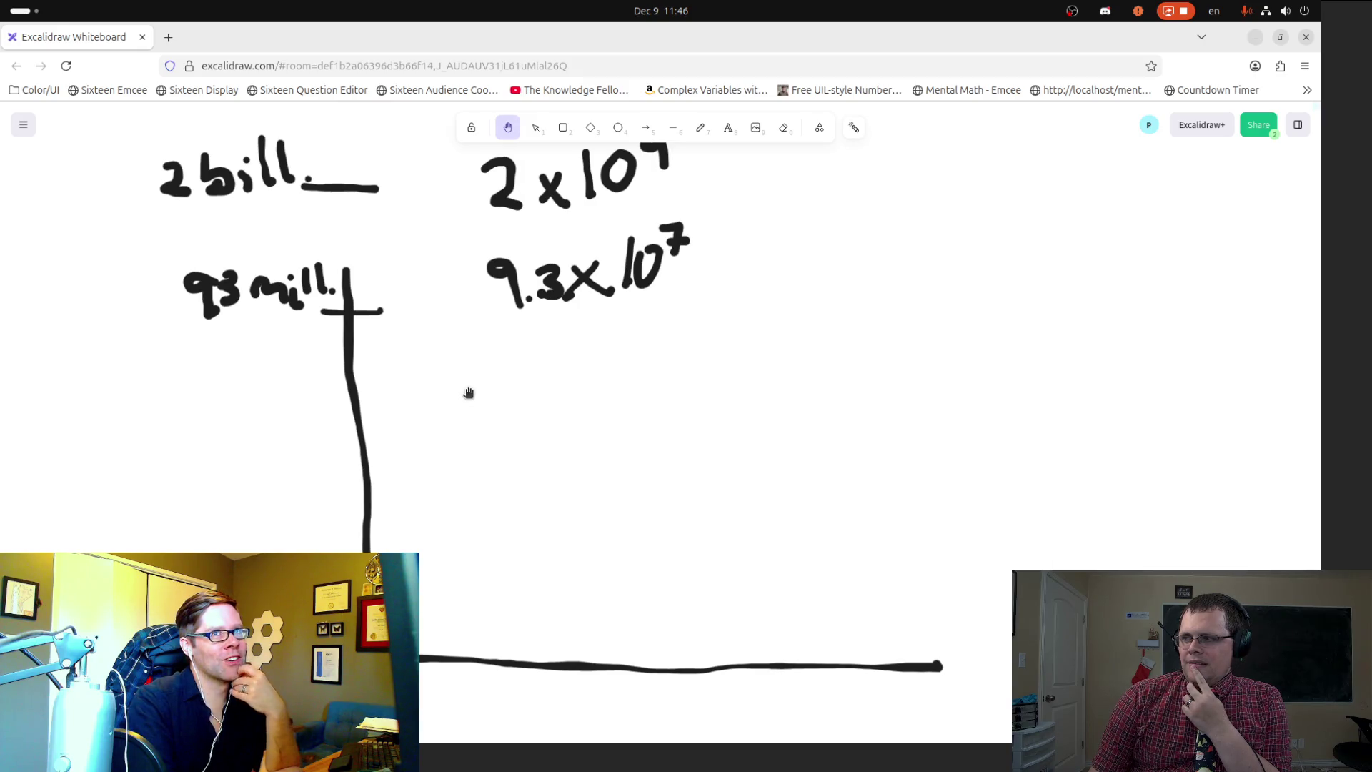
left_click_drag(450, 287, 444, 358)
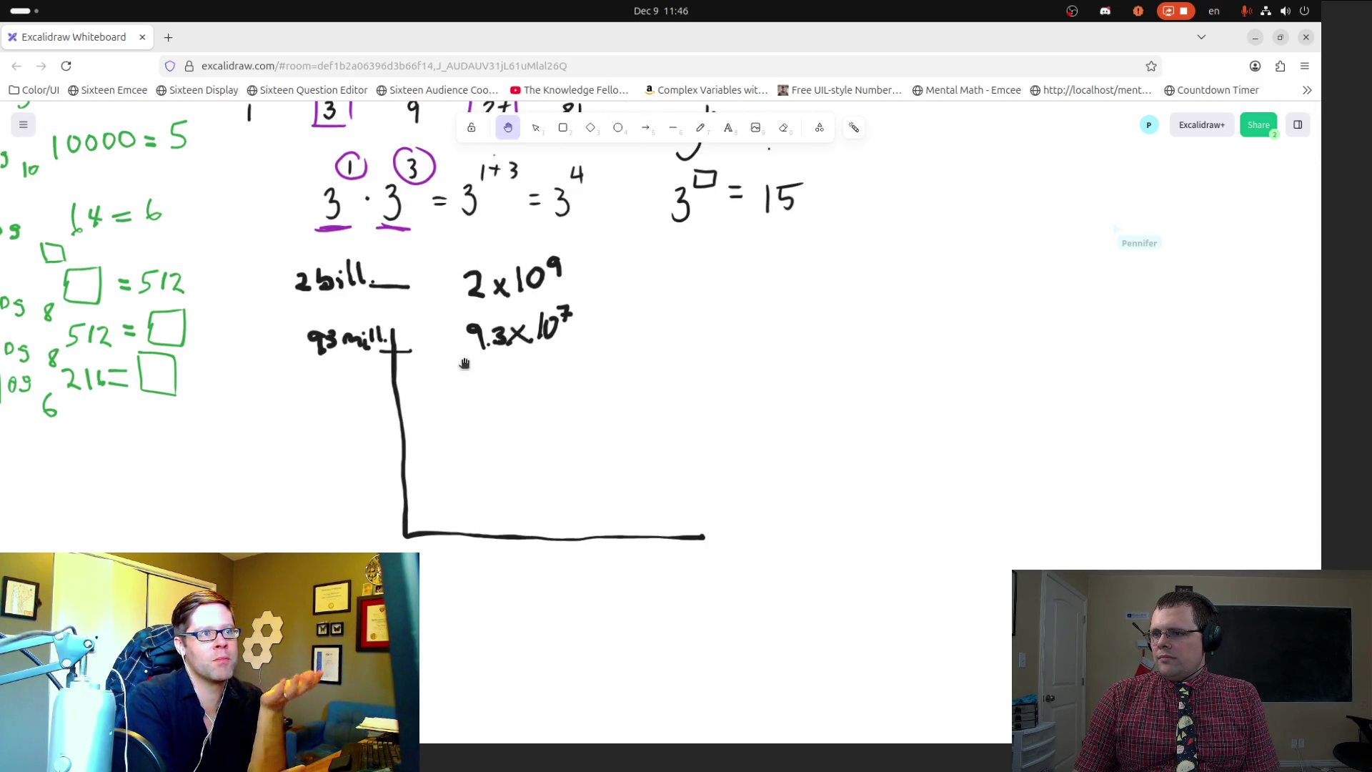
left_click_drag(379, 416, 313, 434)
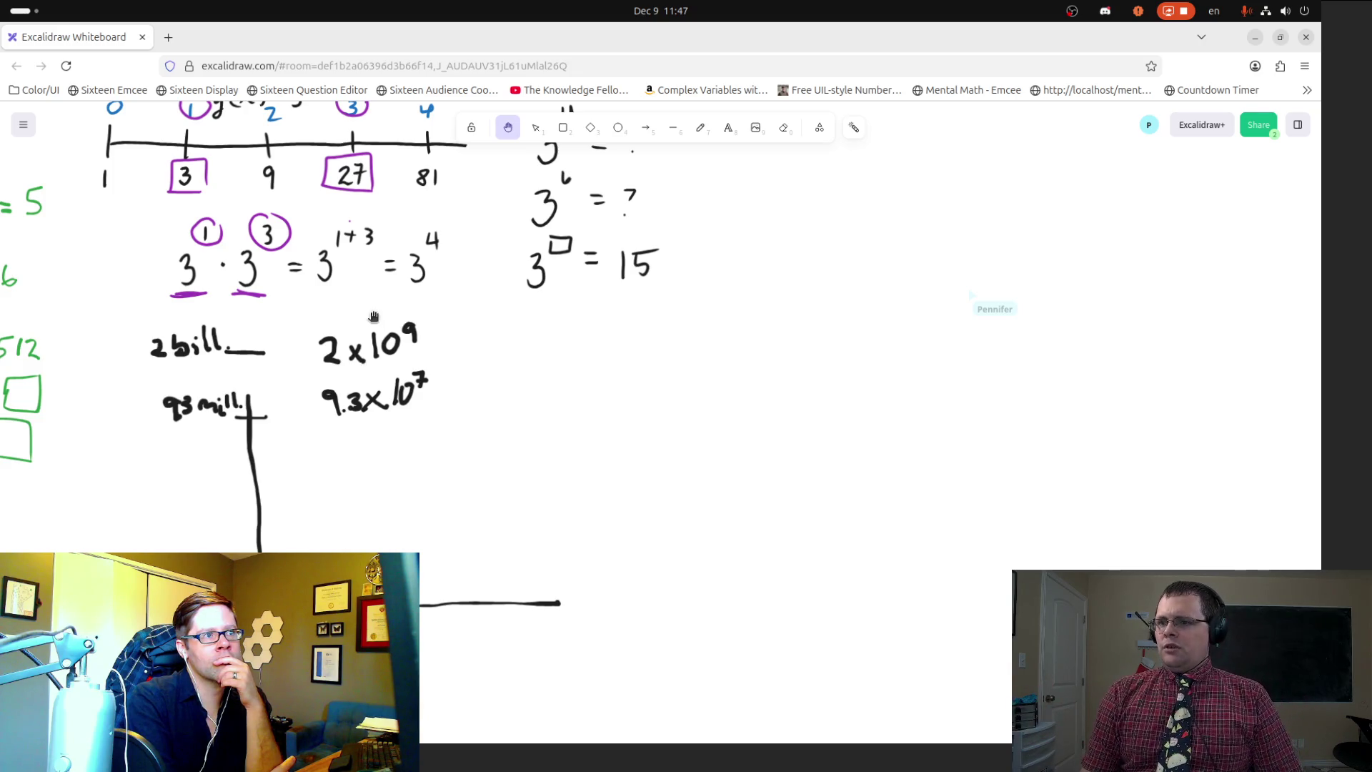
scroll(374, 316, "up", 10)
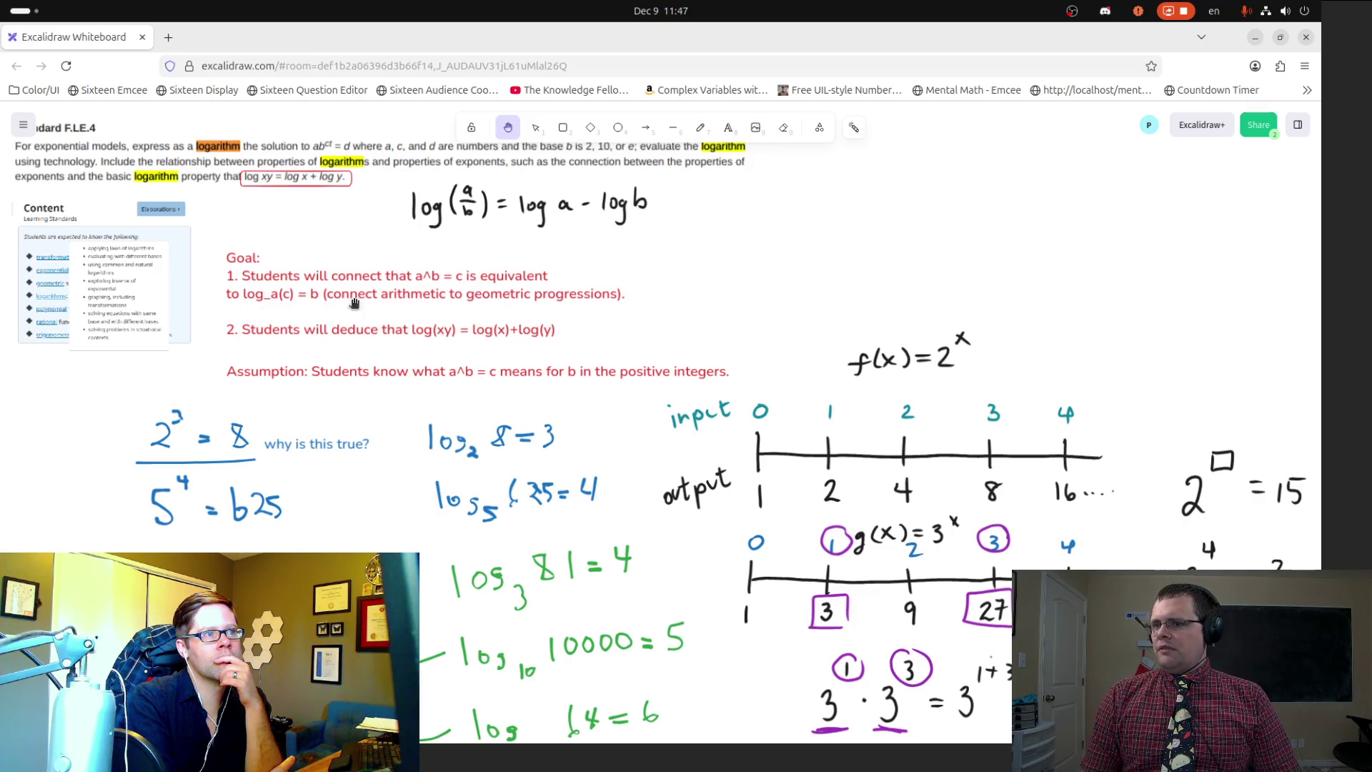
scroll(678, 448, "right", 8)
scroll(678, 448, "down", 3)
scroll(678, 449, "down", 5)
scroll(678, 448, "right", 4)
left_click_drag(331, 374, 488, 347)
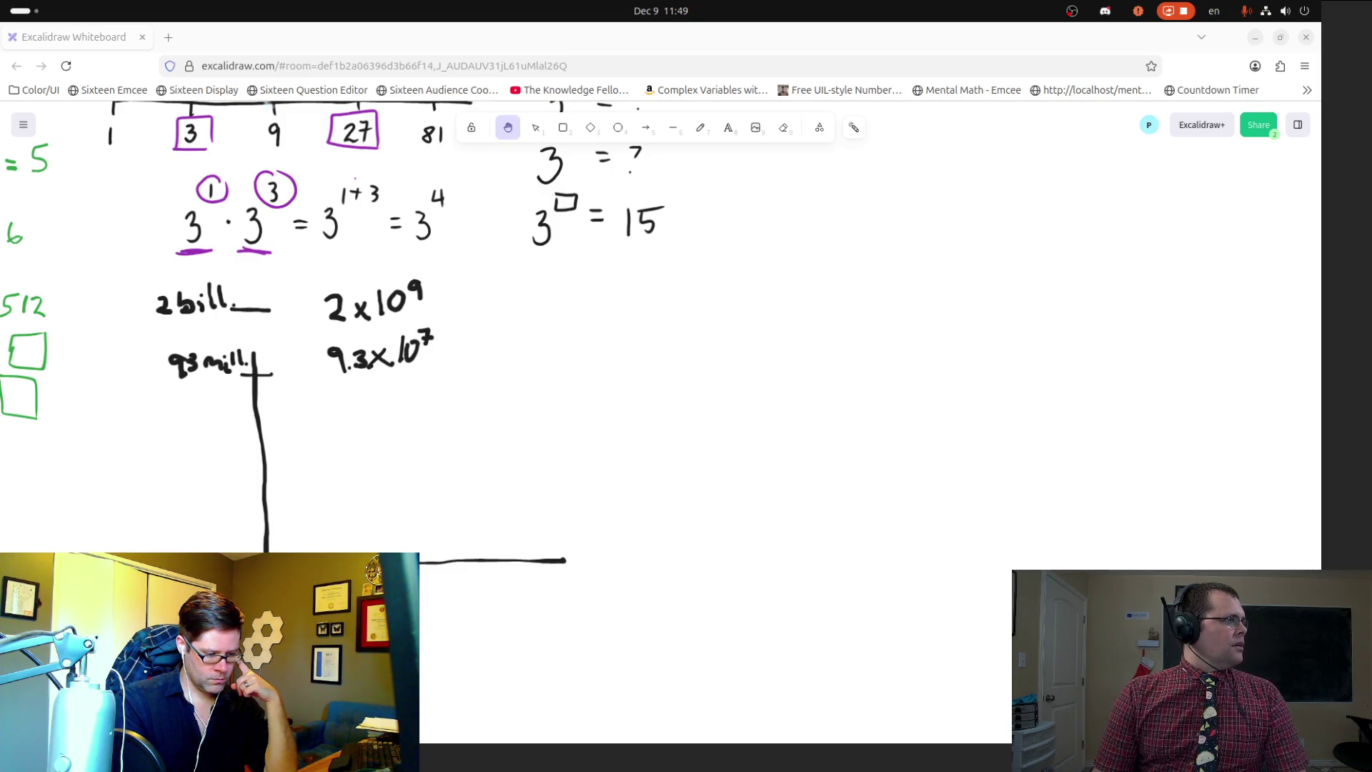
left_click(42, 350)
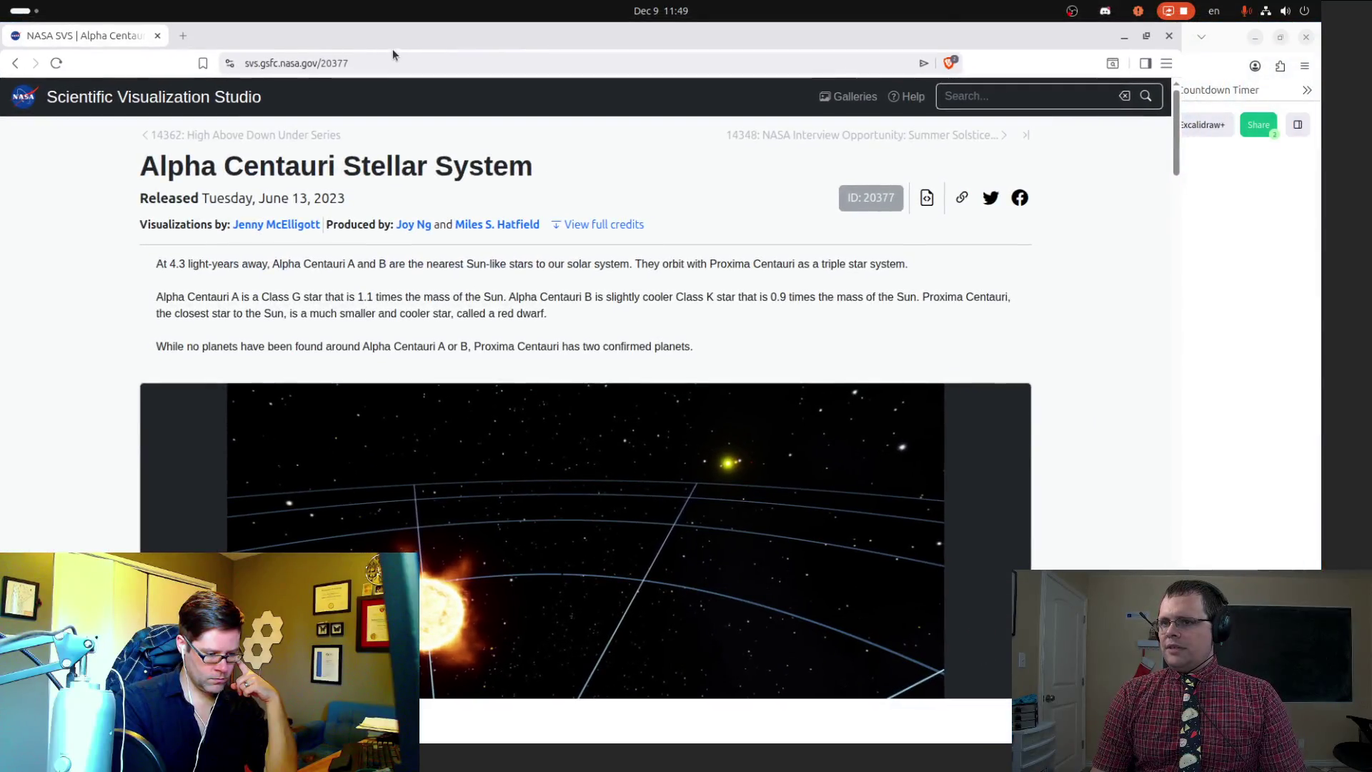
Step: Maximize the Brave window on the Alpha Centauri page, select its address, and open a blank tab
double_click(384, 29)
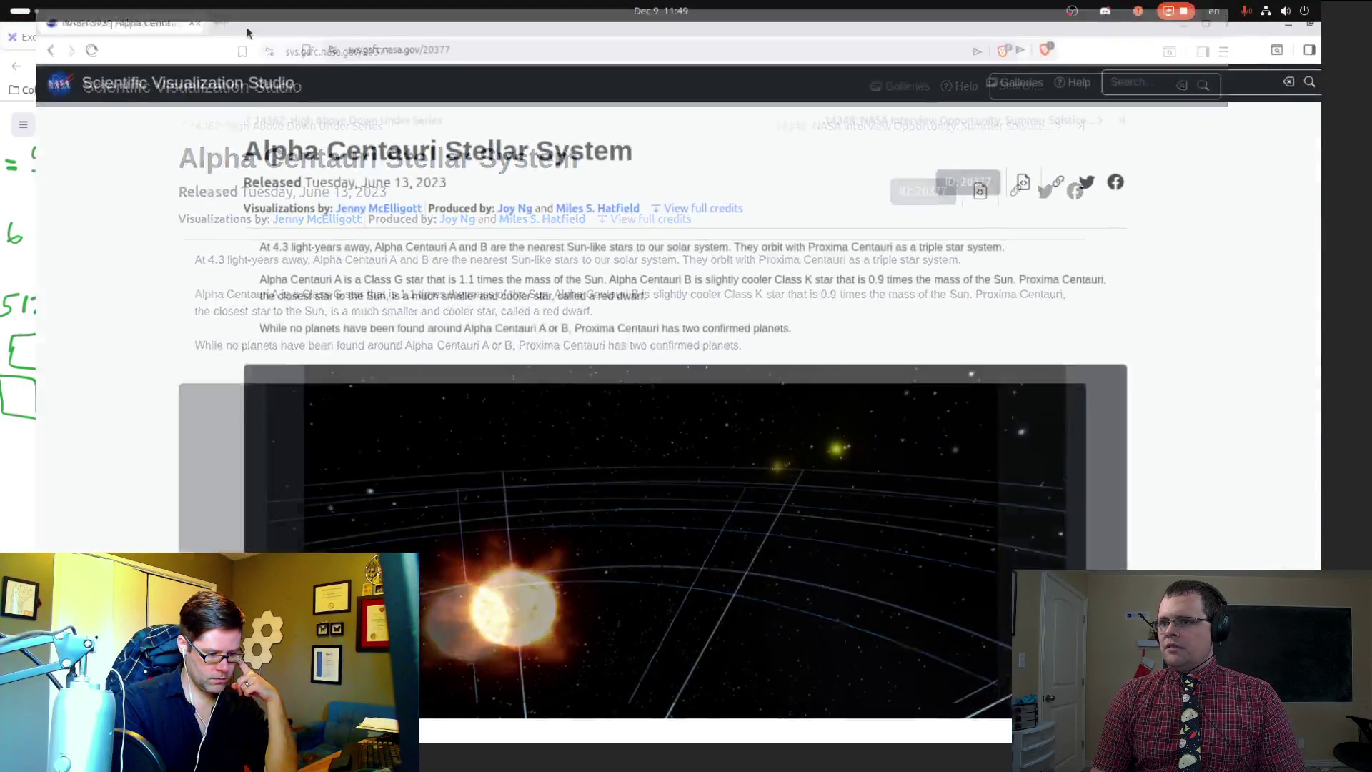
left_click(386, 66)
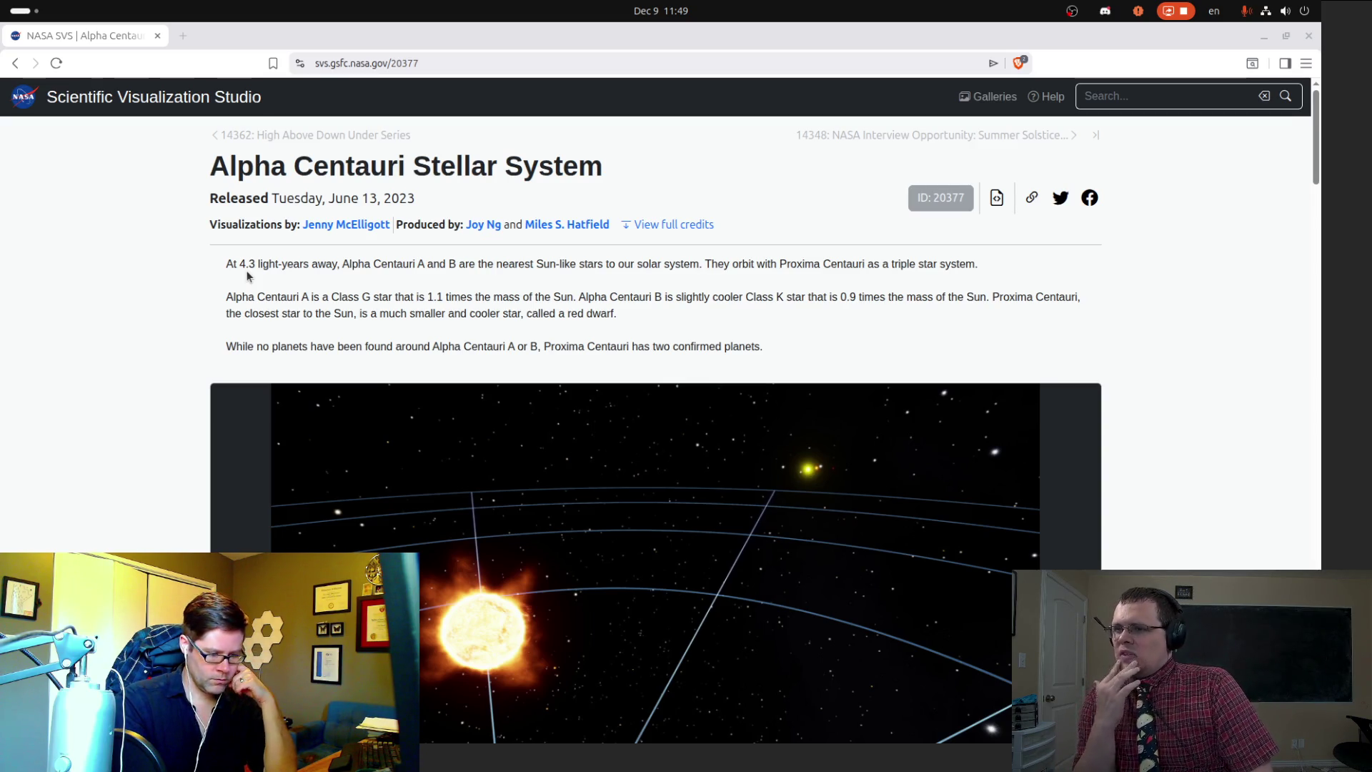
left_click(179, 36)
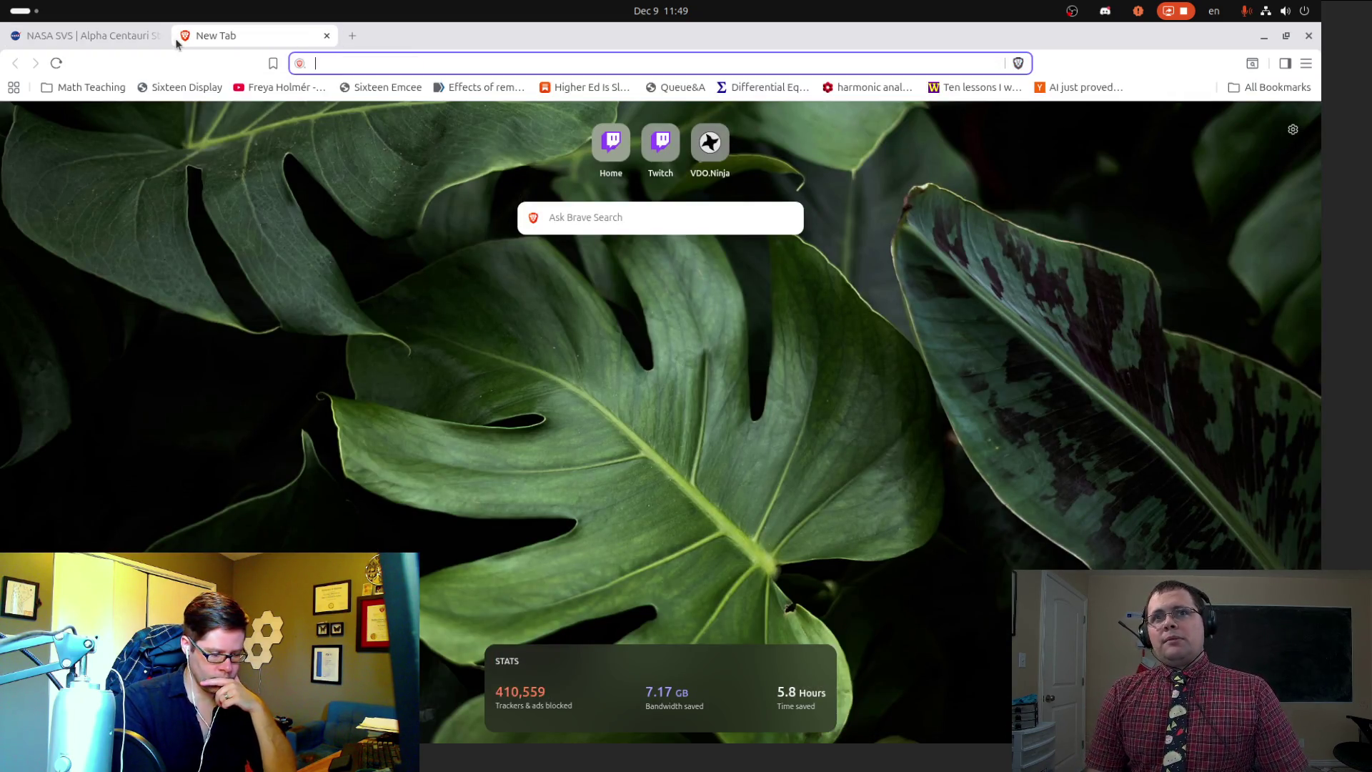
Step: Search Brave for '4.3 light years to miles' in the blank tab, correcting the typo
left_click(90, 34)
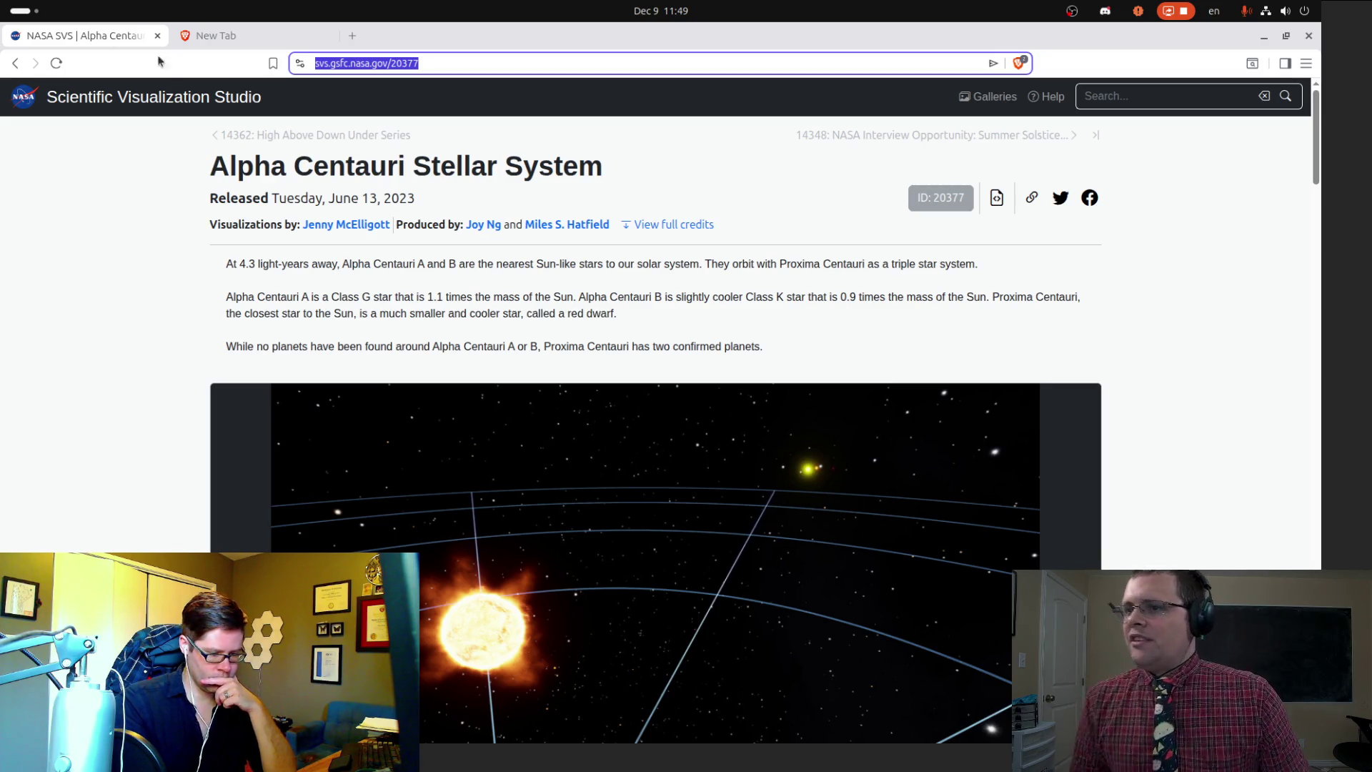
left_click(183, 45)
type("4.3 lighjt")
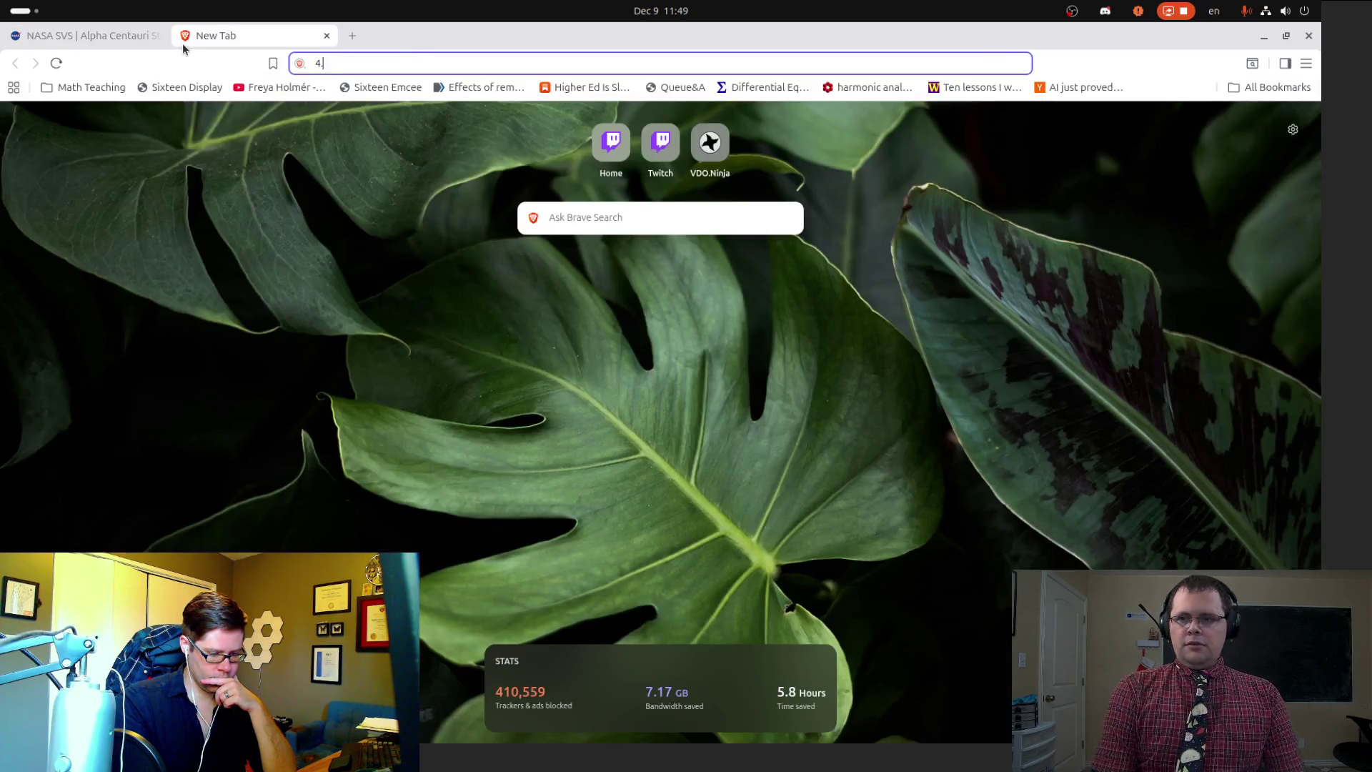
key("BackSpace")
key("BackSpace")
type("t years to")
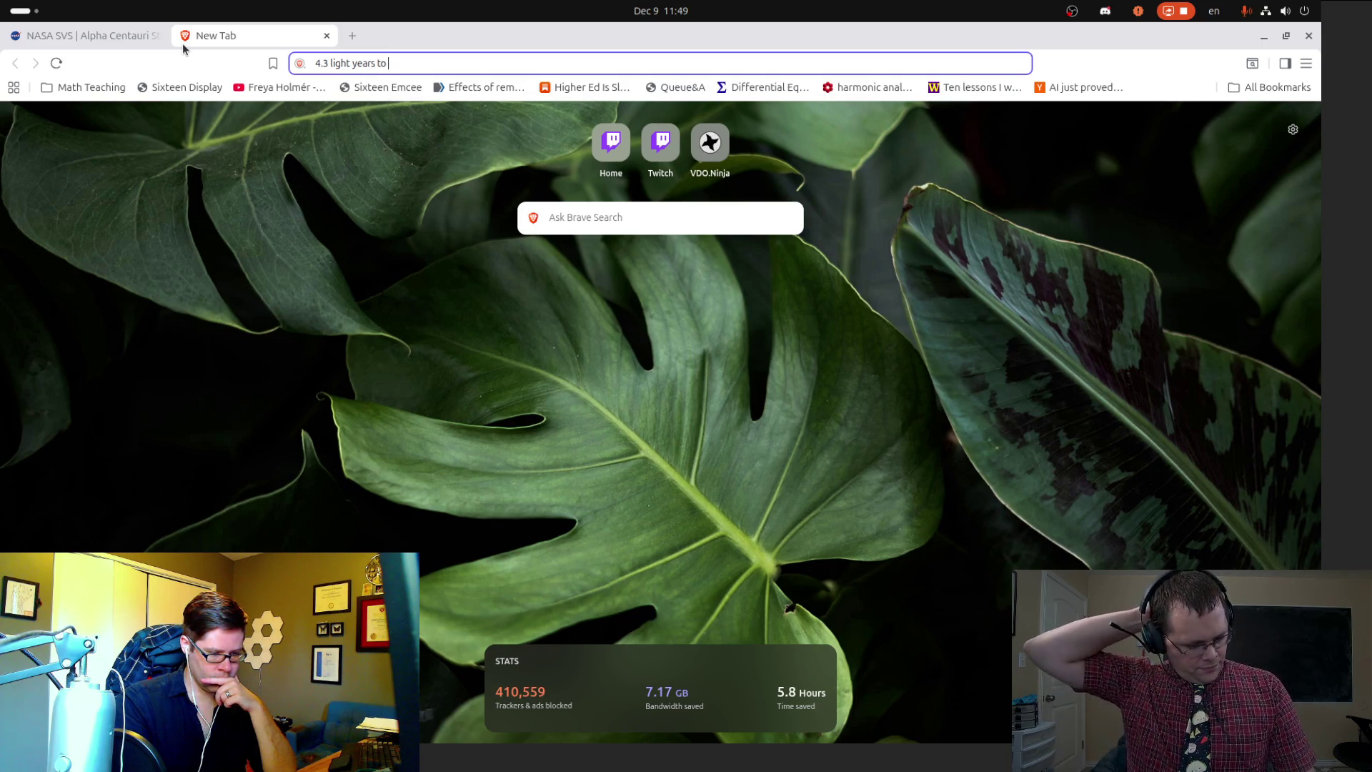
type(" miles")
key("Return")
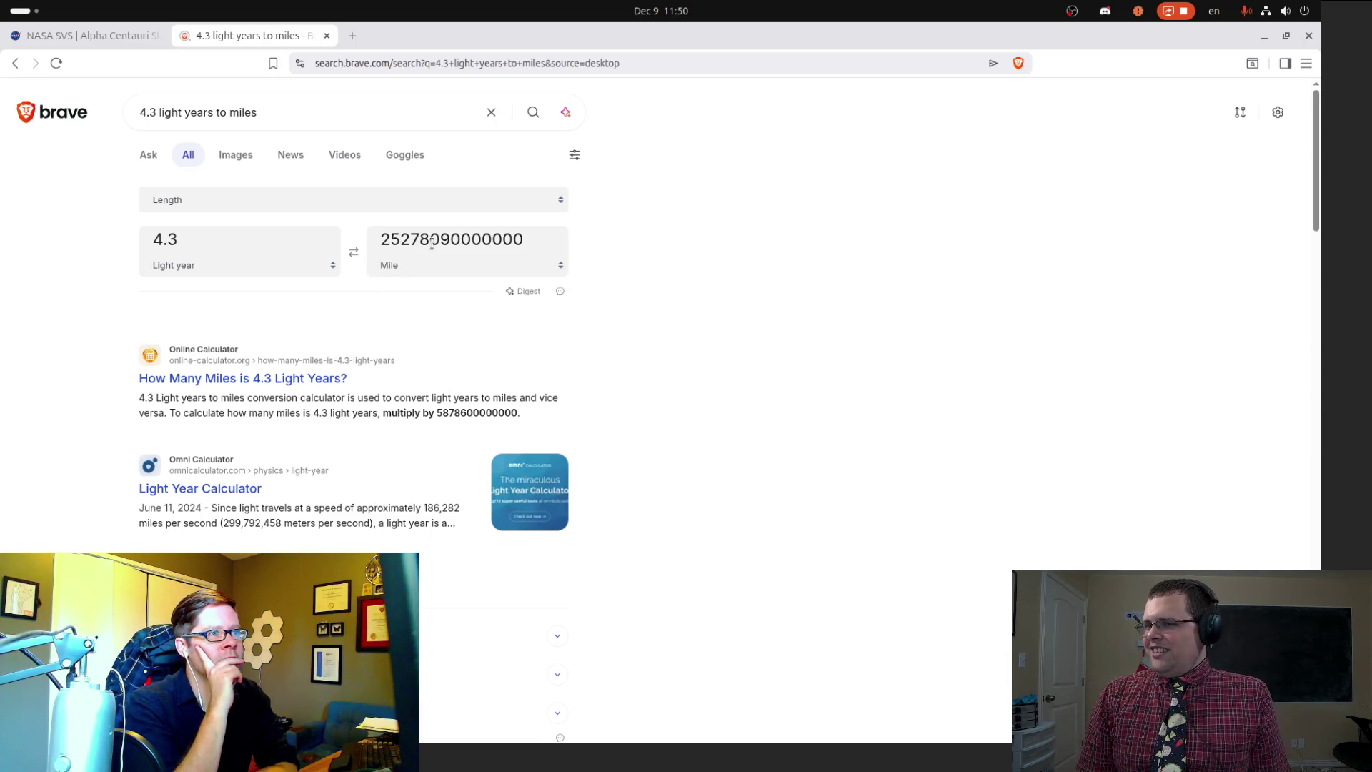
double_click(432, 243)
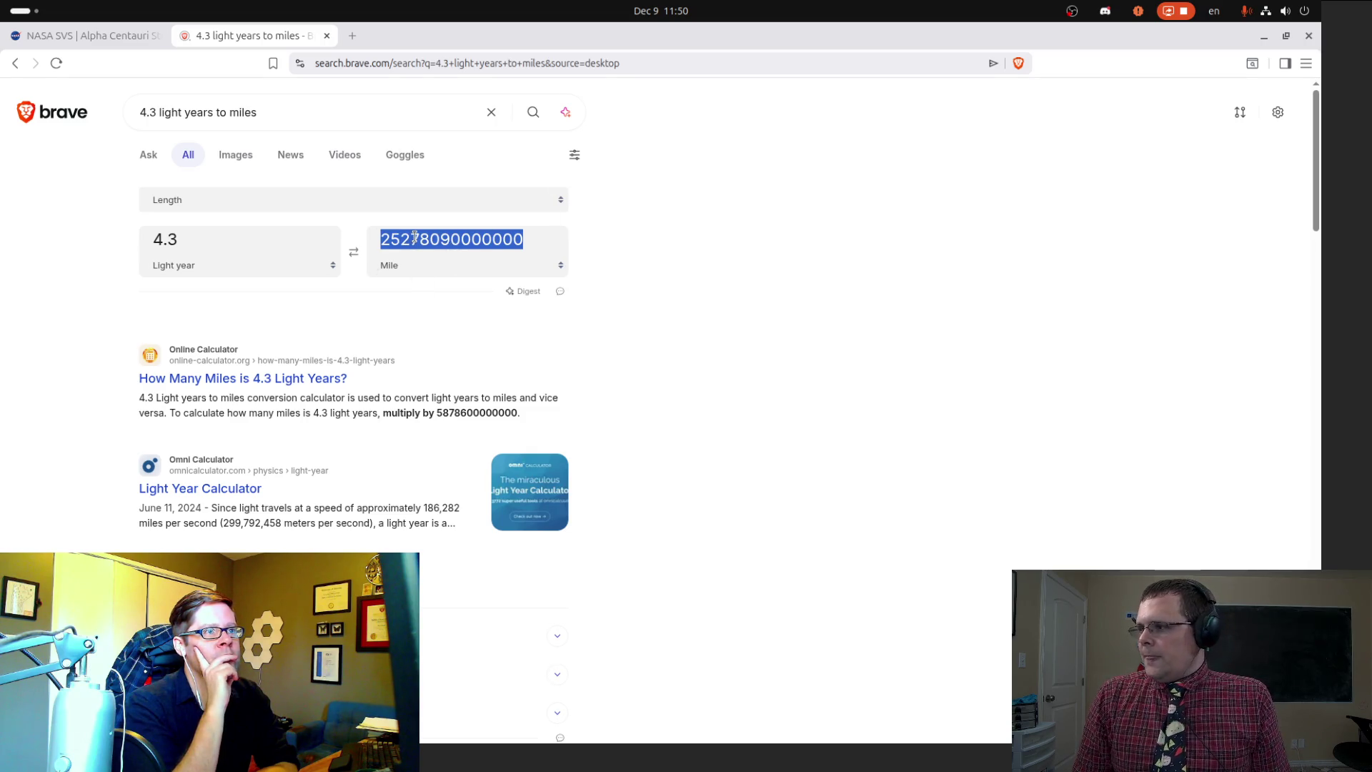
left_click(83, 40)
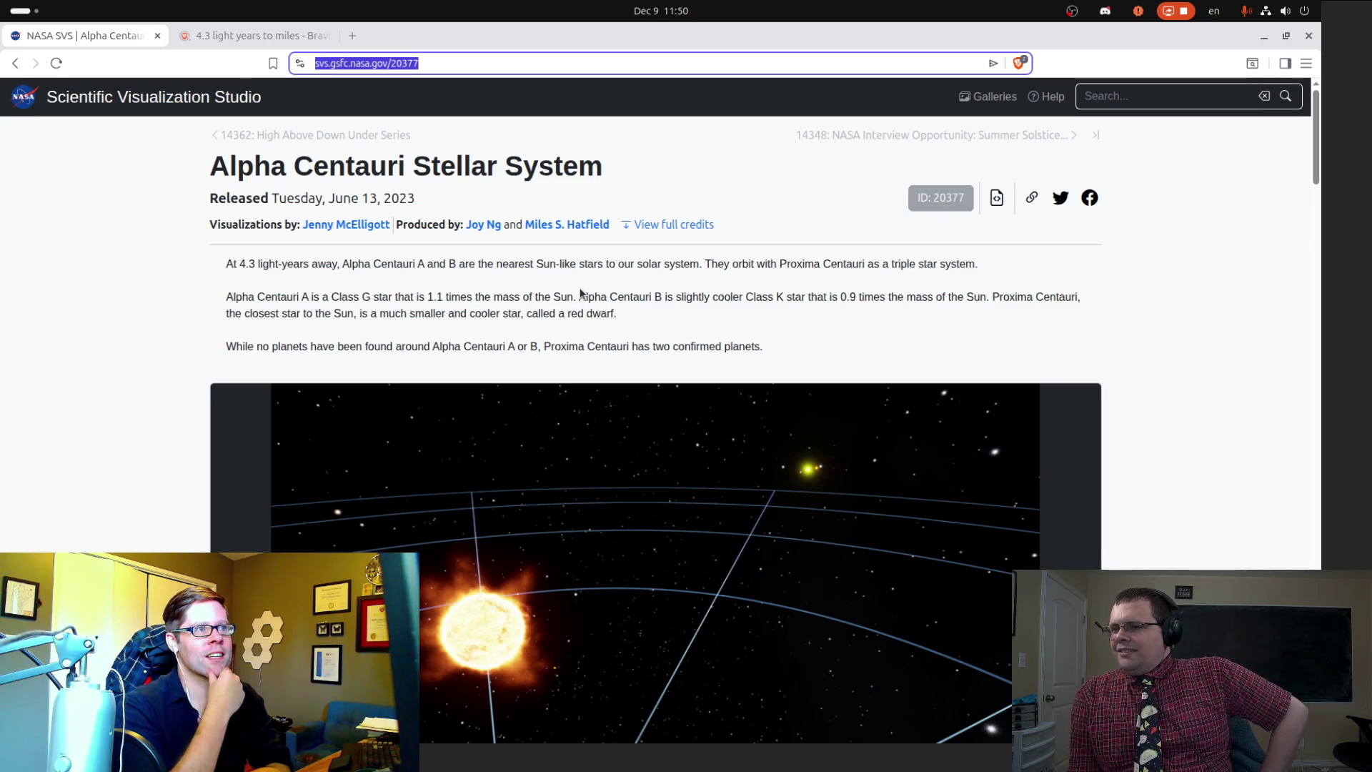
Step: Go back to the '4.3 light years to miles' Brave search results tab
mouse_move(2, 457)
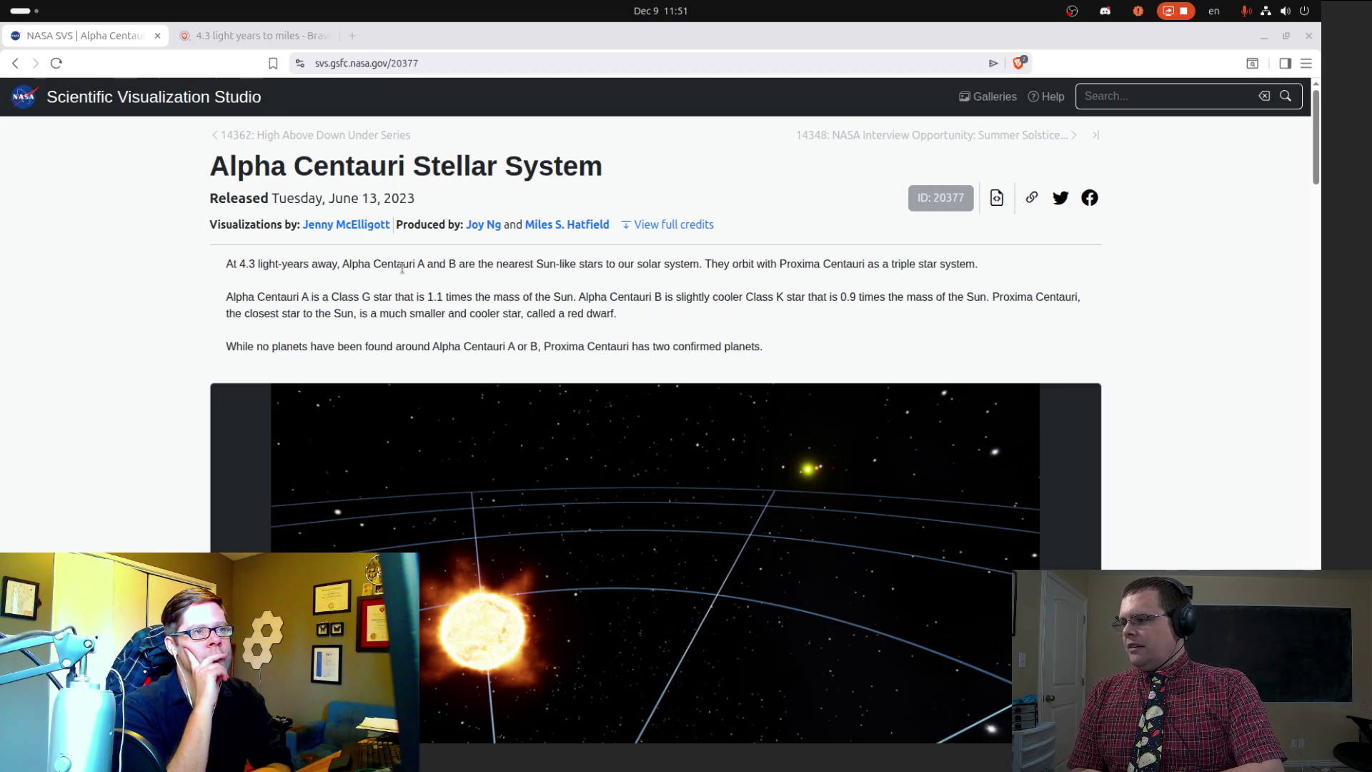
left_click(257, 36)
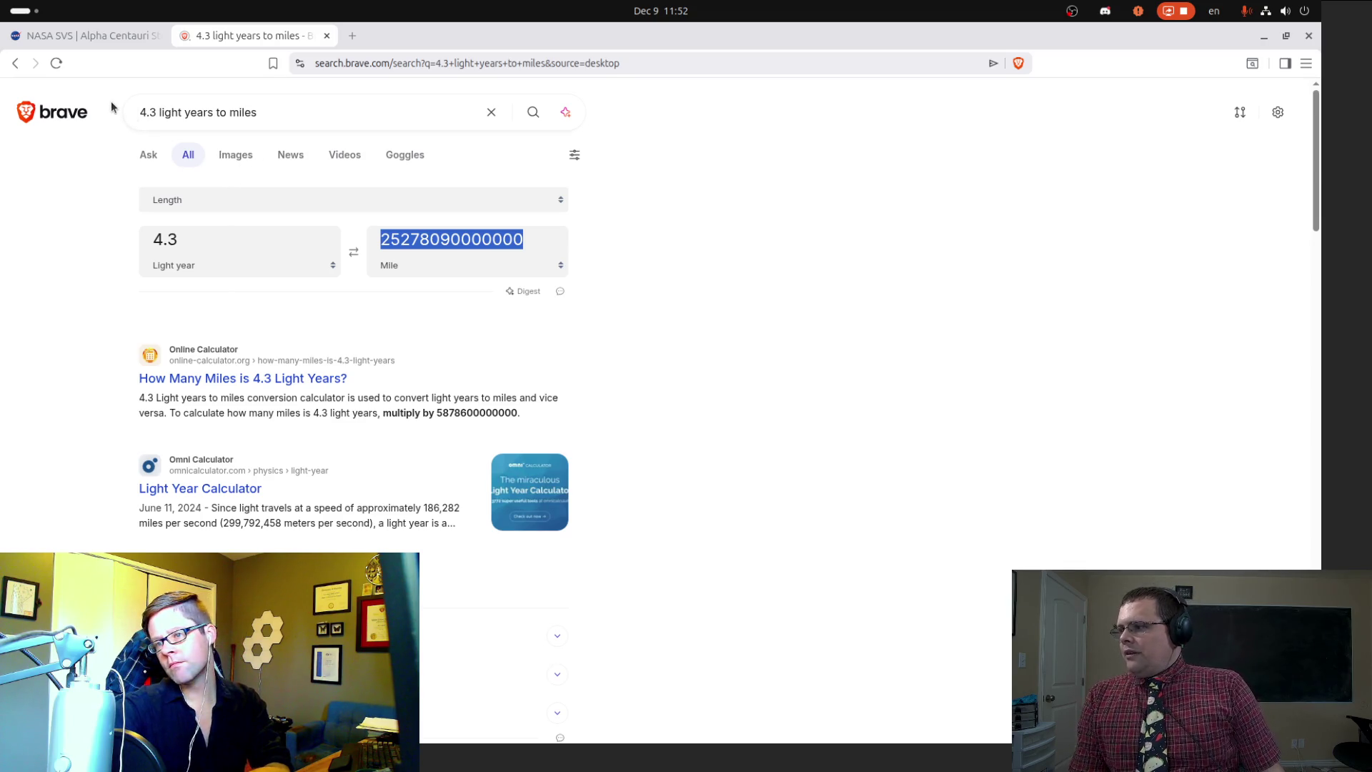
mouse_move(2, 271)
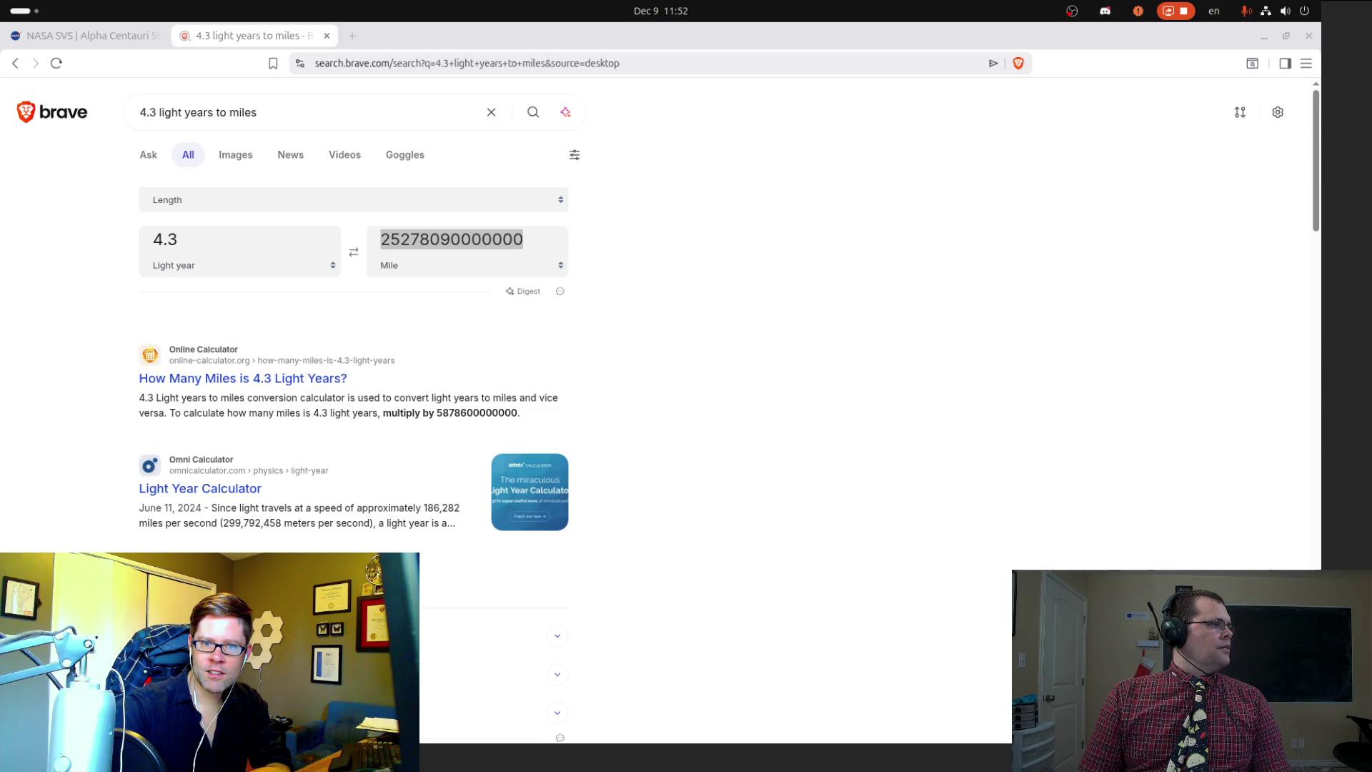
left_click(1271, 14)
left_click(1272, 20)
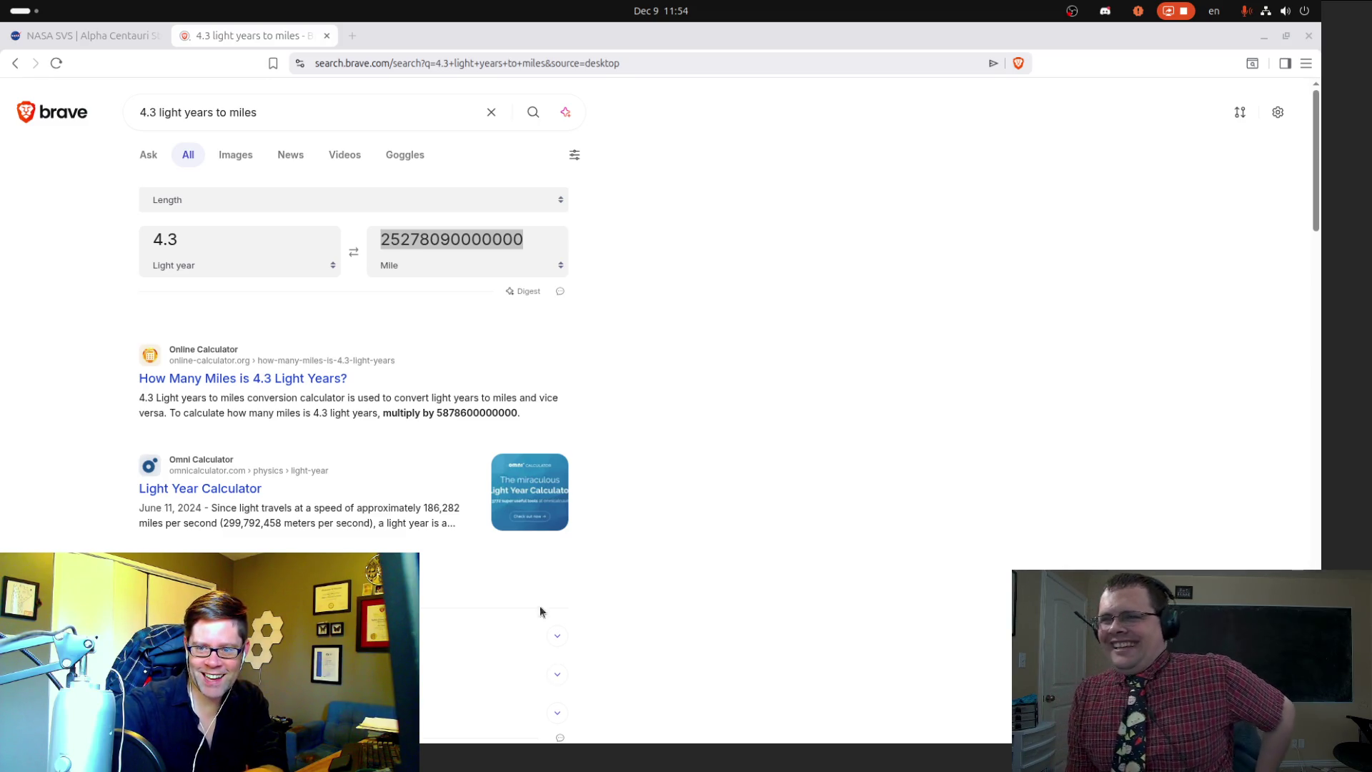
left_click(820, 256)
key("alt+Tab")
key("alt+Tab")
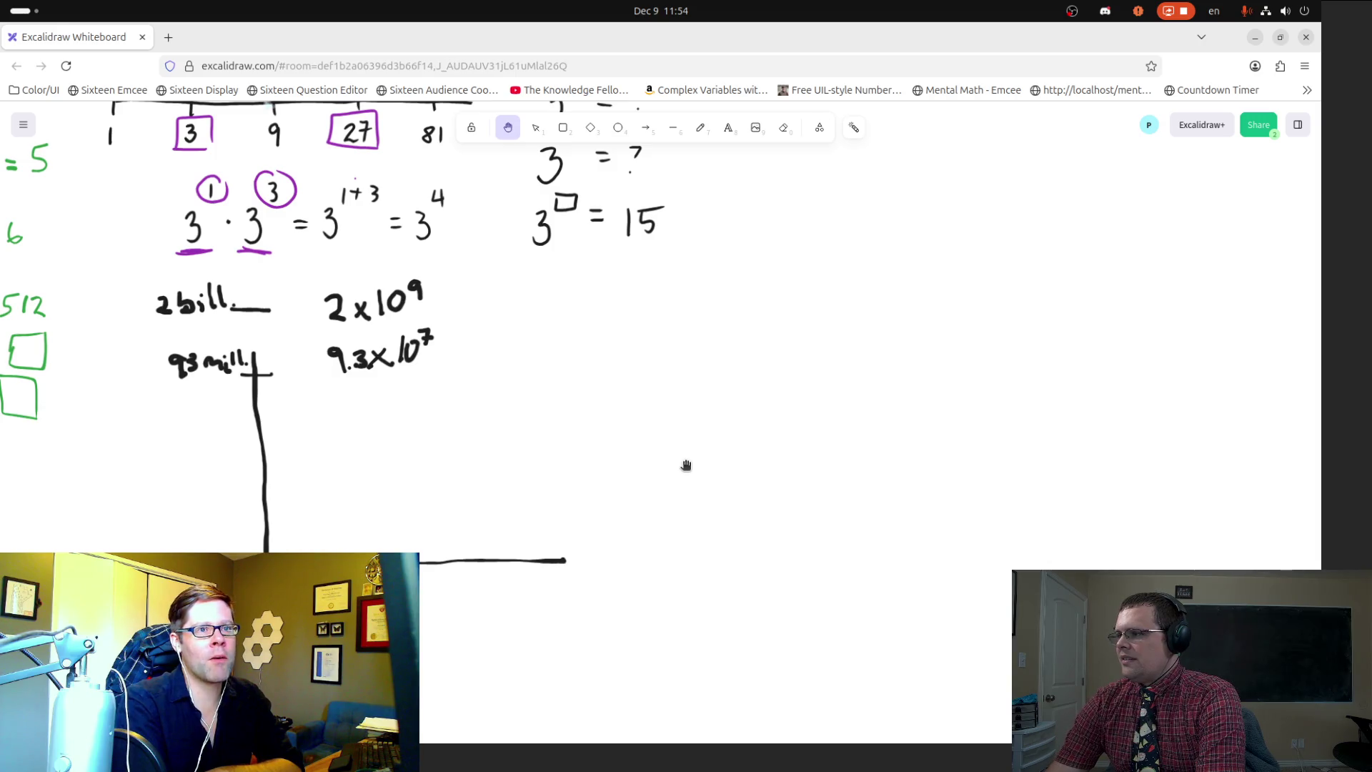
Step: Pan the Excalidraw board toward empty canvas space
left_click_drag(599, 390, 795, 156)
Step: Freehand-draw a long double-headed arrow number line on the blank canvas
left_click_drag(686, 409, 996, 153)
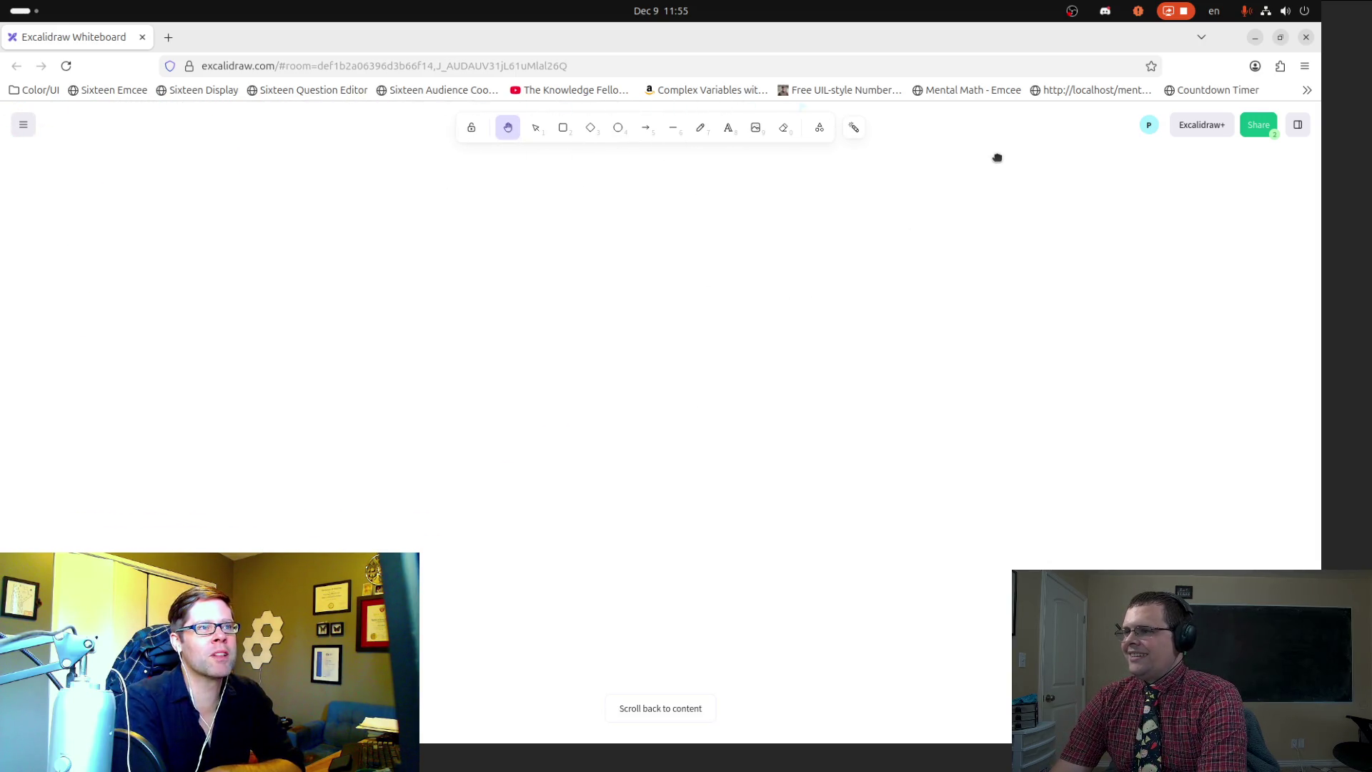
left_click(696, 130)
mouse_move(358, 296)
left_mouse_down()
mouse_move(313, 323)
mouse_move(411, 383)
left_mouse_up()
left_click_drag(320, 327, 382, 281)
mouse_move(314, 323)
left_mouse_down()
mouse_move(596, 337)
mouse_move(1081, 331)
mouse_move(1008, 299)
mouse_move(1072, 330)
mouse_move(1059, 364)
left_mouse_up()
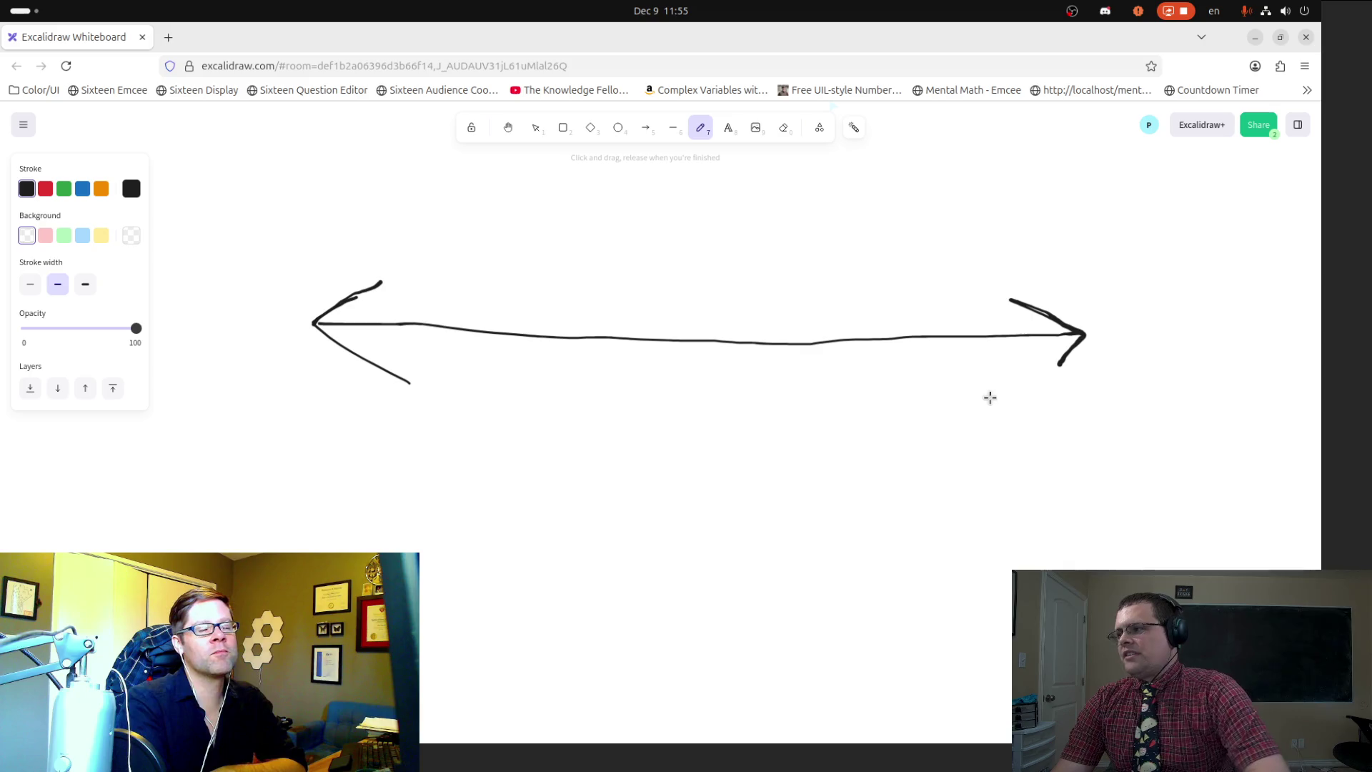
Step: Add a zero tick and a second tick labelled 93million on the number line
left_click_drag(471, 303, 490, 389)
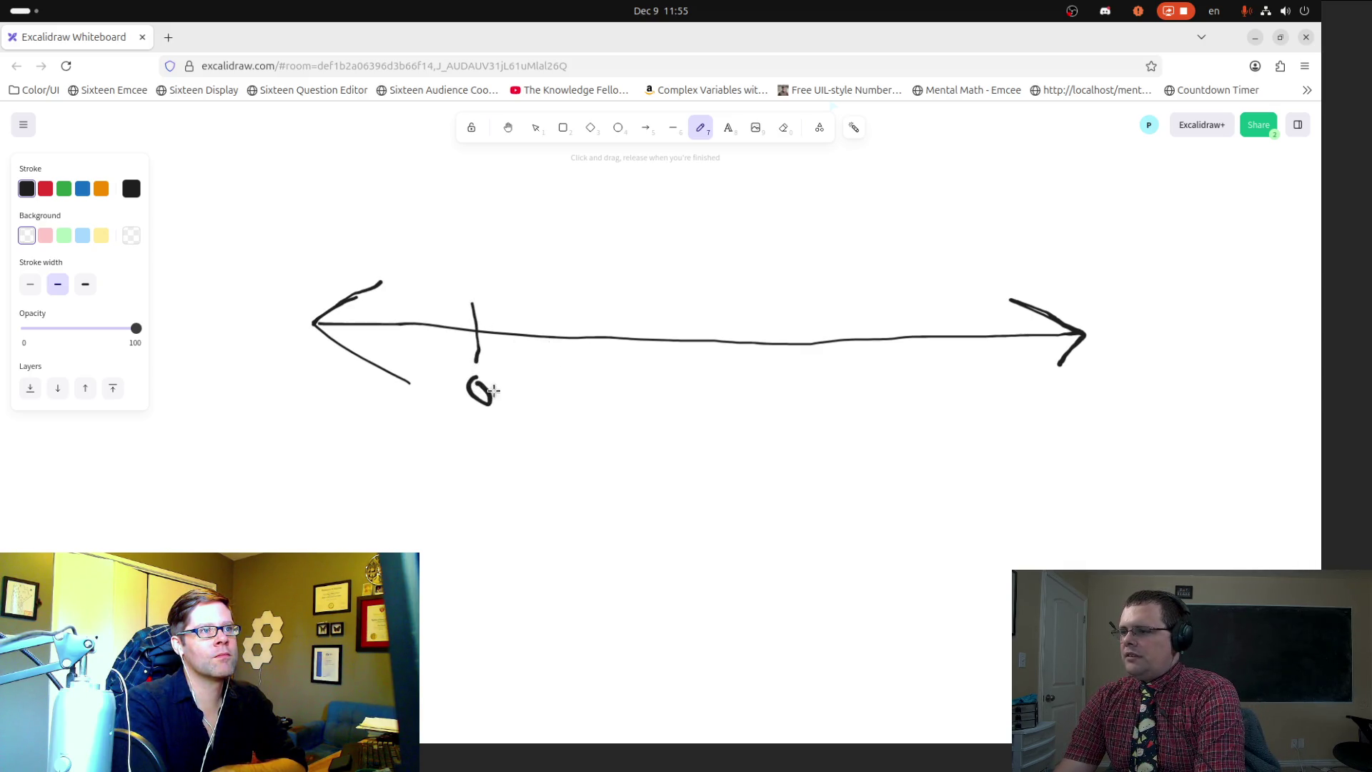
left_click_drag(522, 304, 528, 368)
mouse_move(523, 268)
left_mouse_down()
mouse_move(524, 288)
mouse_move(547, 272)
mouse_move(590, 283)
mouse_move(595, 262)
mouse_move(597, 279)
mouse_move(625, 279)
left_mouse_up()
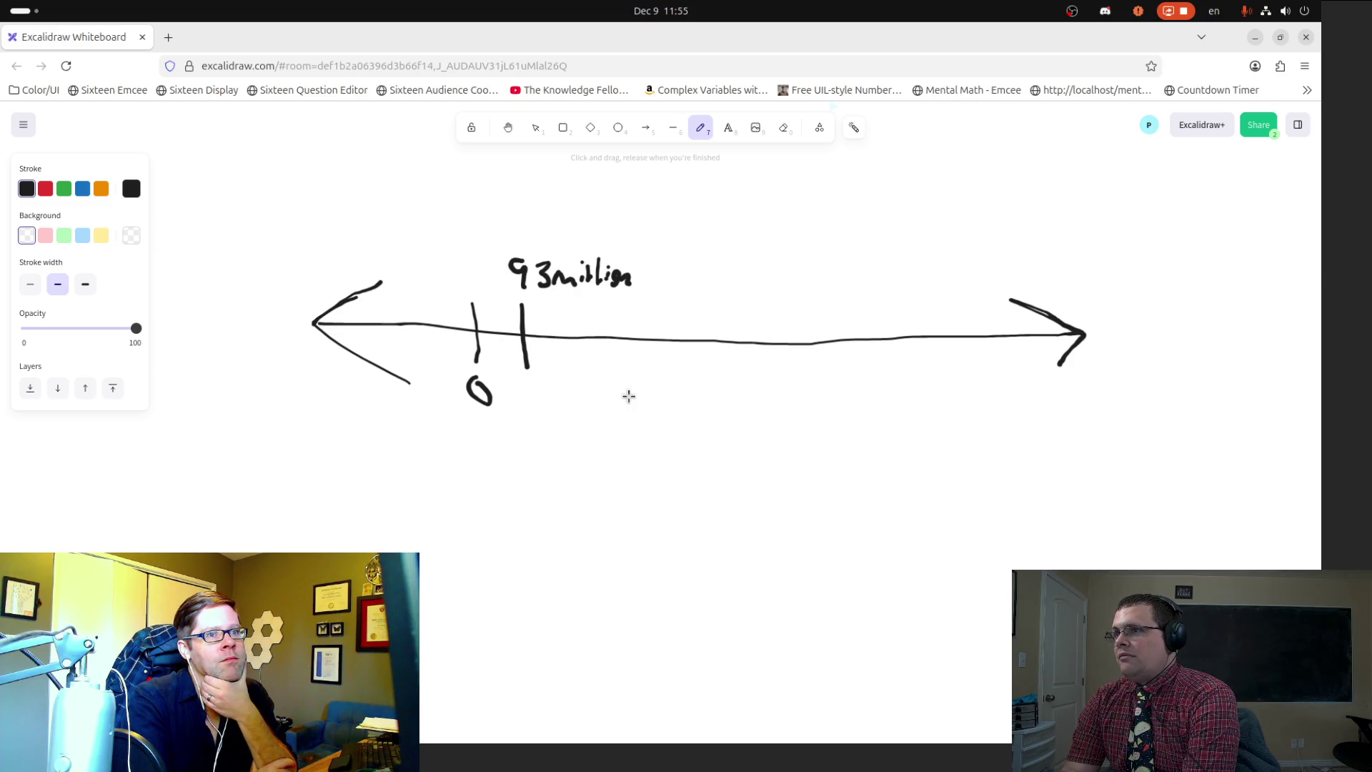
left_click(508, 128)
left_click_drag(649, 232, 401, 480)
scroll(591, 591, "up", 5)
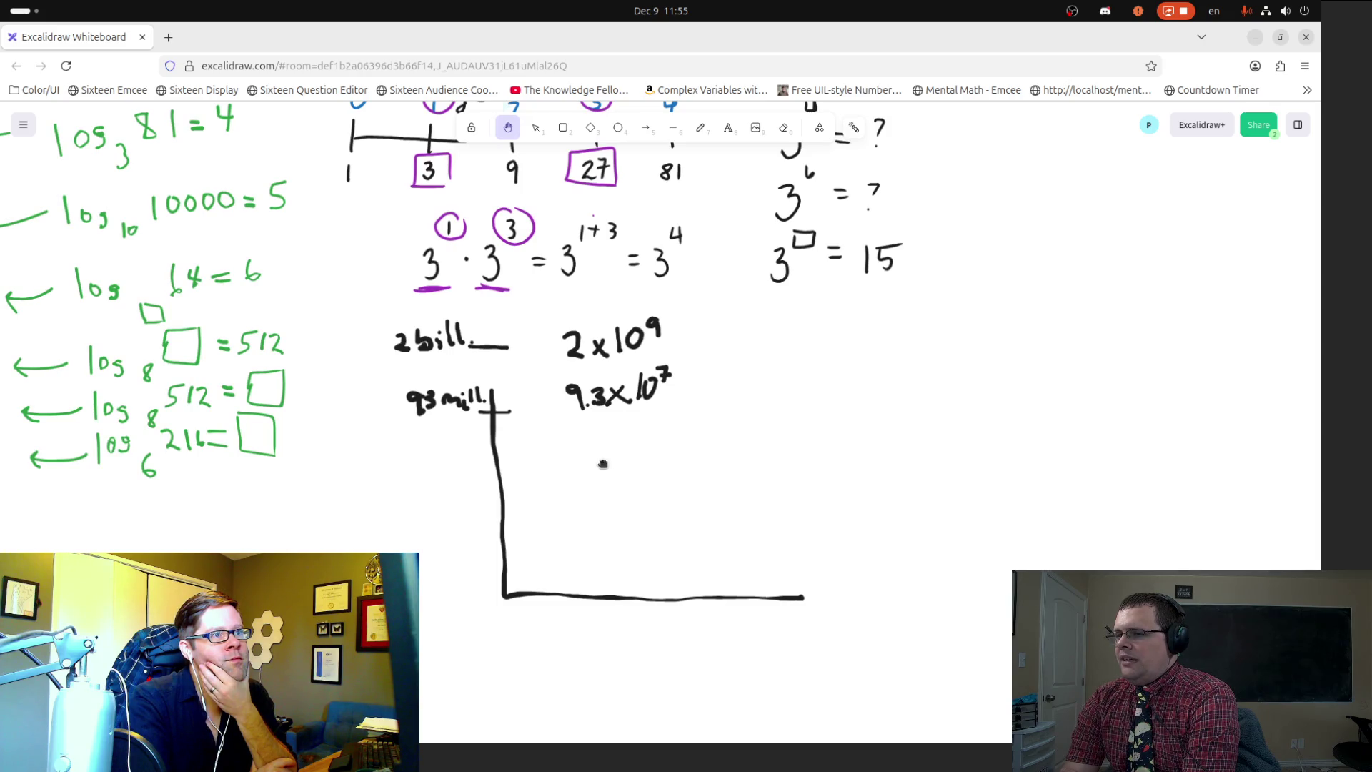
scroll(808, 233, "down", 5)
scroll(808, 233, "left", 4)
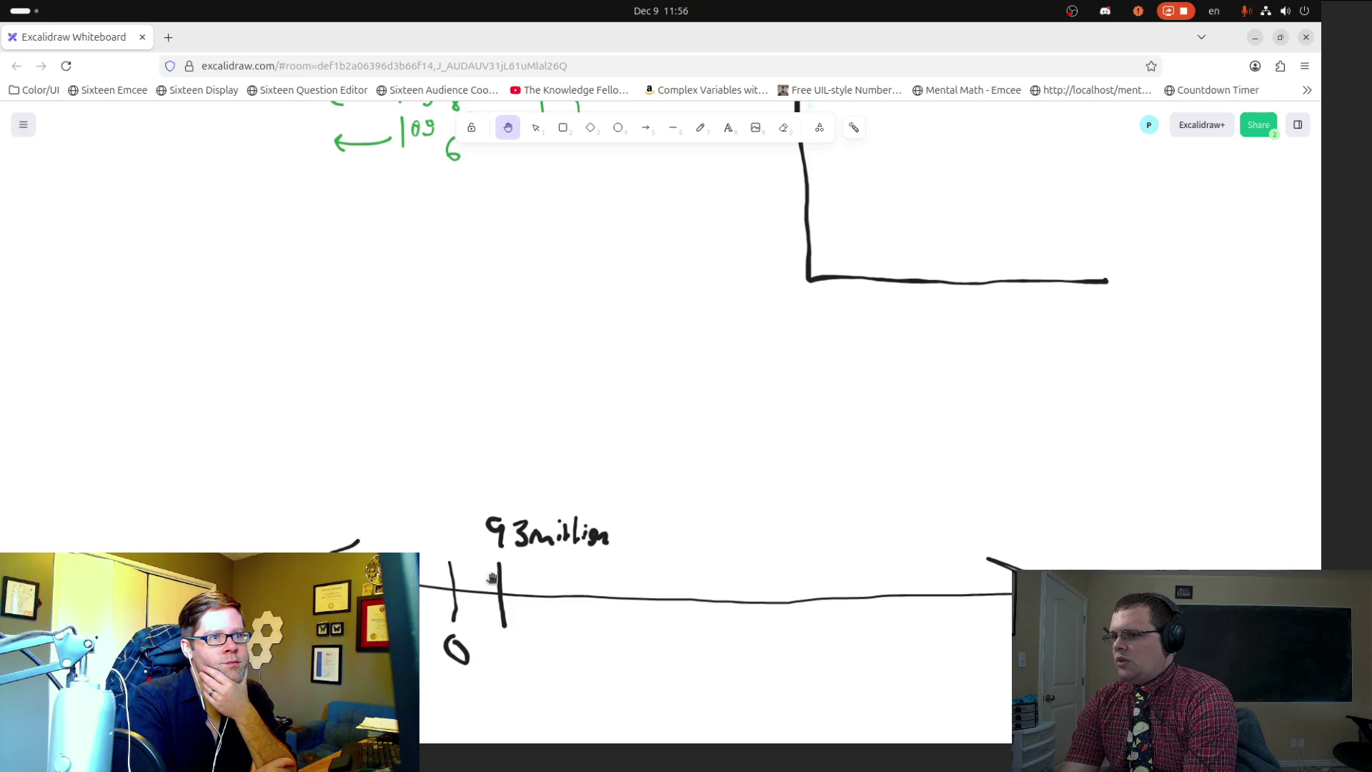
left_click_drag(664, 519, 541, 447)
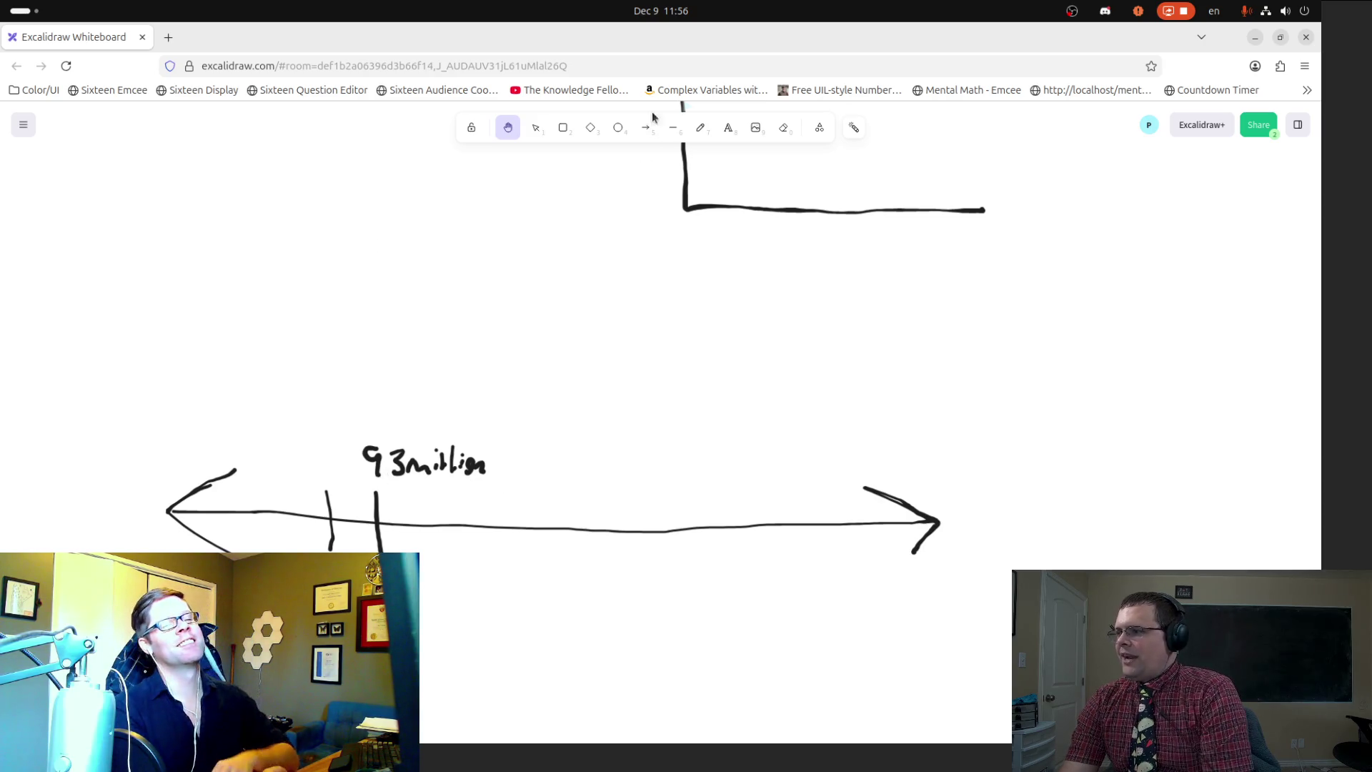
left_click(563, 127)
Step: Move the 93million label and its tick left onto the zero mark
left_click(536, 127)
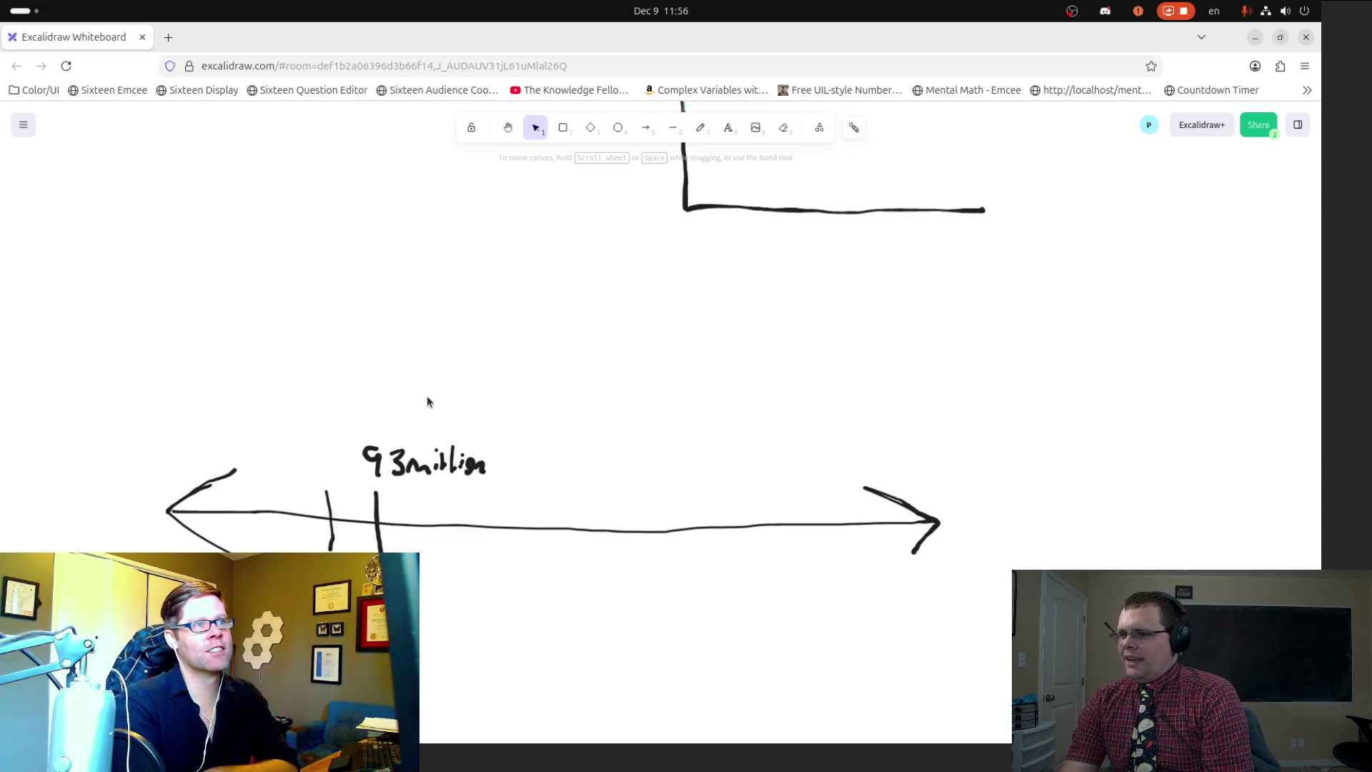
left_click(369, 452)
mouse_move(329, 414)
left_mouse_down()
mouse_move(493, 553)
mouse_move(536, 571)
left_mouse_up()
left_click_drag(414, 473, 372, 473)
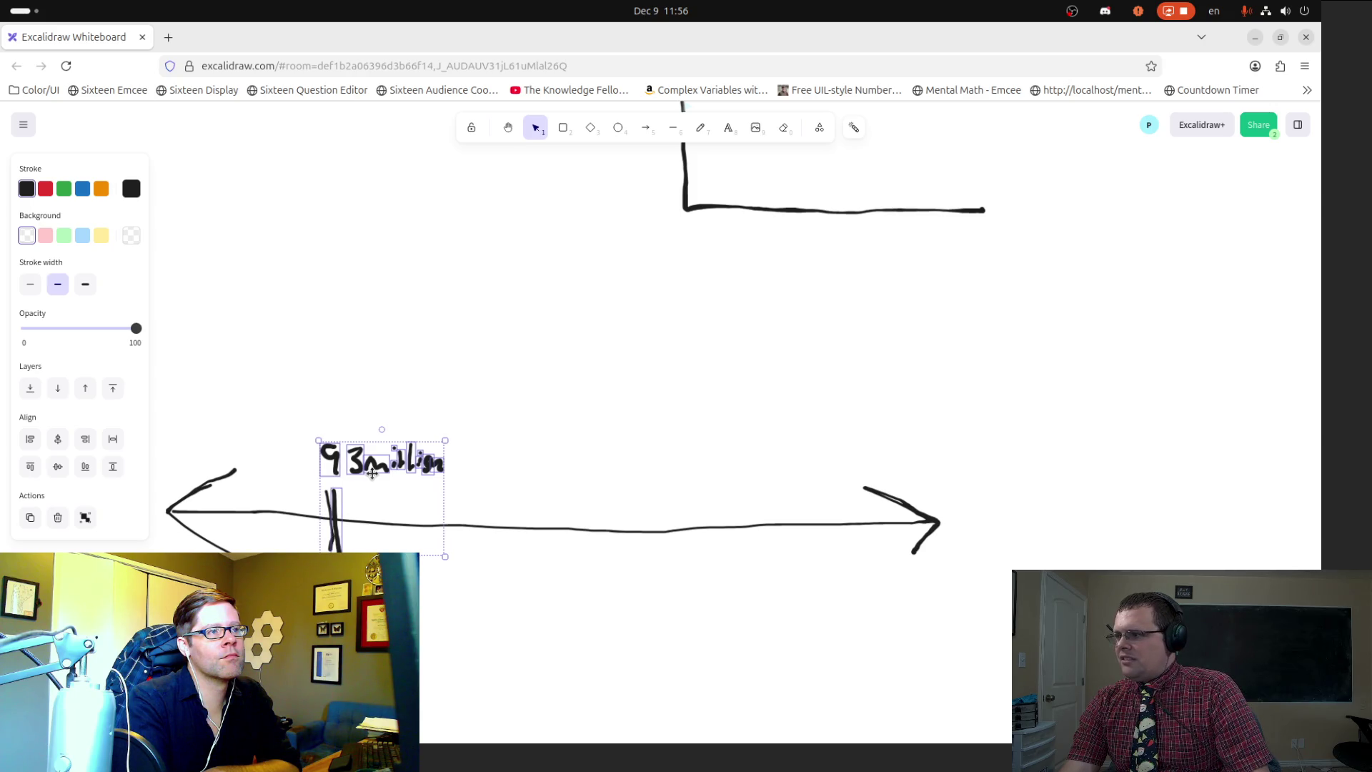
Step: Paste a copy of the 93million label near the right arrowhead, without its tick
left_click_drag(593, 509, 352, 521)
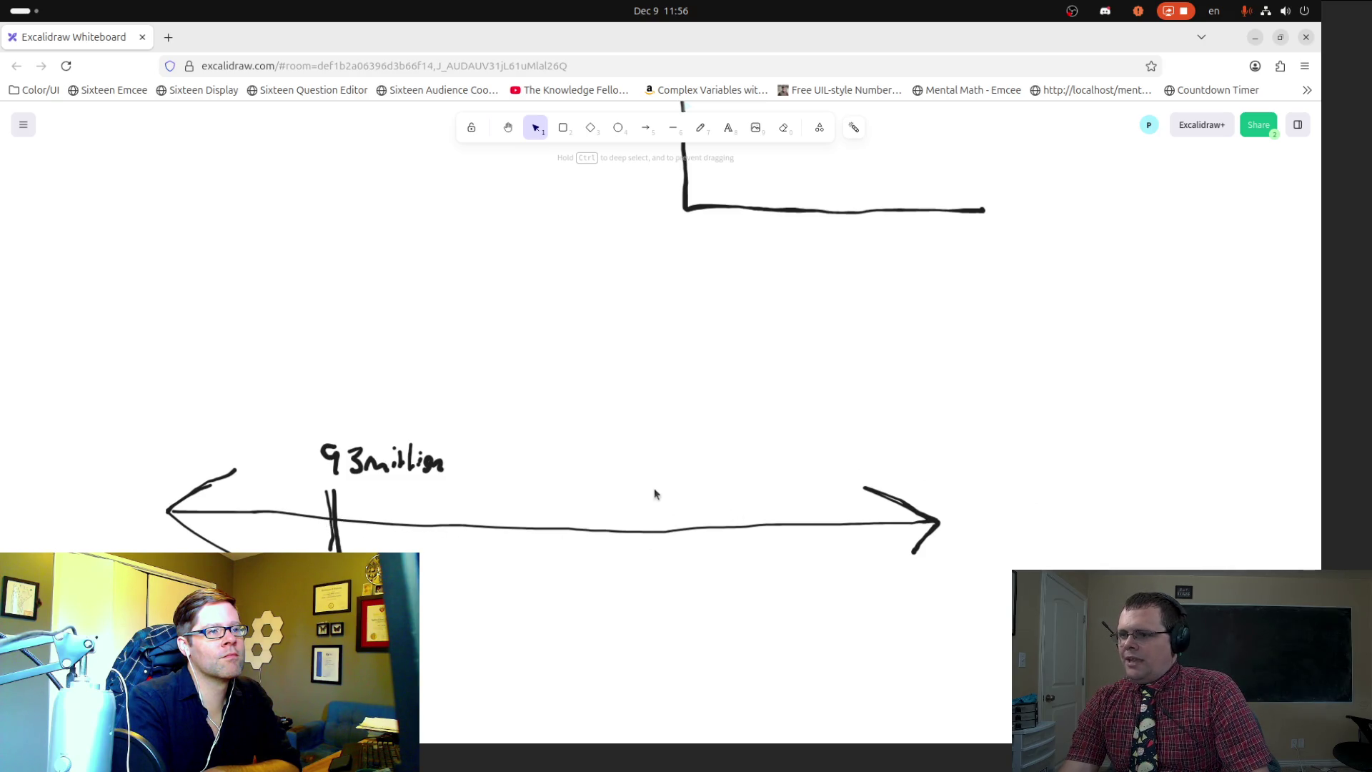
mouse_move(312, 431)
left_mouse_down()
mouse_move(390, 545)
mouse_move(436, 563)
mouse_move(661, 499)
mouse_move(806, 507)
left_mouse_up()
key("ctrl+c")
key("ctrl+v")
left_click(709, 504)
left_click(769, 515)
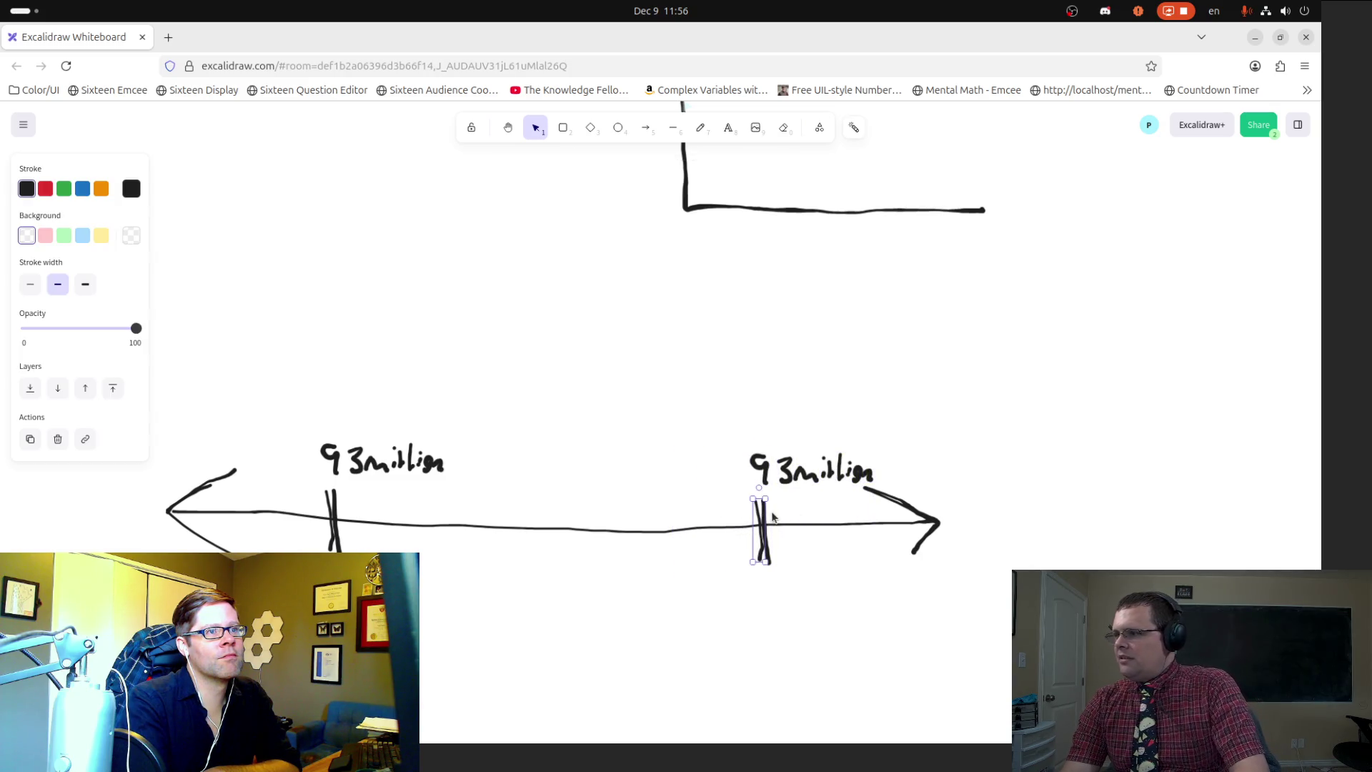
key("Delete")
key("ctrl+z")
key("Delete")
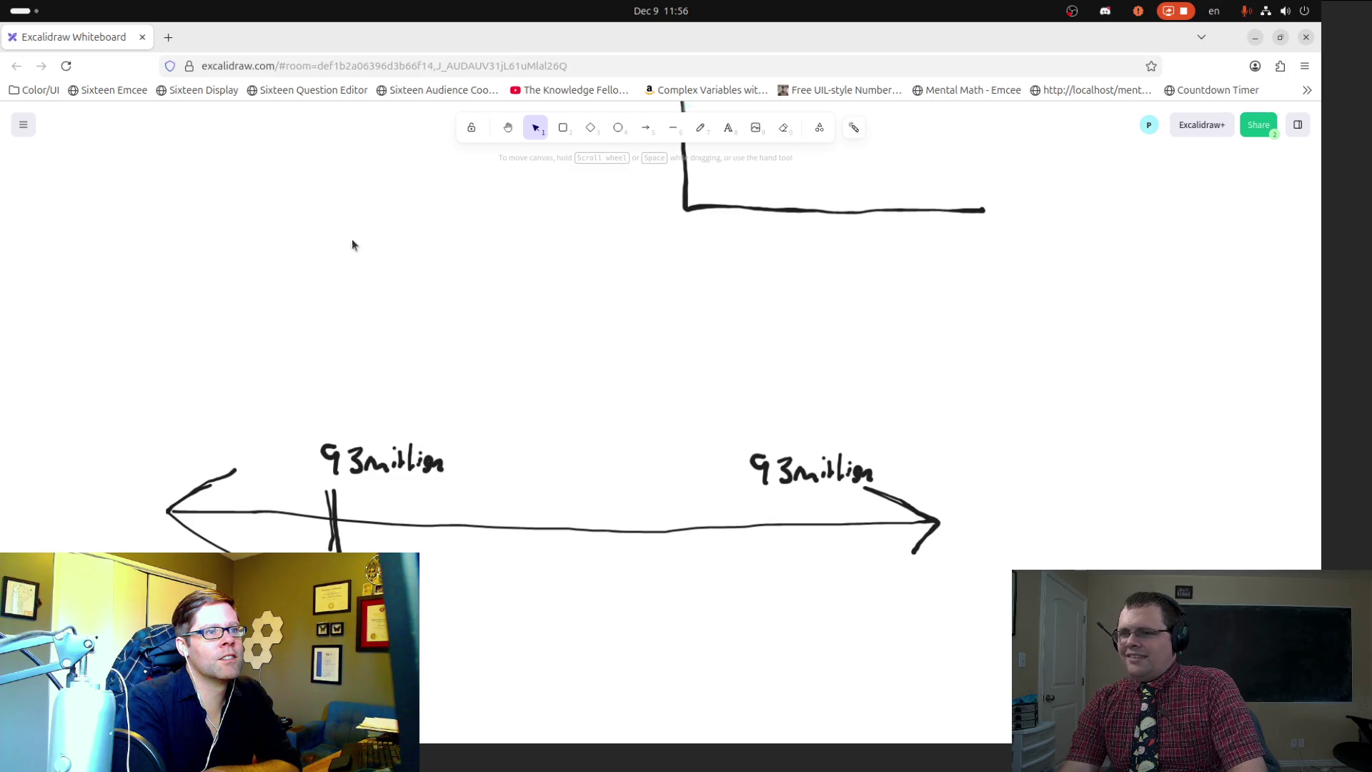
Step: Delete the right-hand copy of the 93million label
left_click(701, 128)
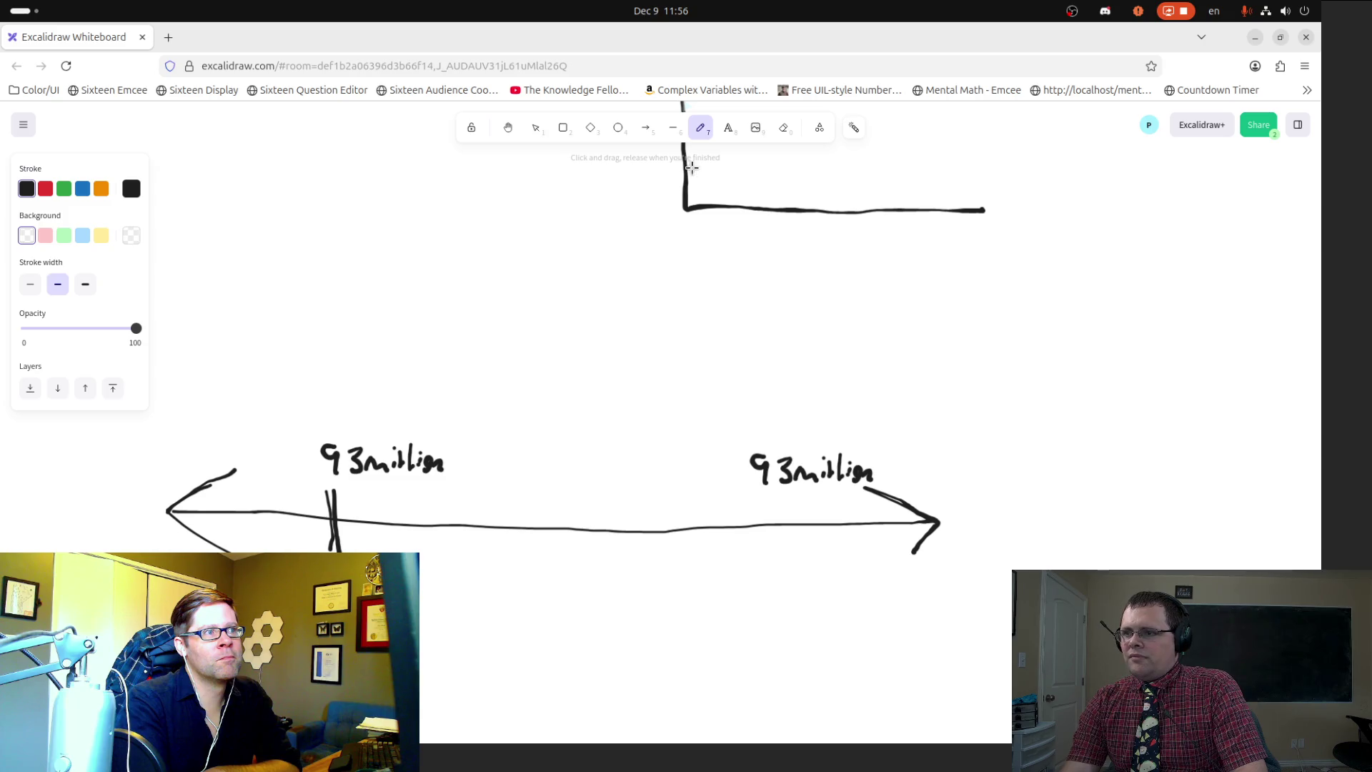
key("1")
left_click_drag(709, 418, 893, 496)
key("Delete")
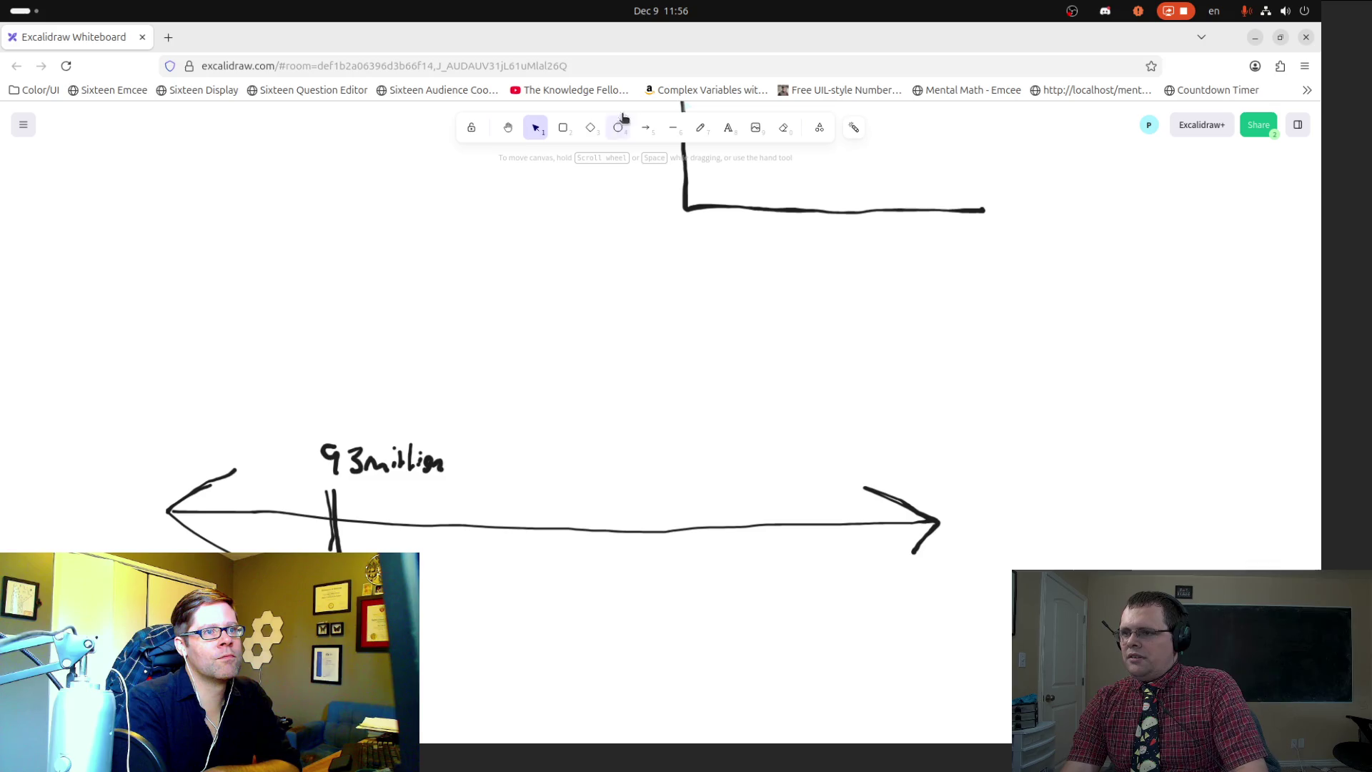
Step: Draw a tick near the line's right end labelled AC and start a number beneath it
left_click(698, 128)
left_click_drag(797, 479, 806, 566)
mouse_move(764, 469)
left_mouse_down()
mouse_move(787, 470)
mouse_move(787, 453)
mouse_move(820, 463)
left_mouse_up()
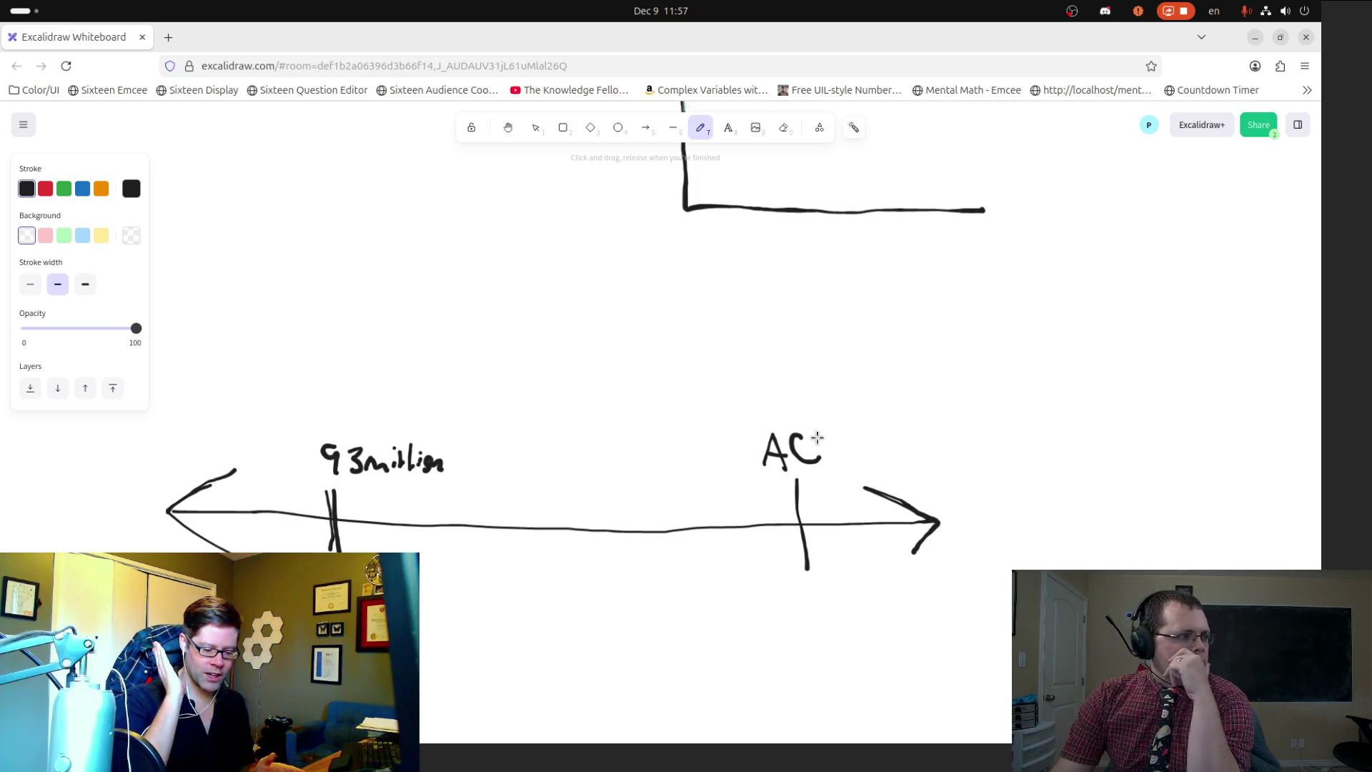
mouse_move(2, 471)
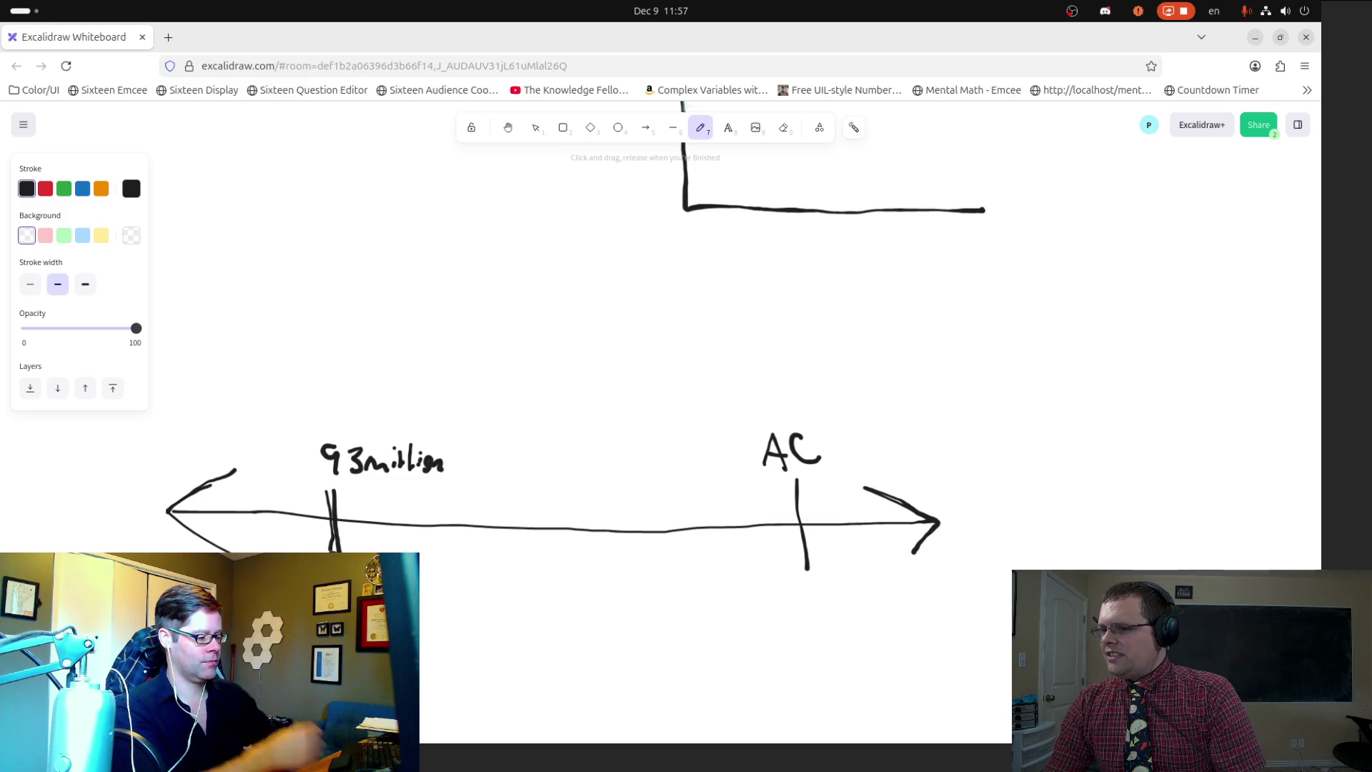
mouse_move(776, 589)
left_mouse_down()
mouse_move(777, 603)
mouse_move(886, 595)
left_mouse_up()
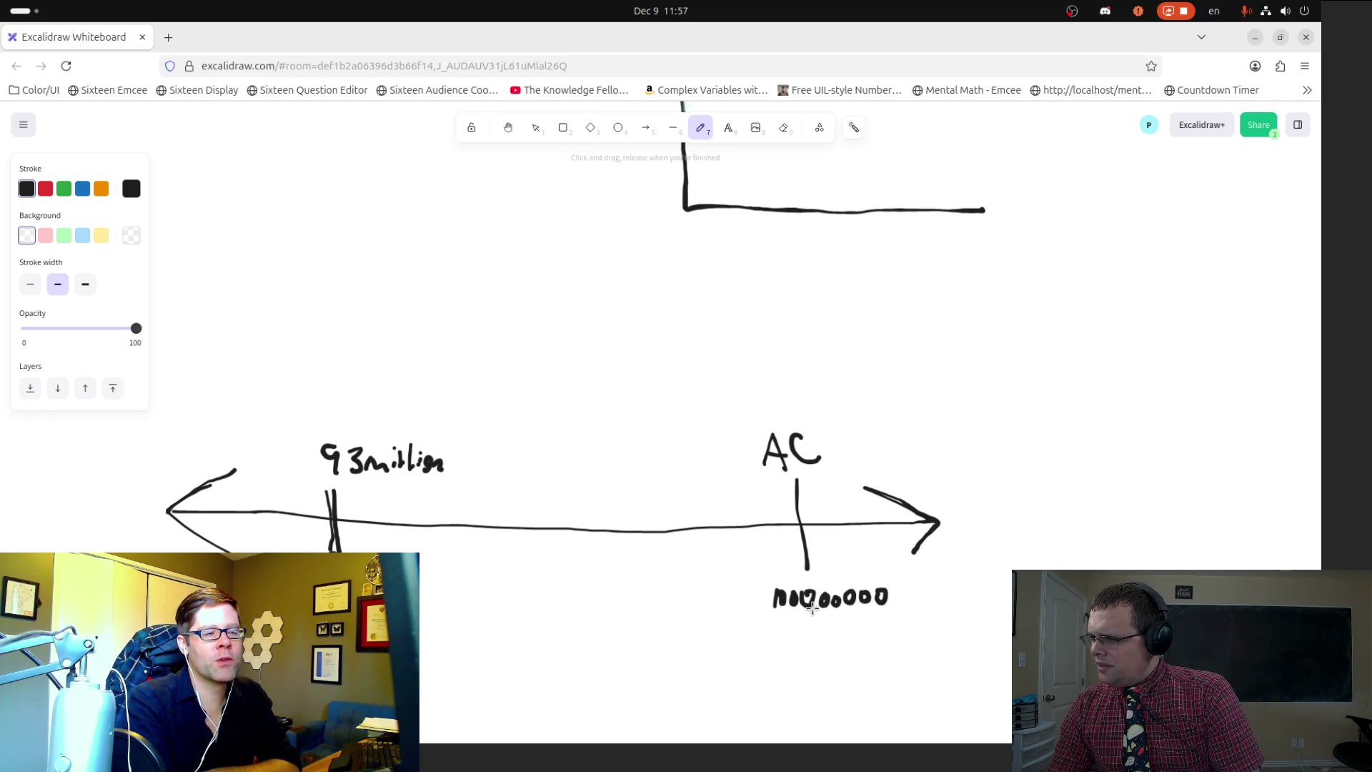
Step: Add a zero to the number under AC and write a 1 above the AC label
left_click_drag(883, 593, 927, 612)
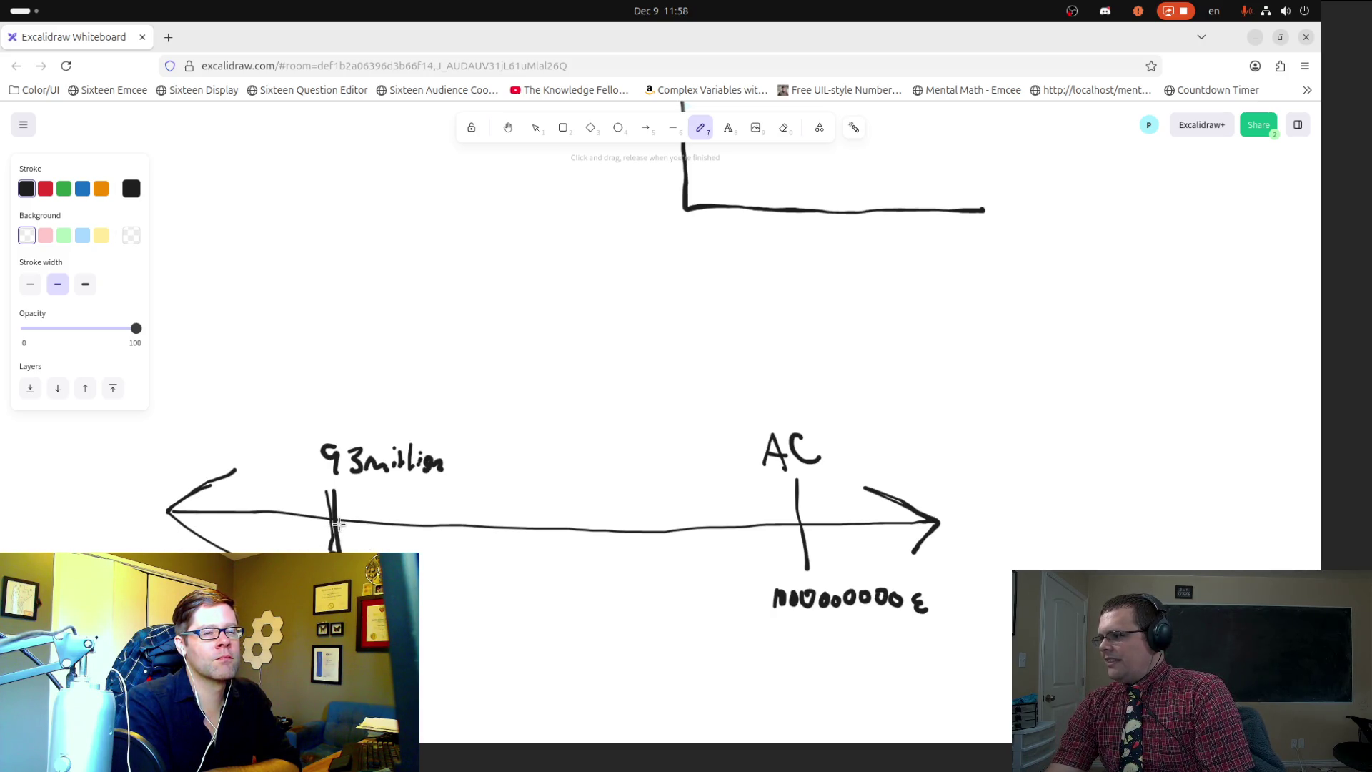
mouse_move(754, 399)
left_mouse_down()
mouse_move(766, 385)
mouse_move(752, 409)
mouse_move(785, 408)
left_mouse_up()
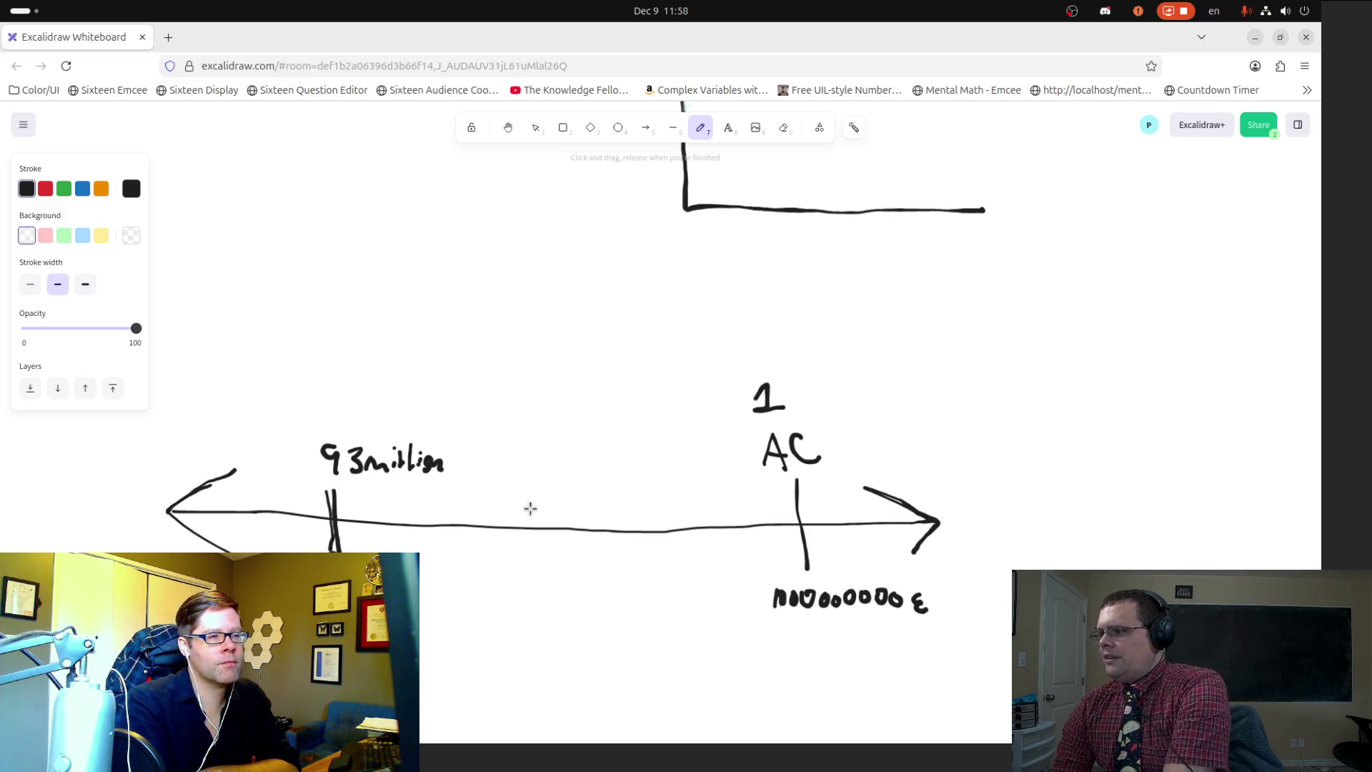
Step: Draw a midline tick with a down arrow and ½ above it, and add zeros under AC
left_click_drag(529, 464, 539, 572)
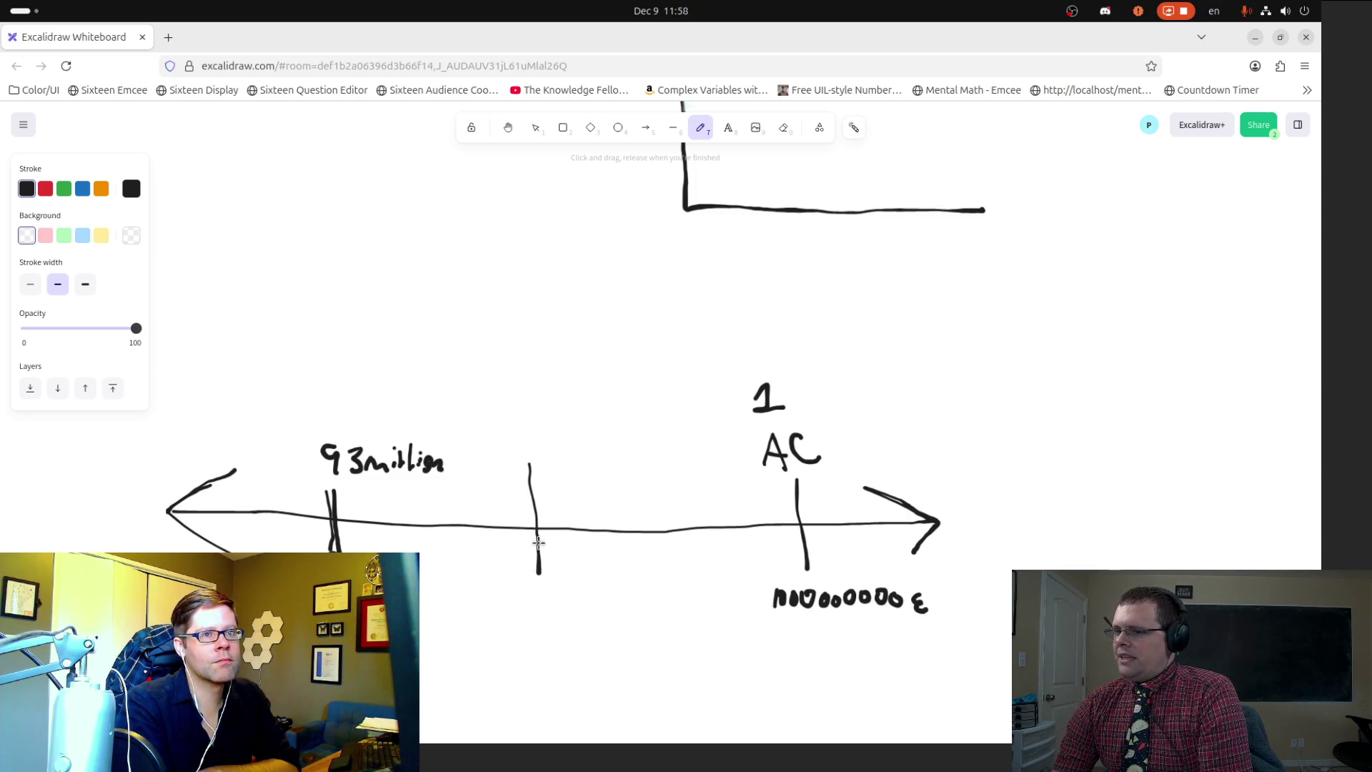
mouse_move(543, 387)
left_mouse_down()
mouse_move(530, 436)
mouse_move(546, 427)
left_mouse_up()
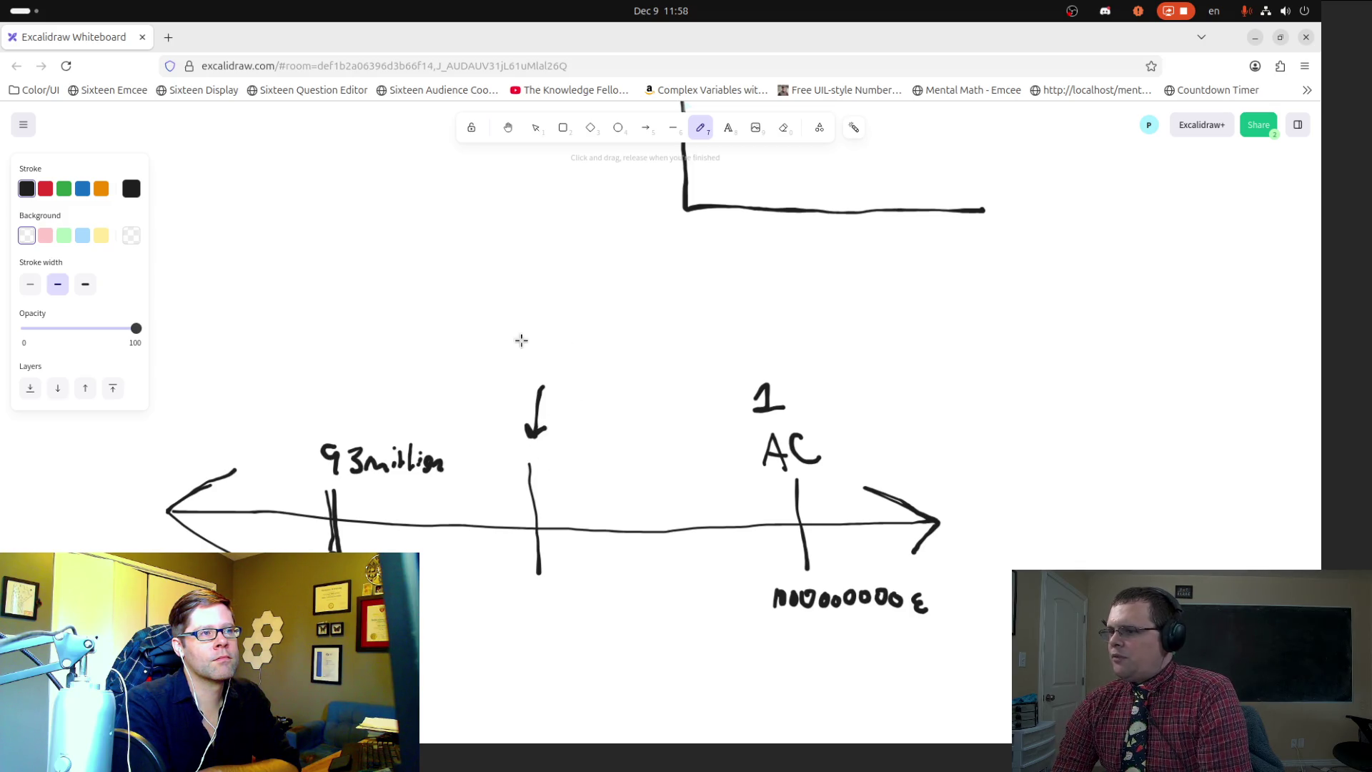
mouse_move(539, 329)
left_mouse_down()
mouse_move(541, 353)
mouse_move(591, 358)
mouse_move(566, 373)
left_mouse_up()
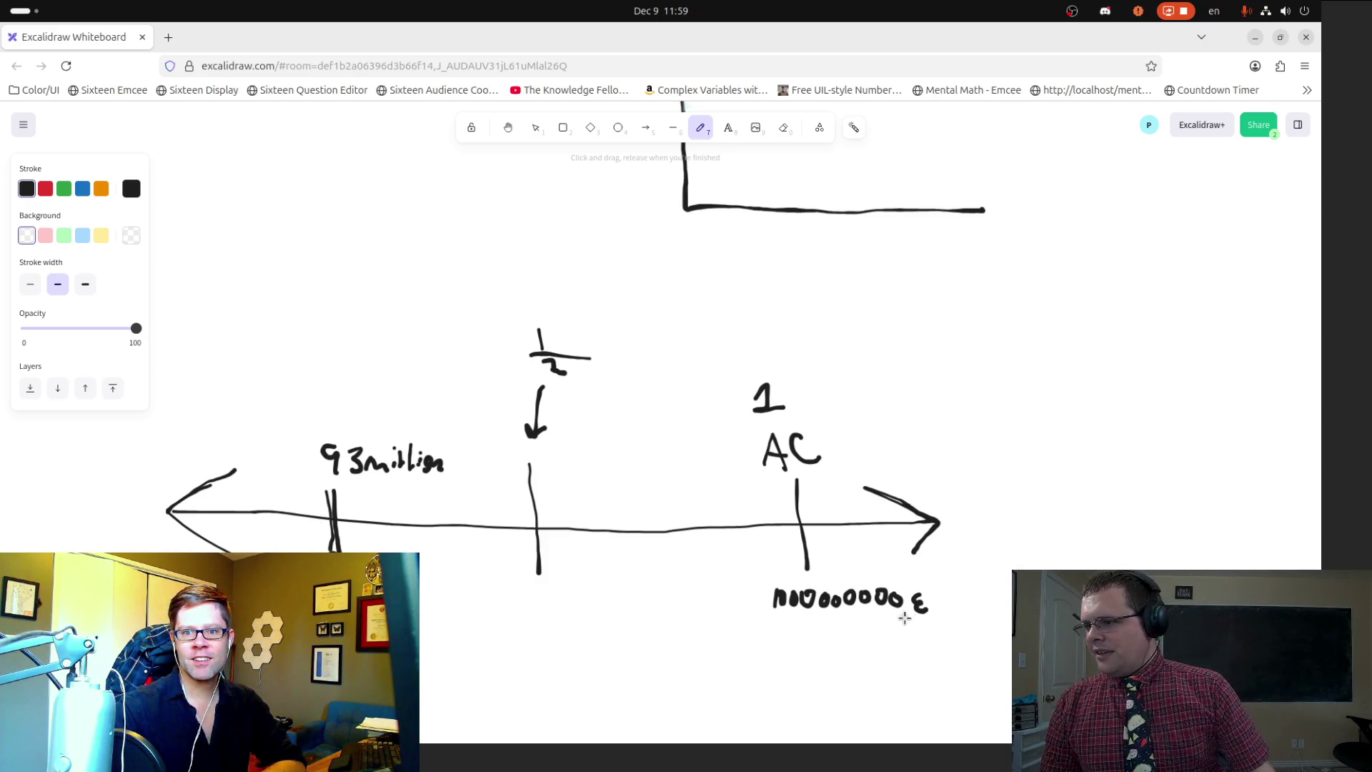
left_click_drag(898, 616, 913, 622)
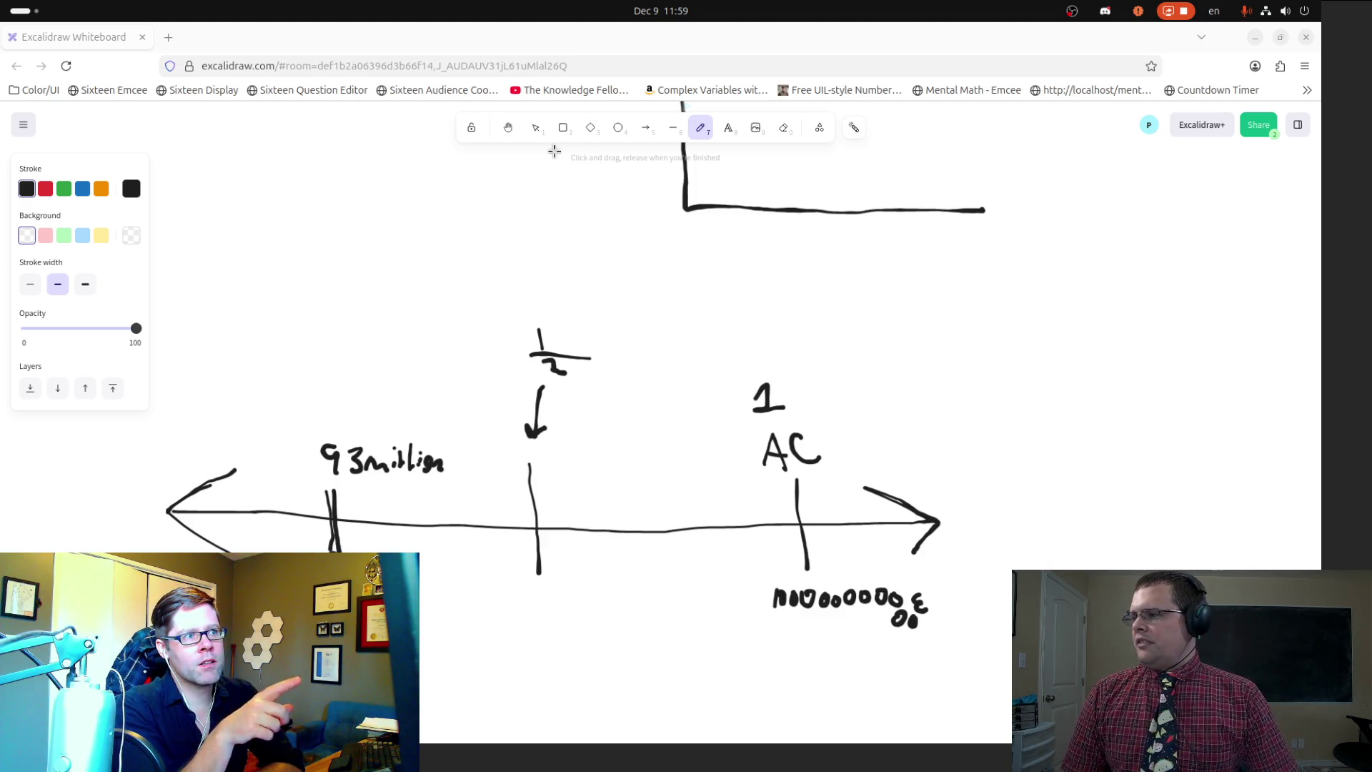
left_click(527, 127)
Step: Delete the ½ label, its arrow and the leftover fraction line from the middle tick
mouse_move(505, 272)
left_mouse_down()
mouse_move(540, 405)
mouse_move(581, 439)
left_mouse_up()
key("Delete")
left_click_drag(516, 331, 607, 380)
key("Delete")
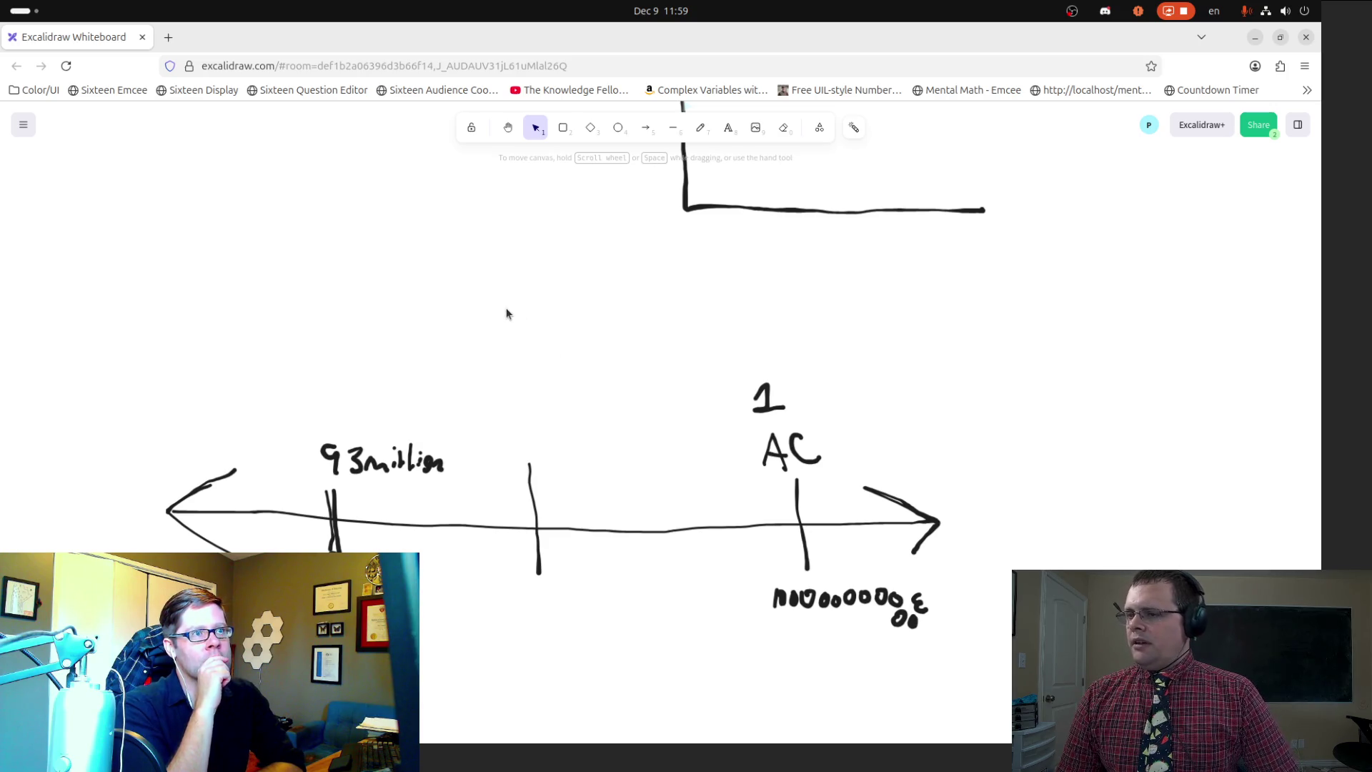
Step: Start an extra-large text box on the blank canvas
scroll(518, 316, "down", 3, "ctrl")
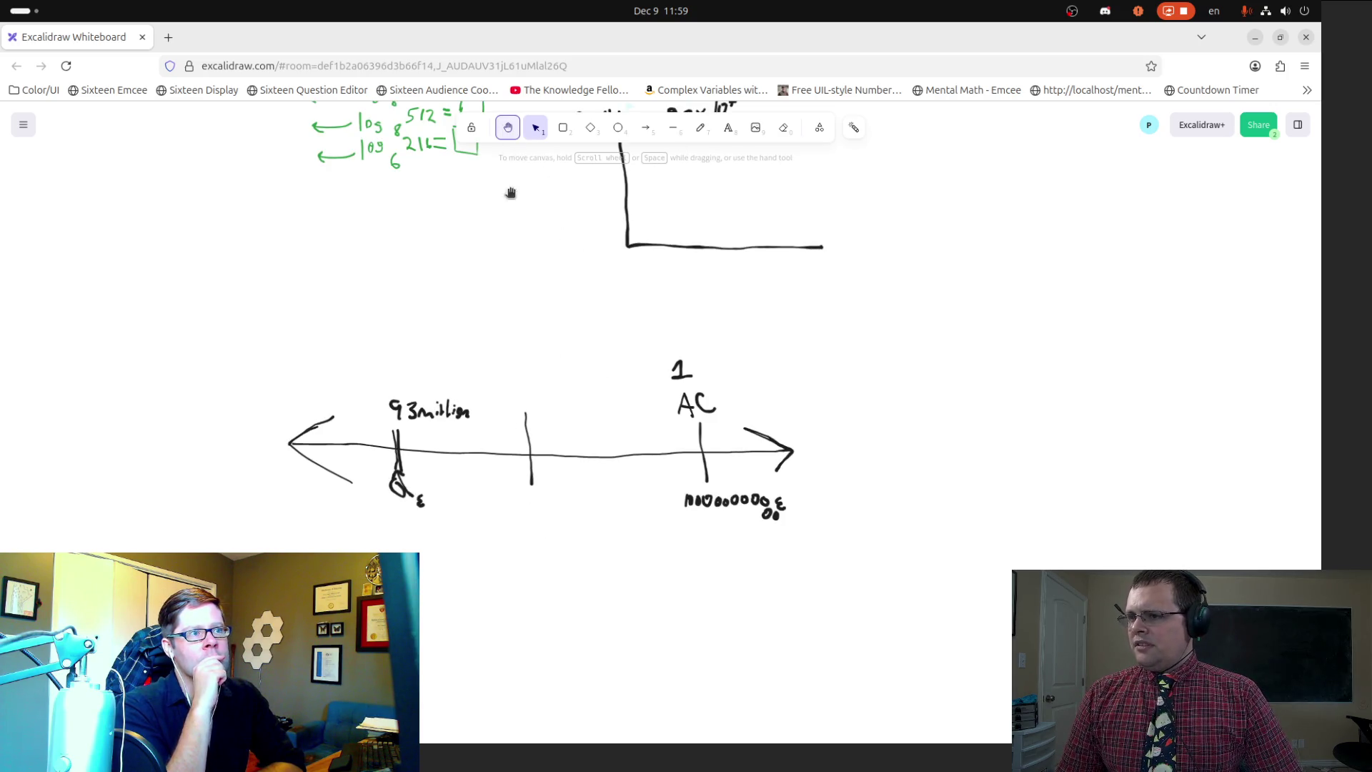
left_click(508, 127)
scroll(545, 200, "down", 5)
left_click(700, 127)
left_click(466, 263)
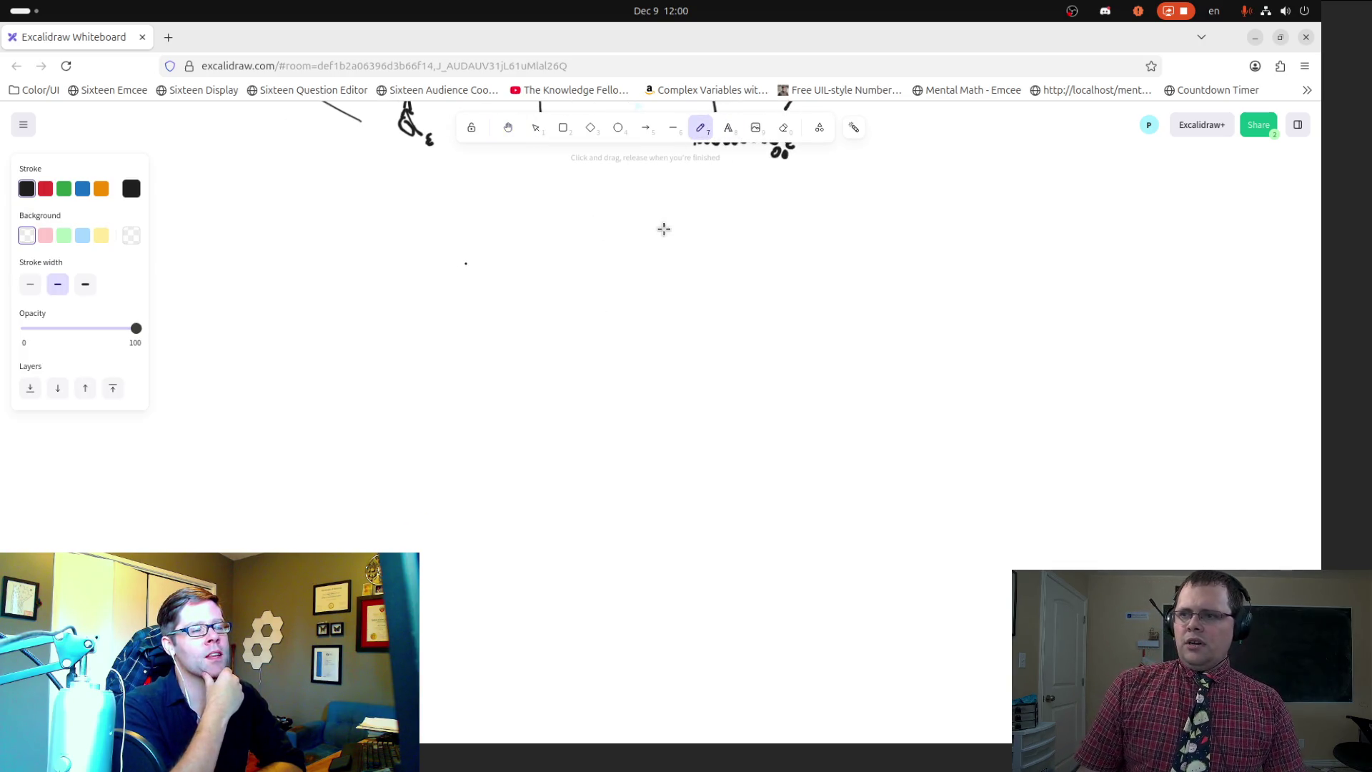
left_click(728, 127)
left_click(352, 256)
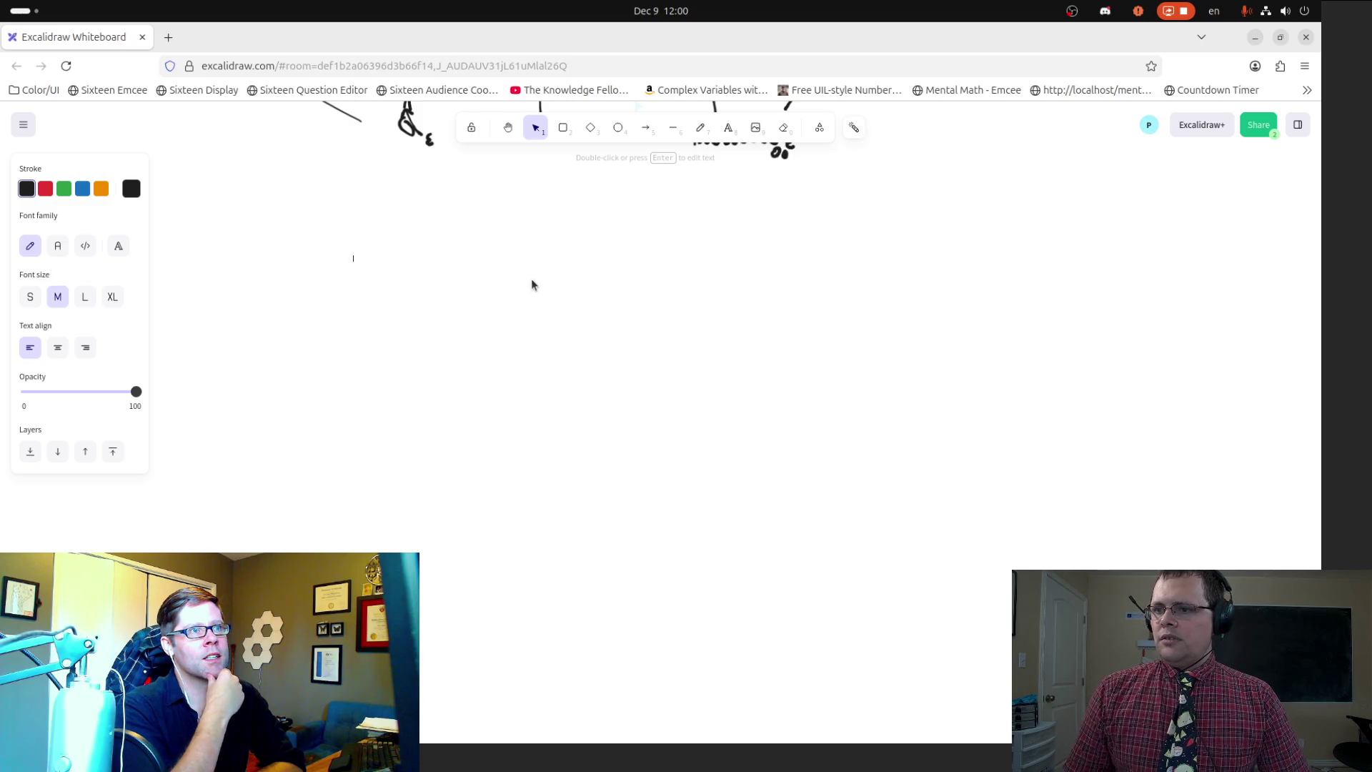
left_click(112, 296)
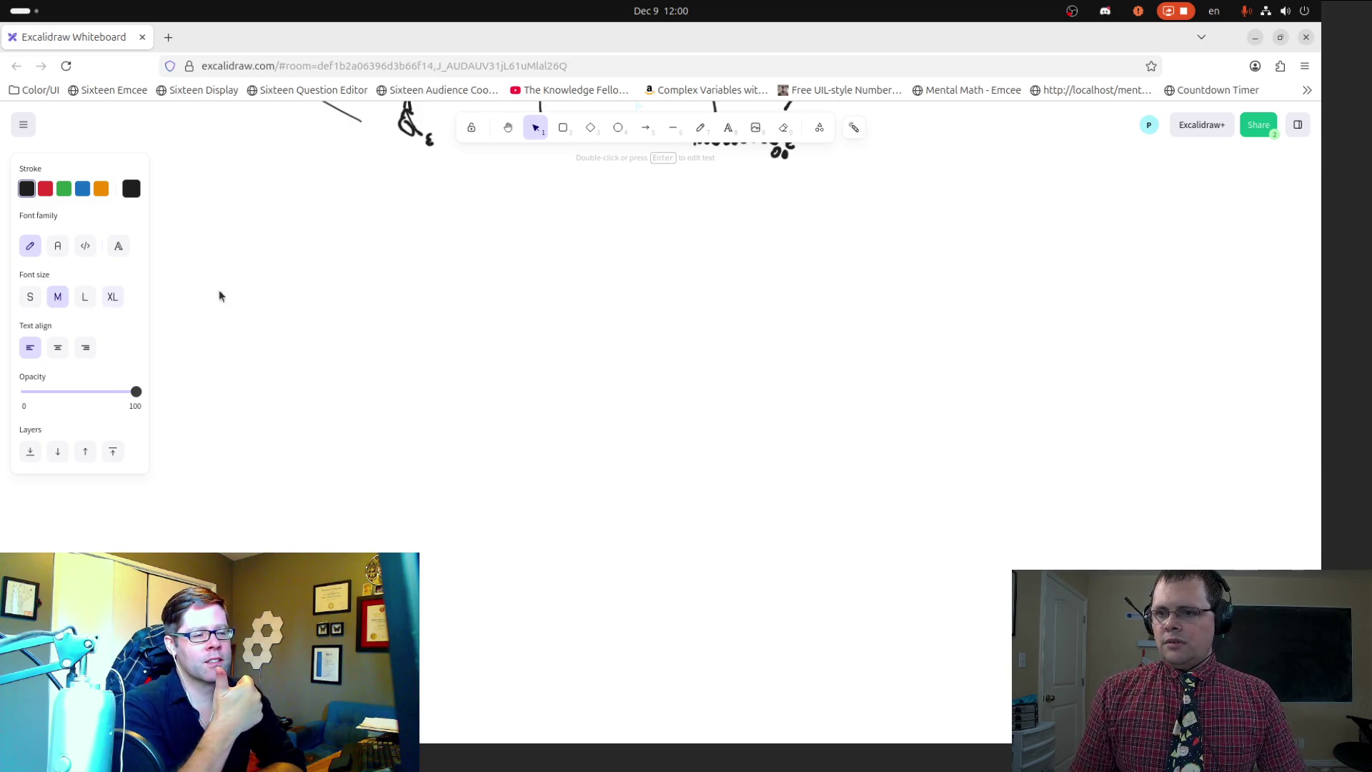
Step: Complete the first line 'Earth to sun (93 million)' and start a second line
type("Earth to sun (93 million")
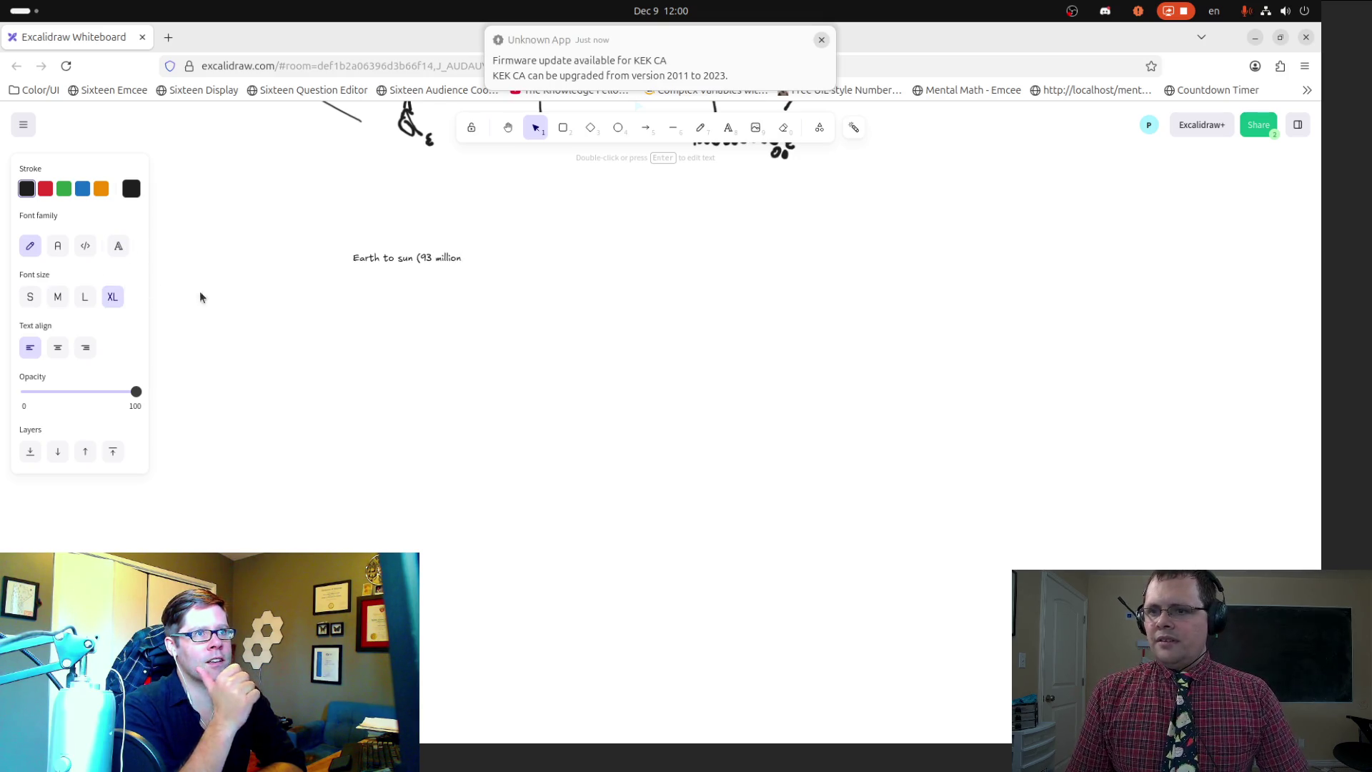
scroll(340, 285, "up", 10, "ctrl")
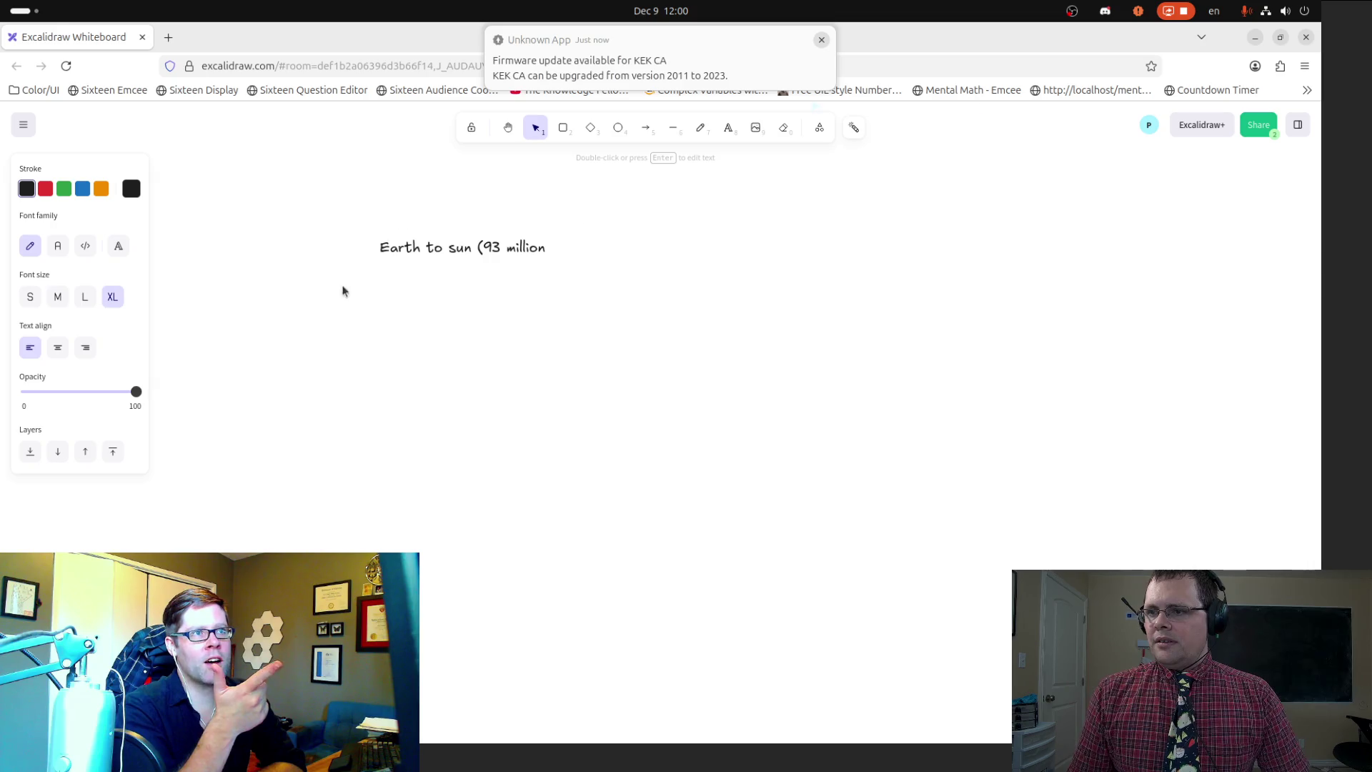
type(")")
key("Return")
Step: Type 'Alpha Centauri (' on the second line, then open a blank browser tab
type("Alpha Centaru")
key("BackSpace")
key("BackSpace")
type("ur")
key("BackSpace")
type("r")
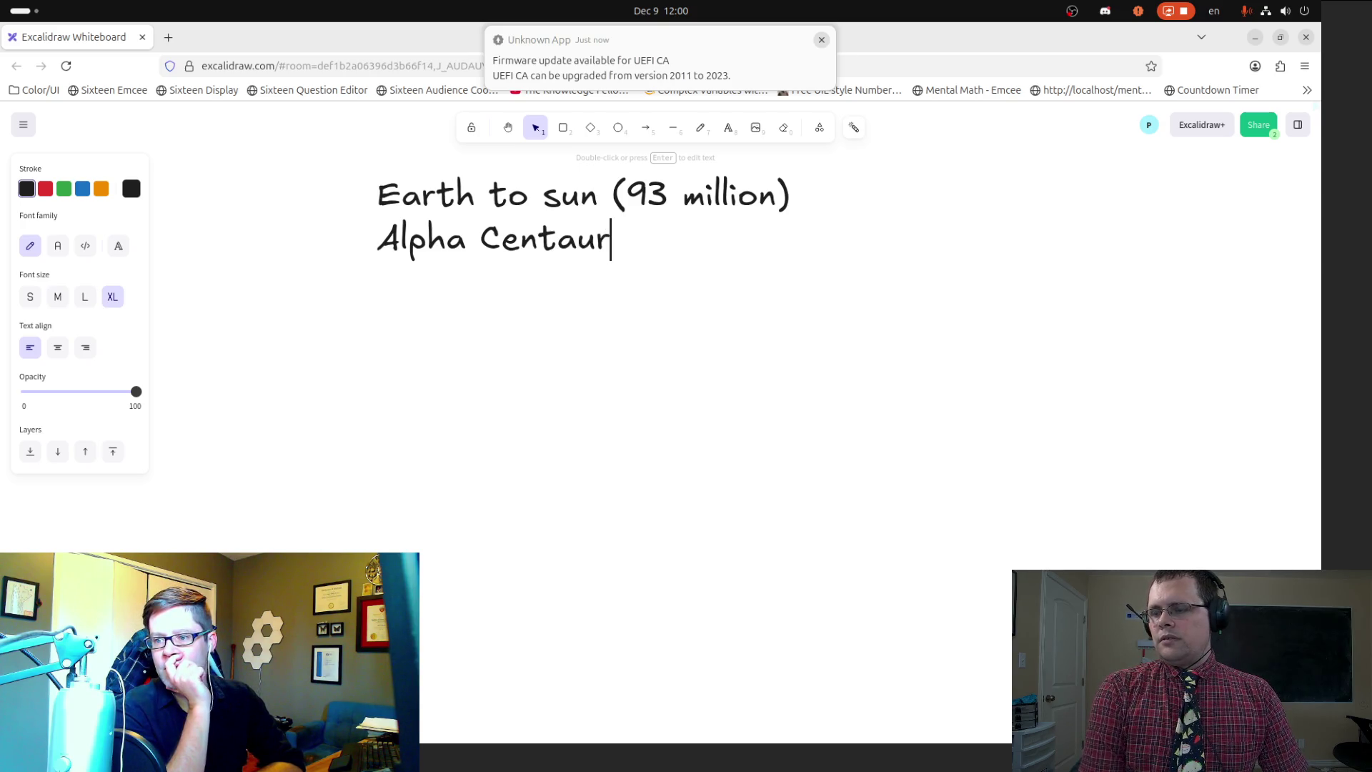
type("i (")
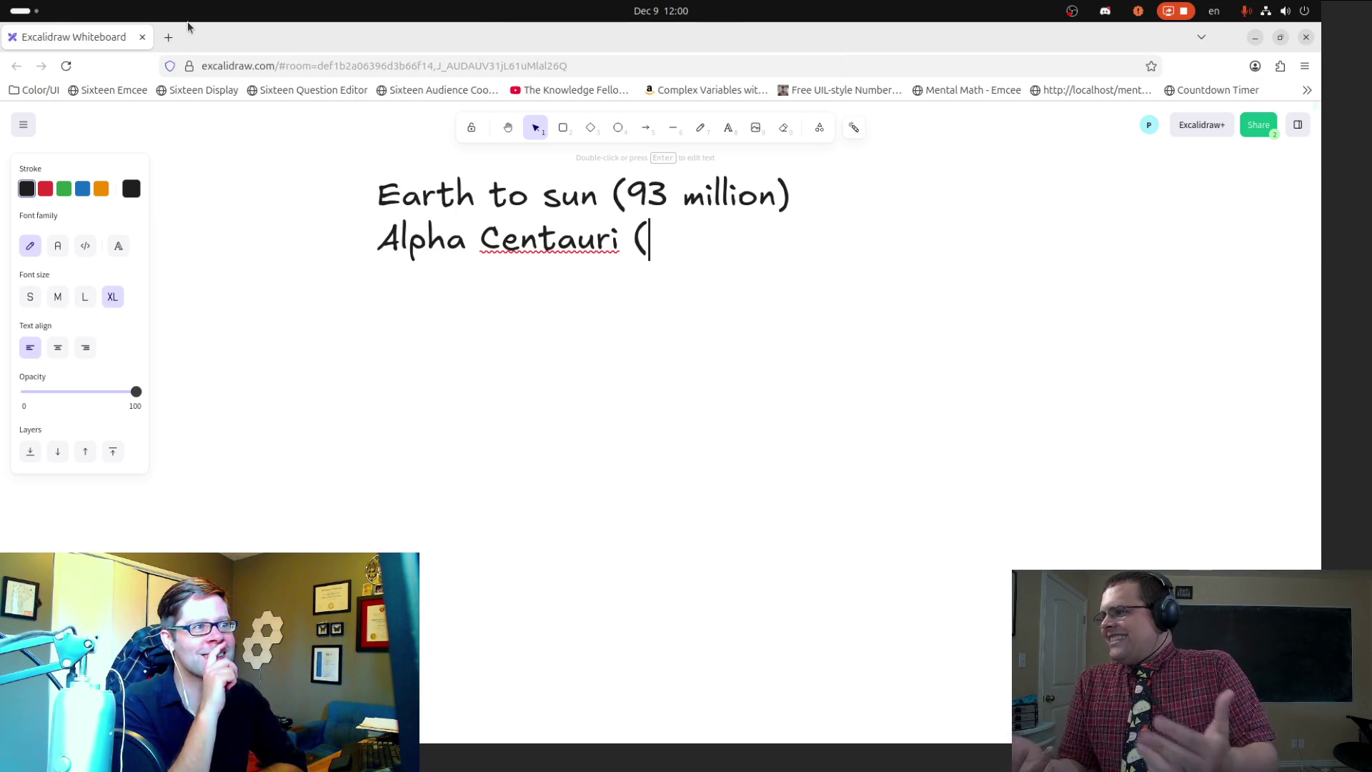
key("Home")
key("End")
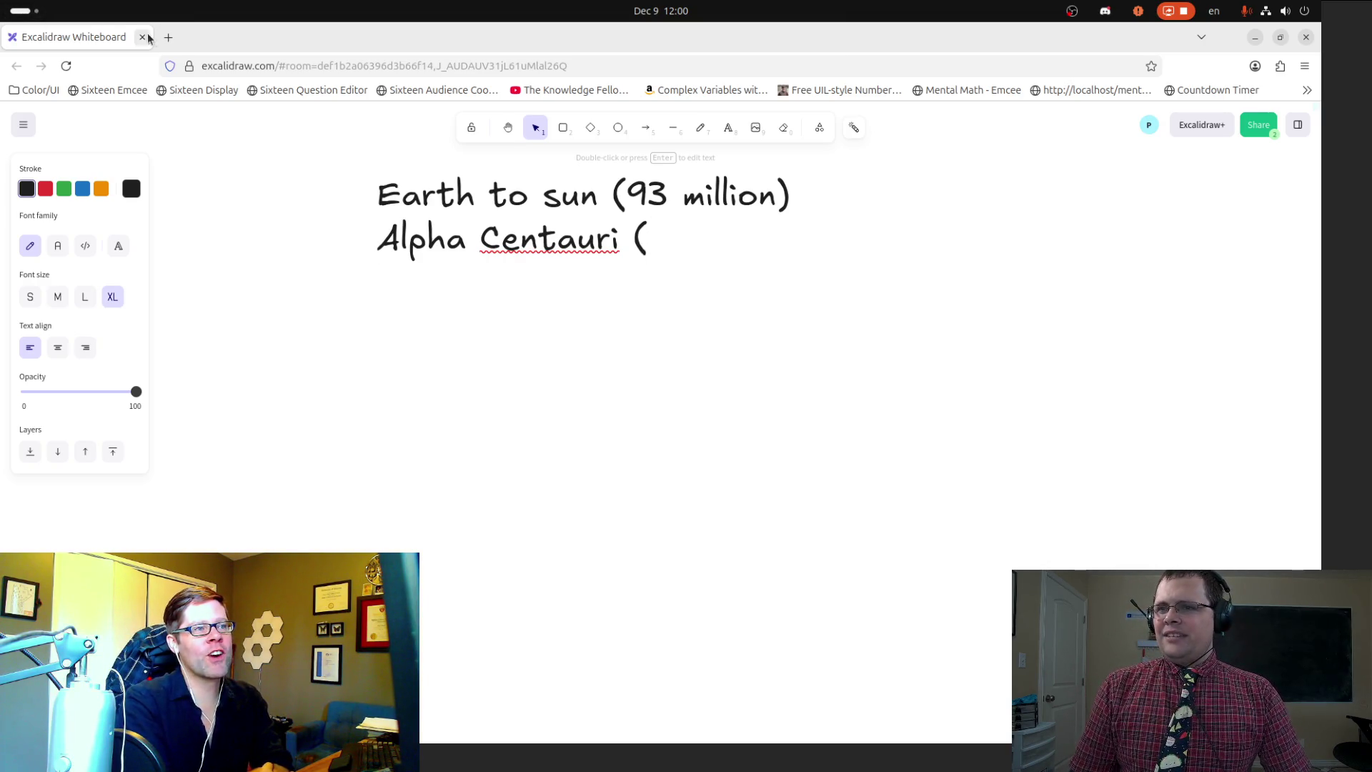
left_click(169, 38)
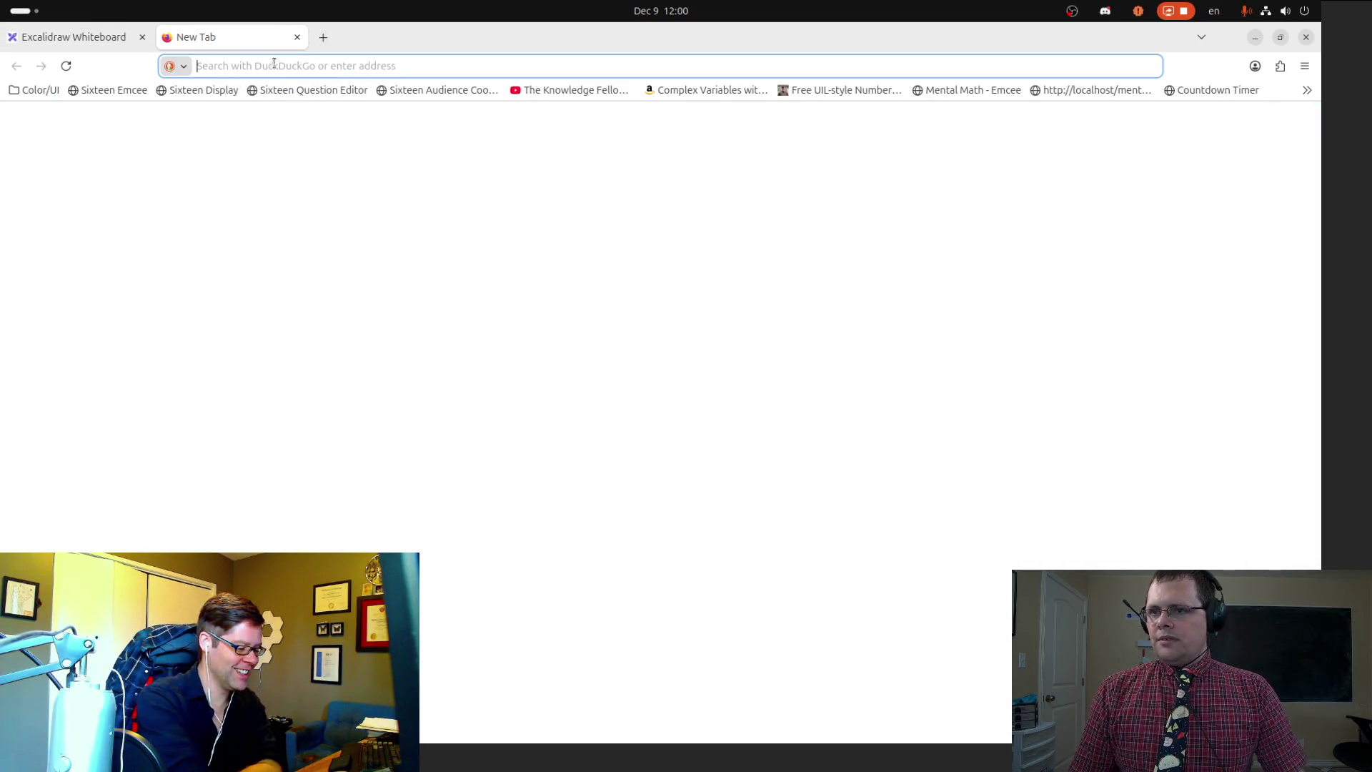
key("ctrl+w")
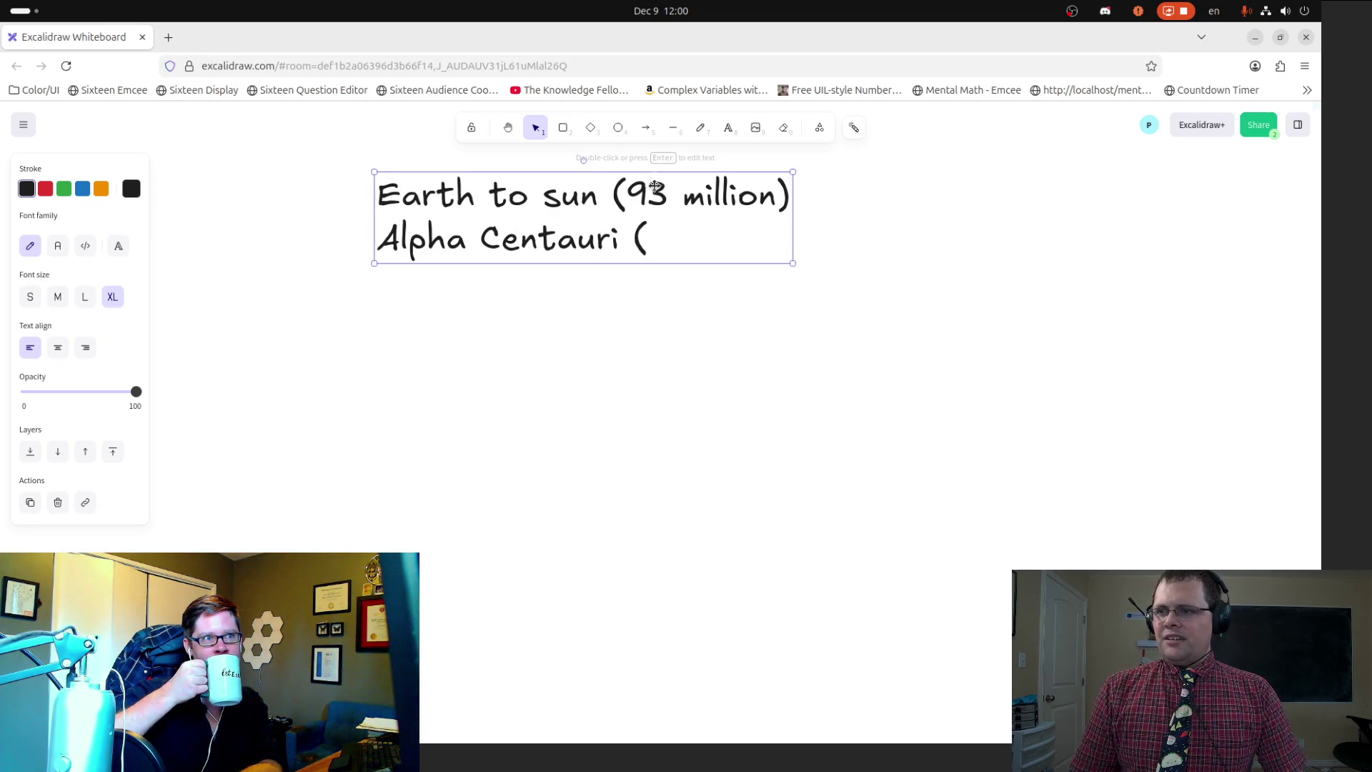
Step: Reopen the note, close the Alpha Centauri bracket and add a 'House to school' line
left_click(700, 127)
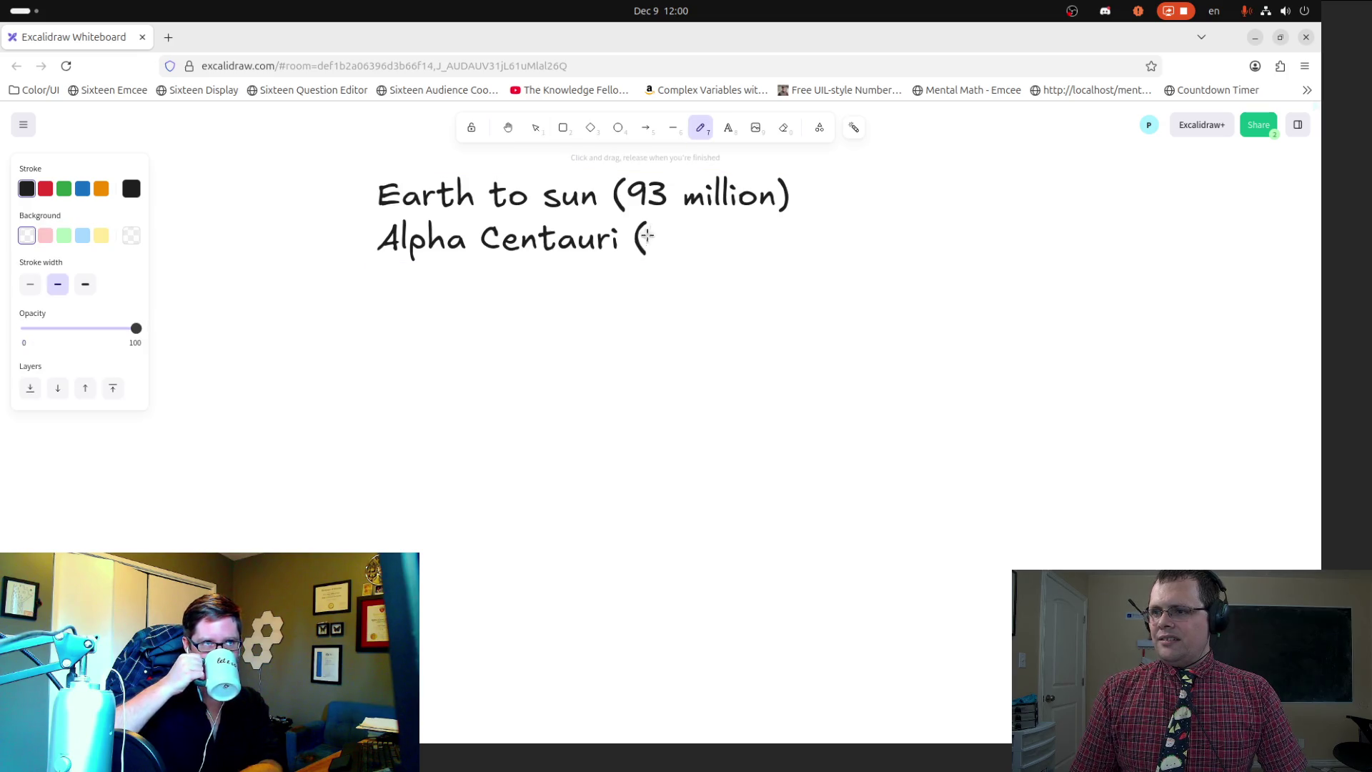
key("v")
double_click(657, 237)
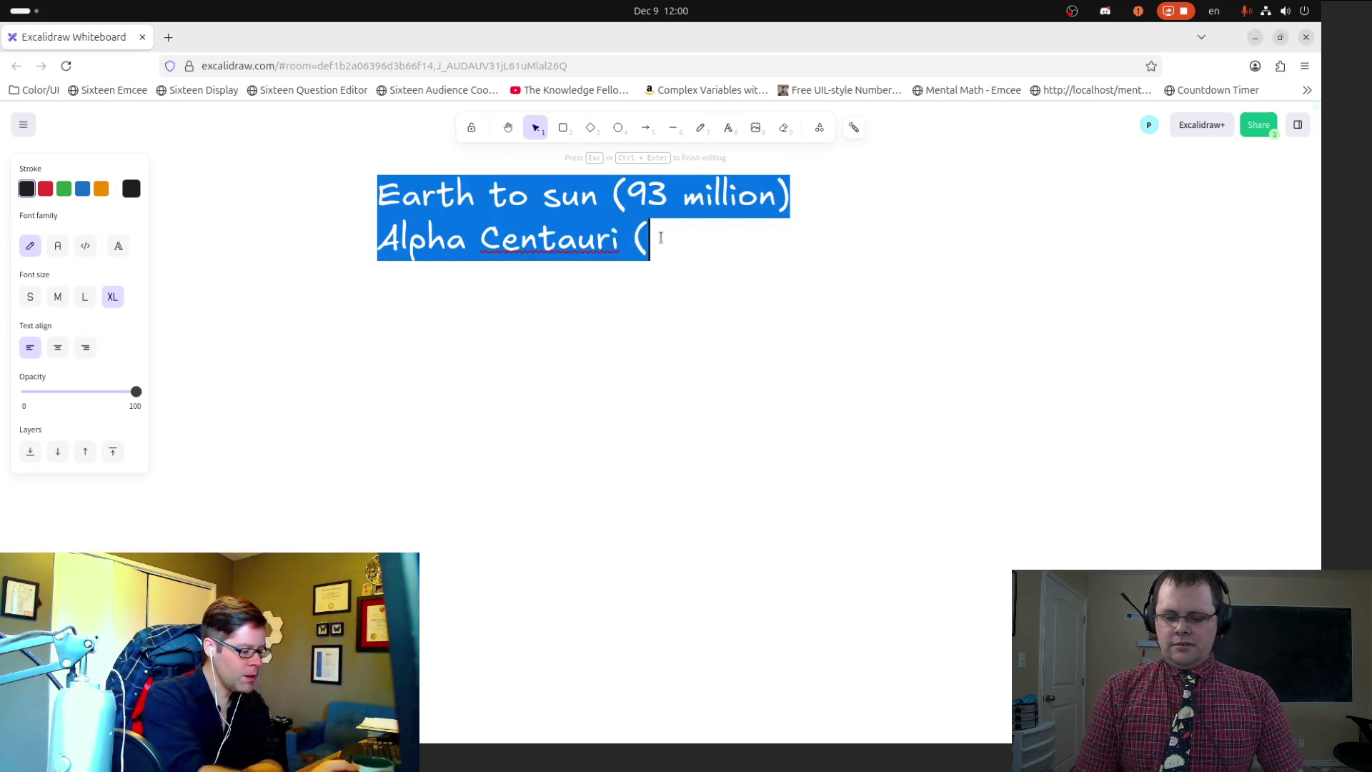
left_click(661, 237)
type(")")
key("Return")
type("House to ")
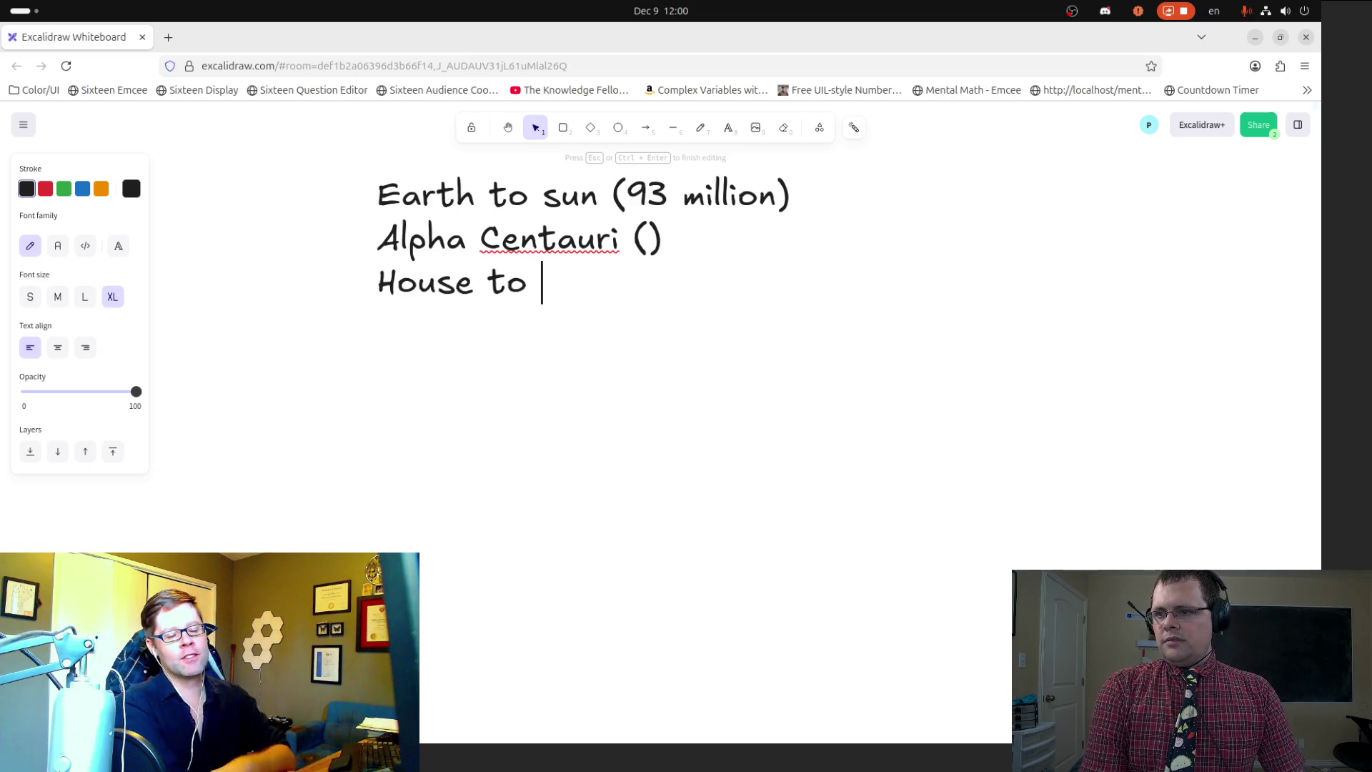
type("scho")
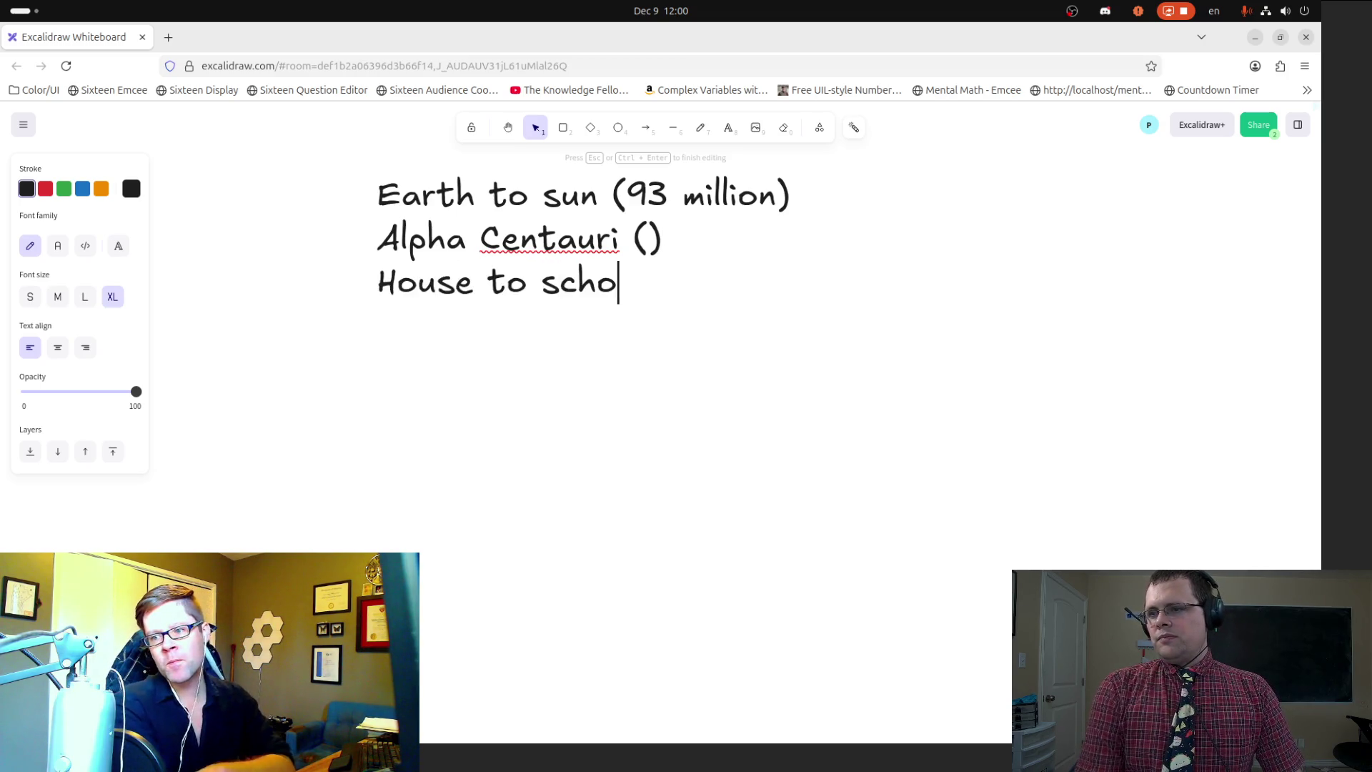
type("ol")
Step: Insert 'Sun to Neptune ()' as the second line of the note
left_click(377, 237)
key("Return")
key("Up")
type("Earth to")
key("shift+Home")
type("S")
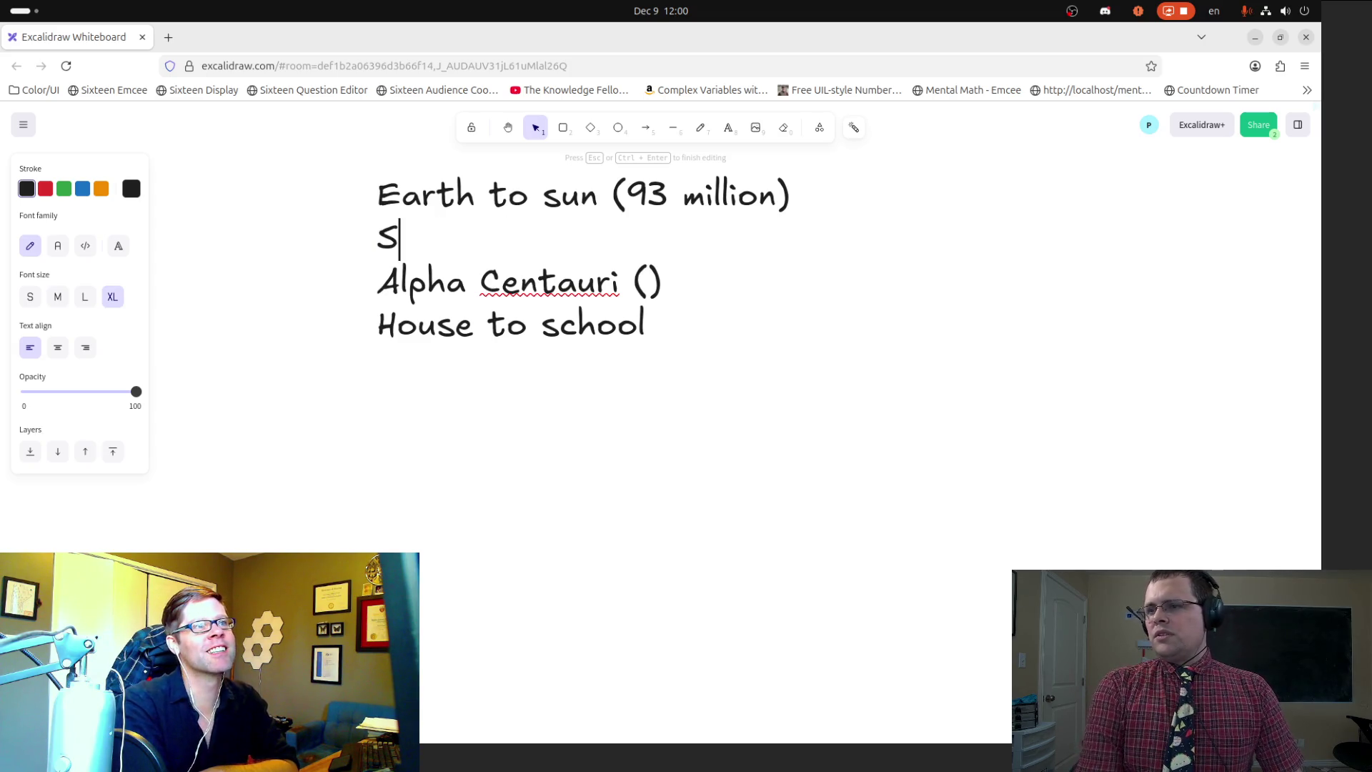
type("un to nep")
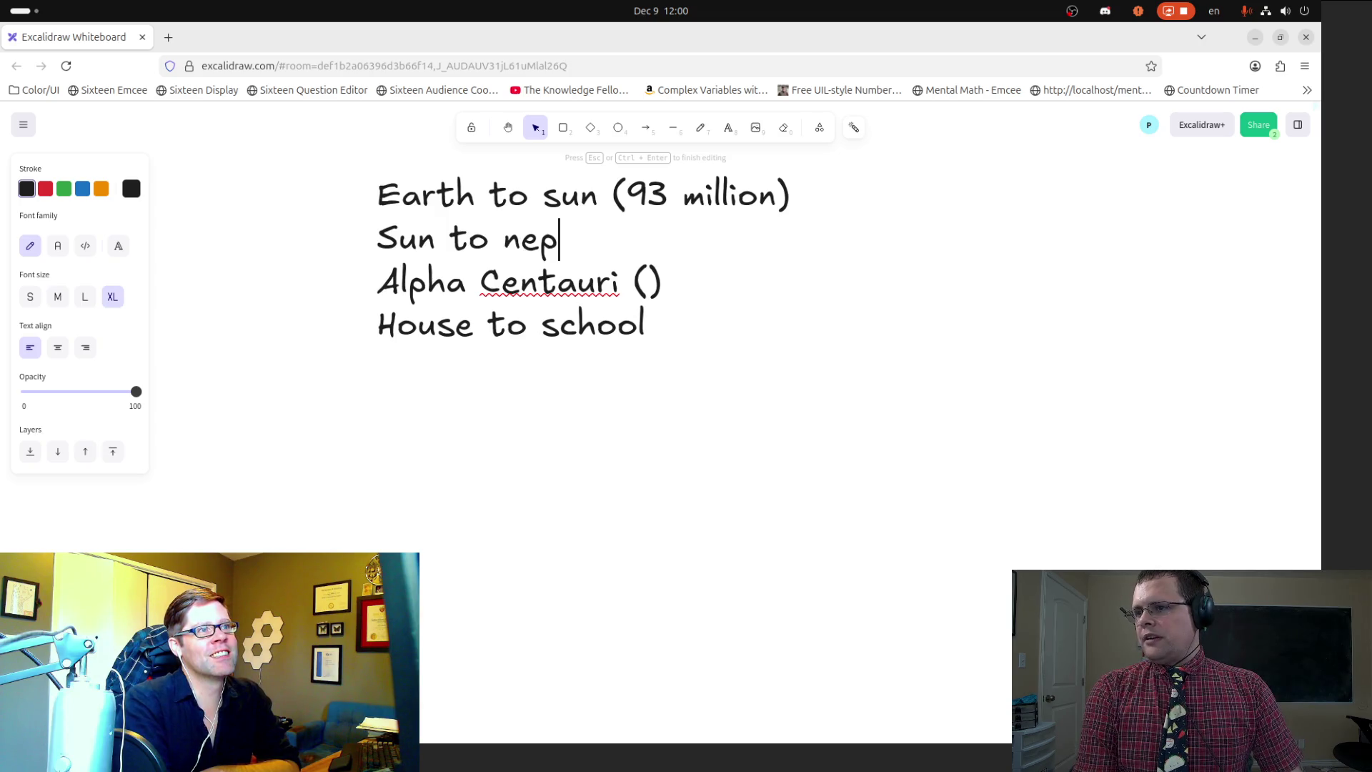
type("tur")
key("BackSpace")
key("BackSpace")
key("BackSpace")
type("Neptune ()")
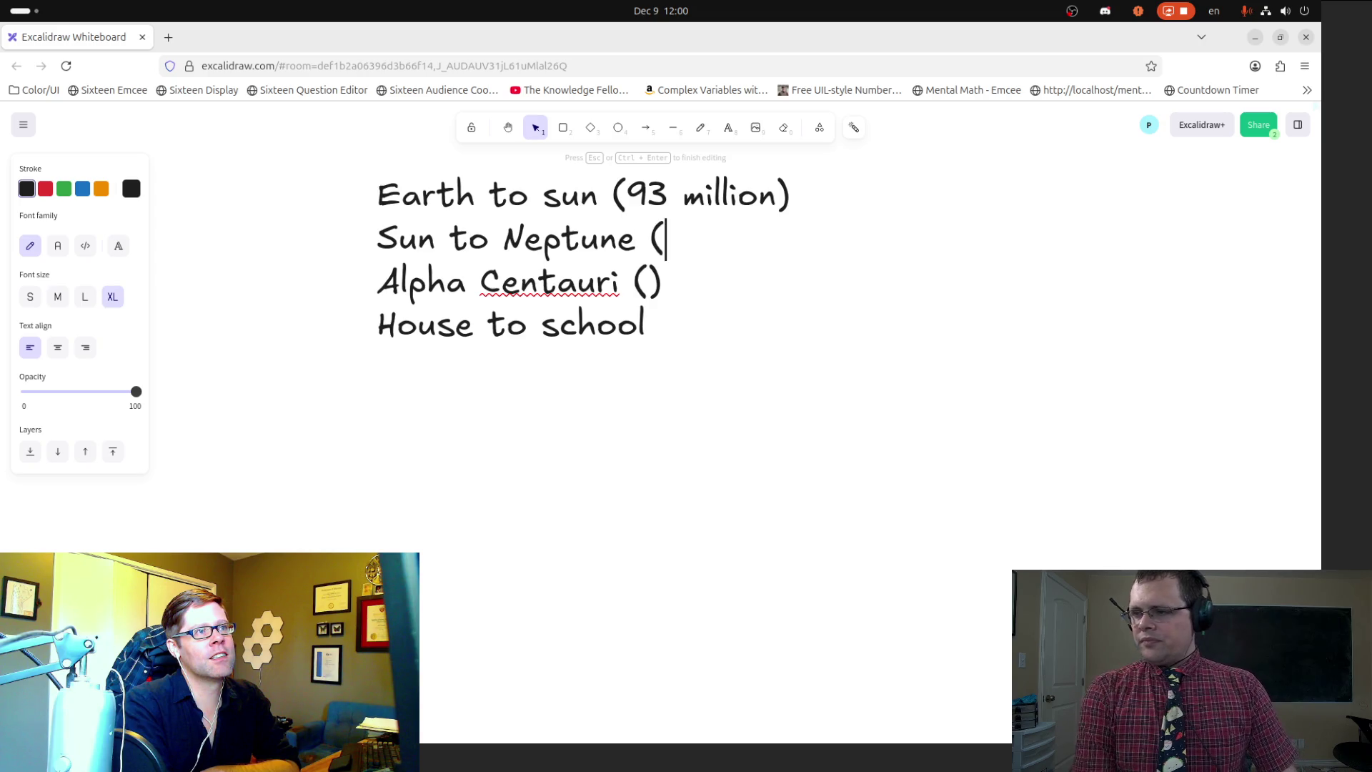
Step: Add empty parentheses after 'House to school' and finish editing the list
left_click(645, 326)
type("(")
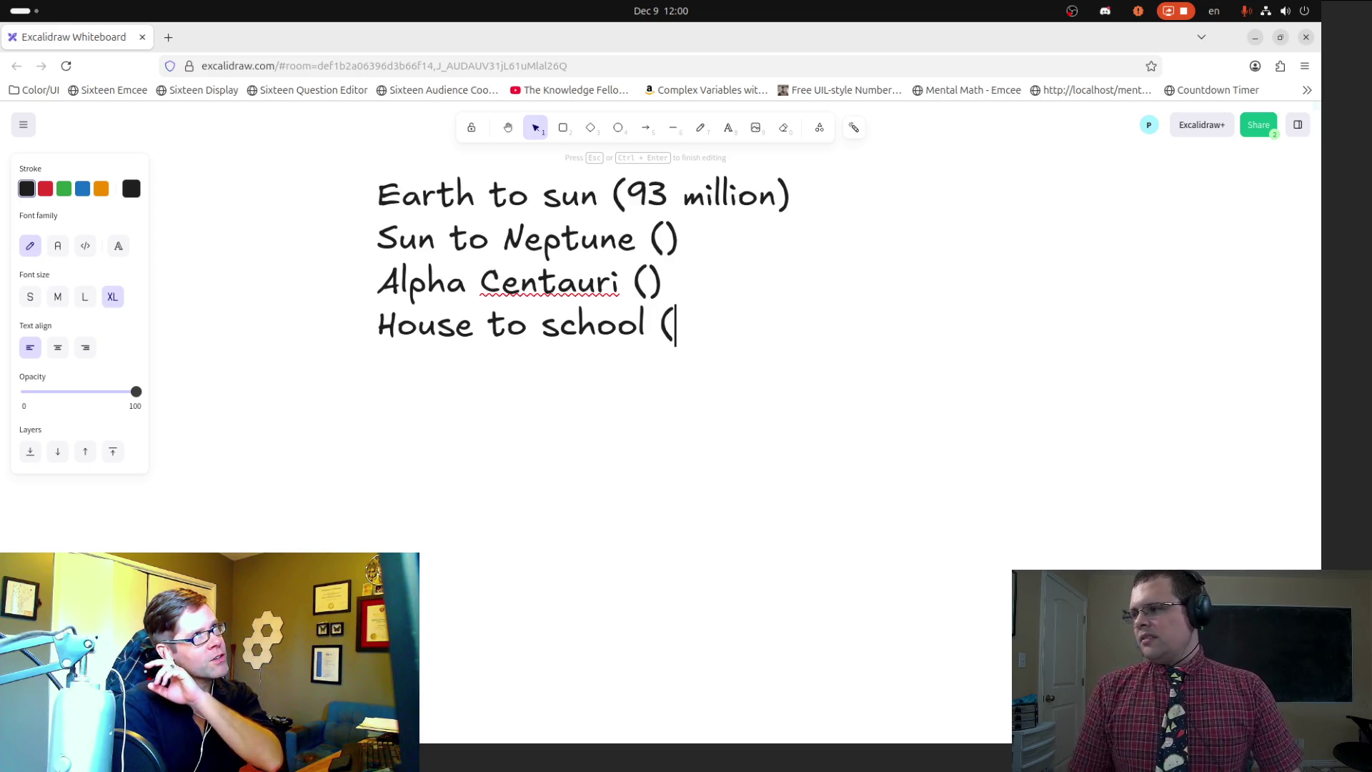
type(")")
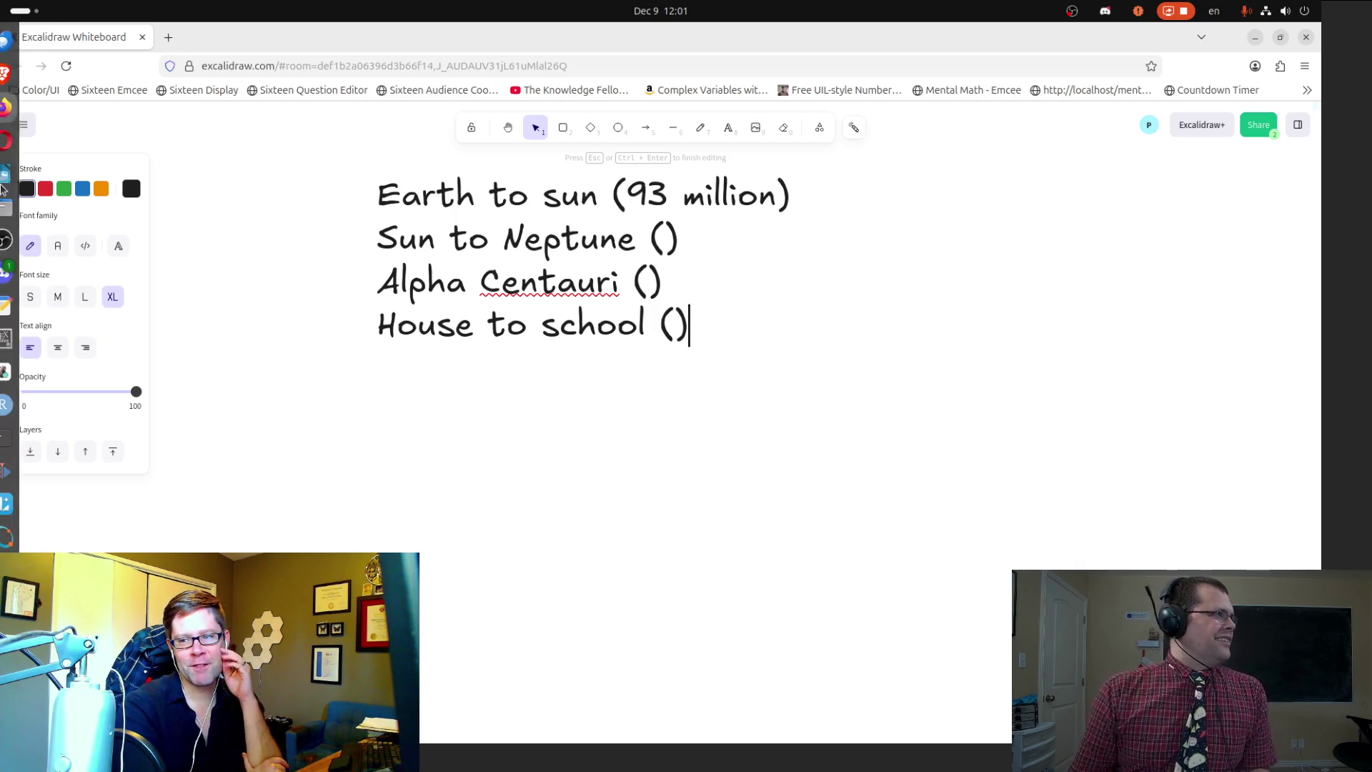
key("Escape")
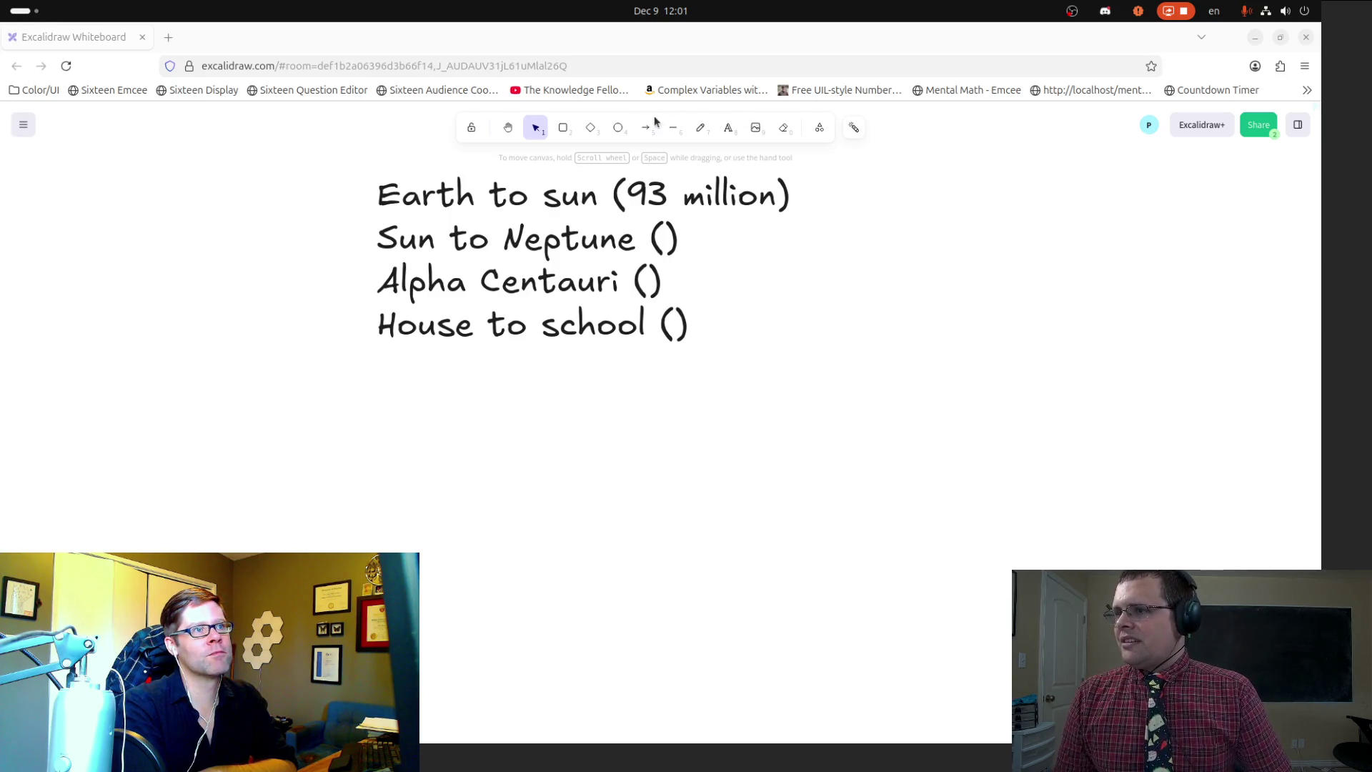
left_click(702, 128)
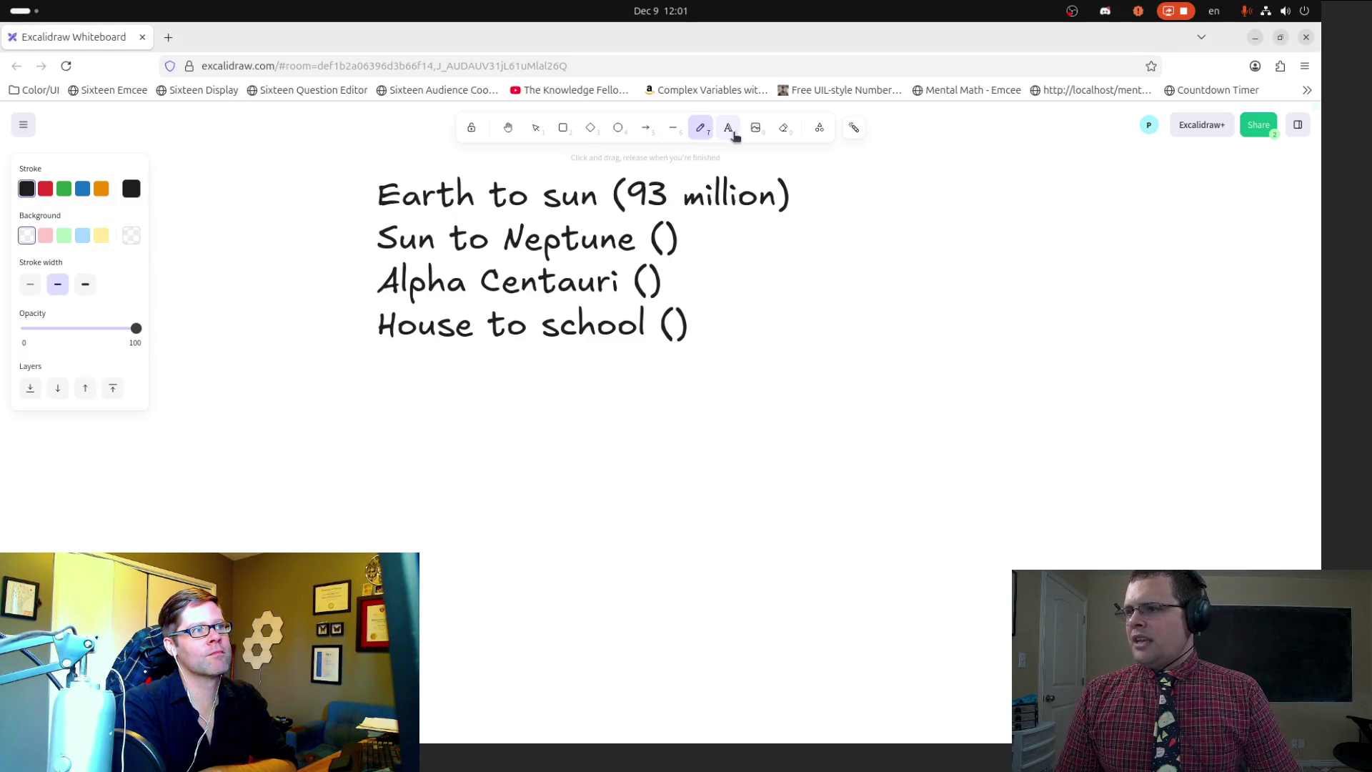
Step: Replace the list's first line with 'house to school ()' and clear the lines below
double_click(470, 193)
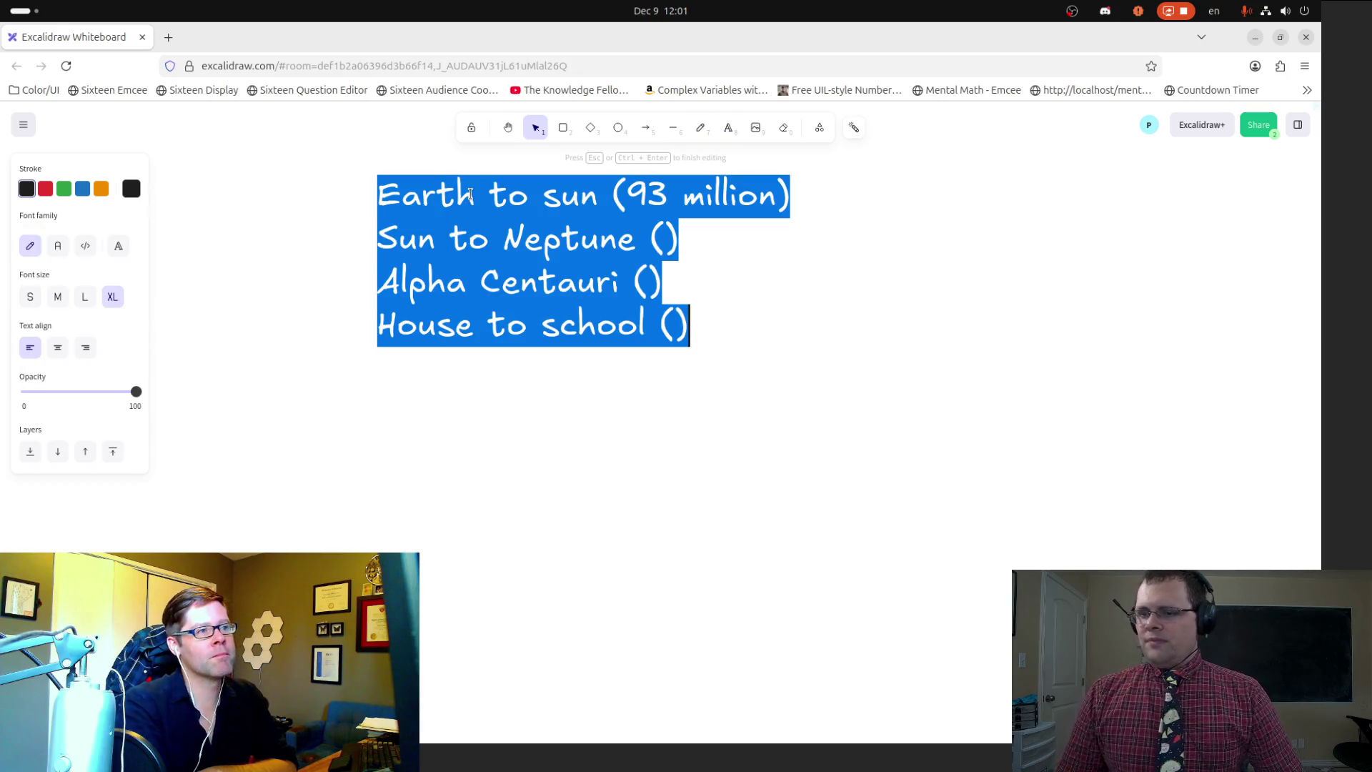
triple_click(470, 193)
type("house")
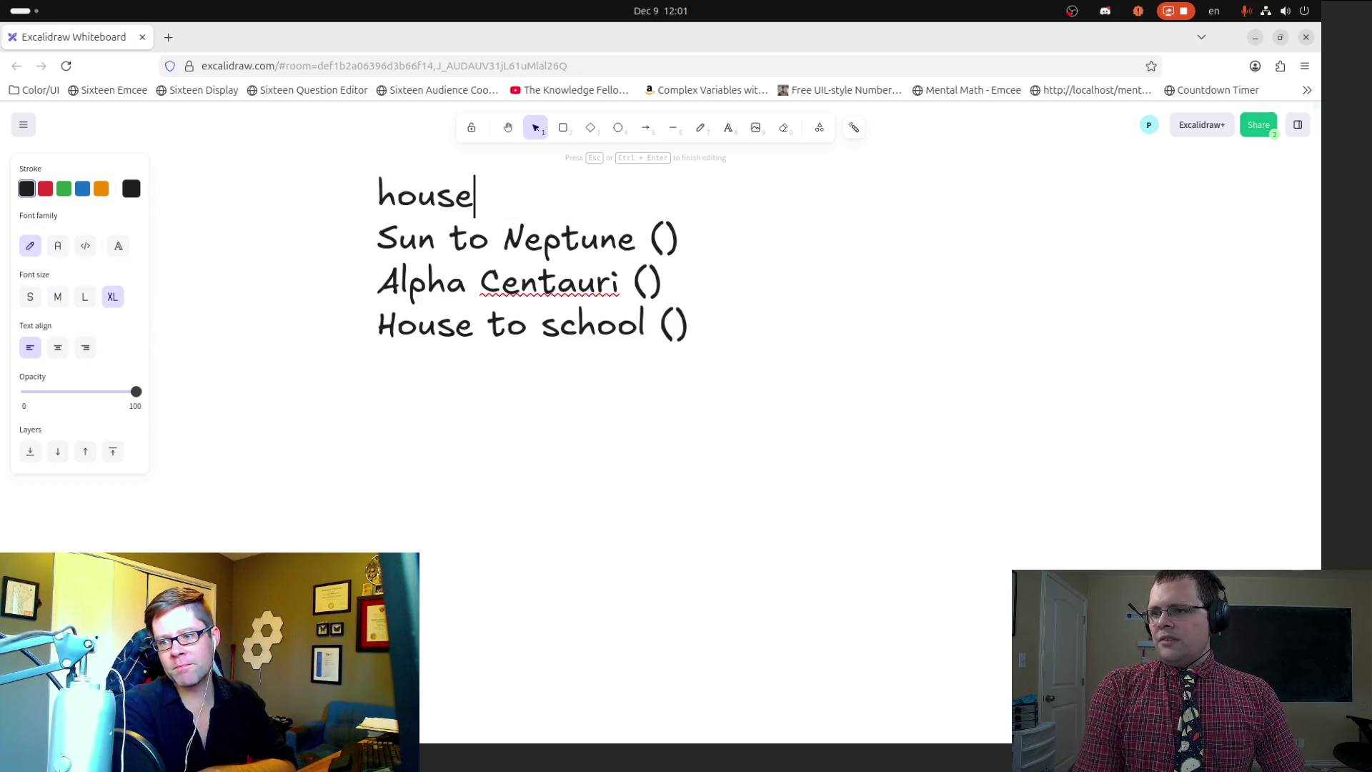
key("BackSpace")
key("BackSpace")
type("e to school ()")
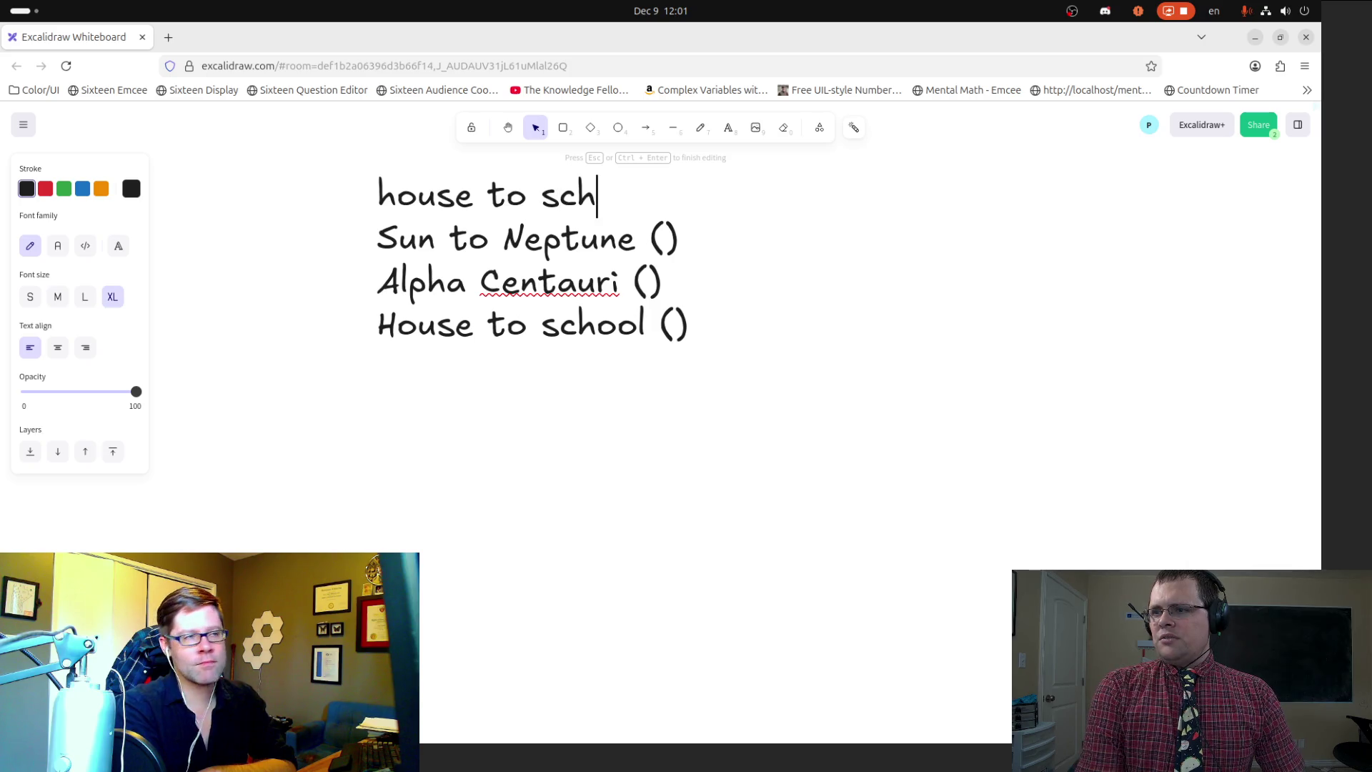
key("shift+Down")
key("shift+Down")
key("shift+Down")
key("Return")
Step: Add the lines 'house to sun ()' and 'house to Neptune ()'
type("house to ")
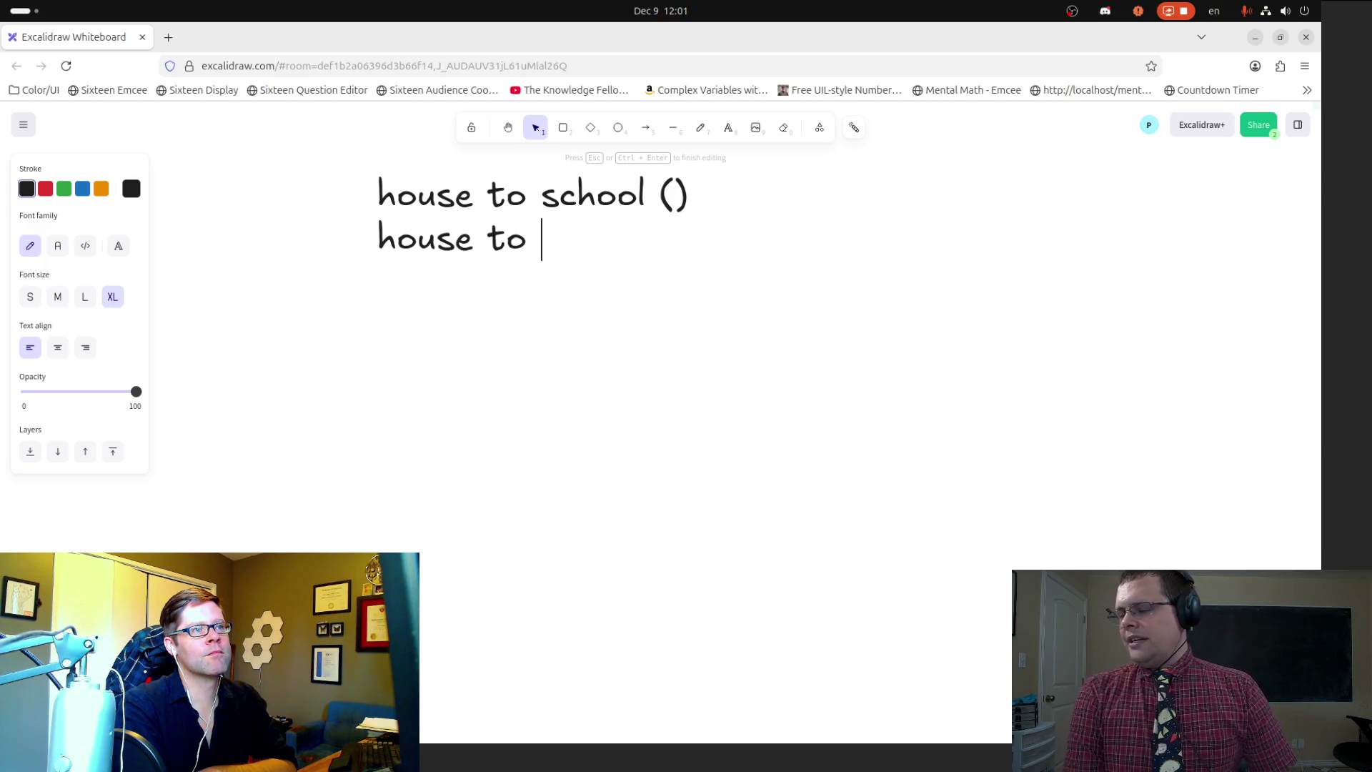
type("sun ()")
key("Return")
type("house top")
key("BackSpace")
type("Neptune ()")
Step: Add a 'house to Alpha Centauri ()' line, correcting the Centauri spelling
key("Return")
type("house to ")
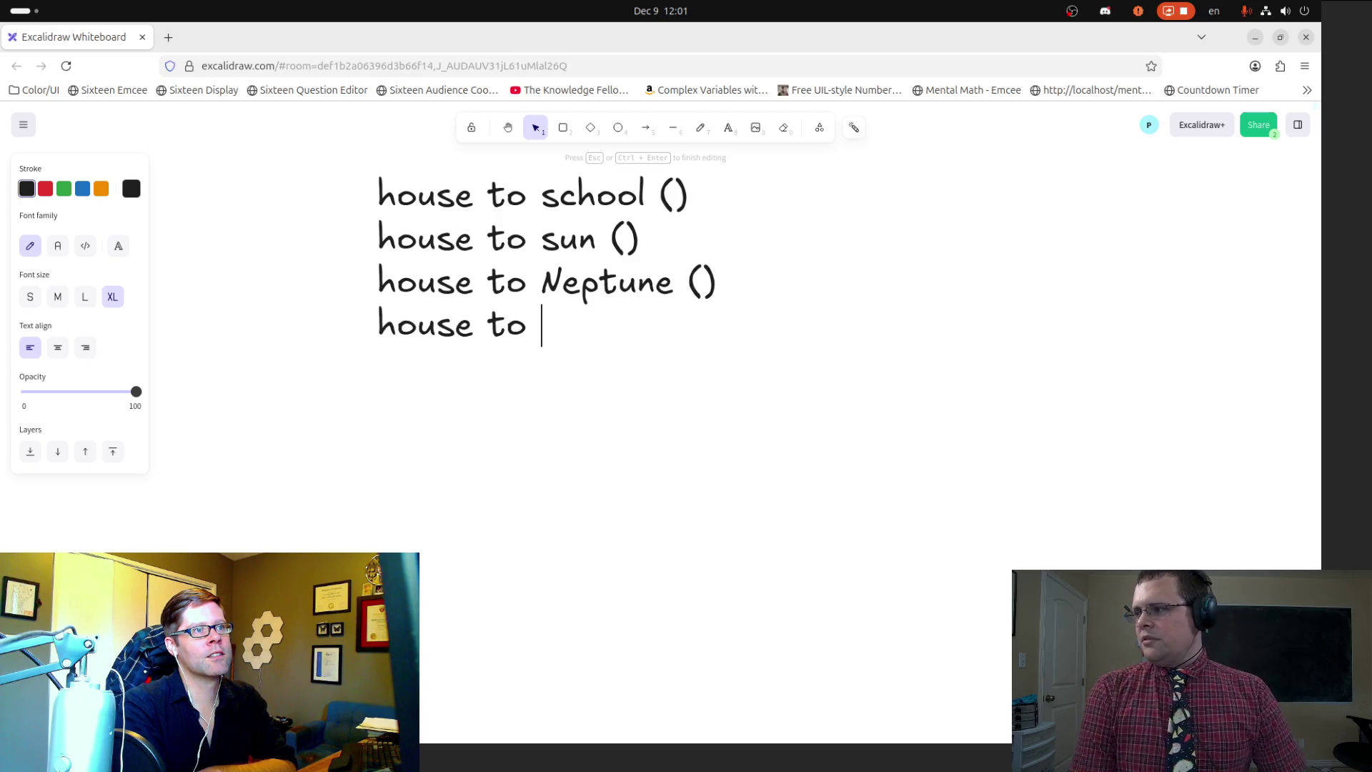
type("A")
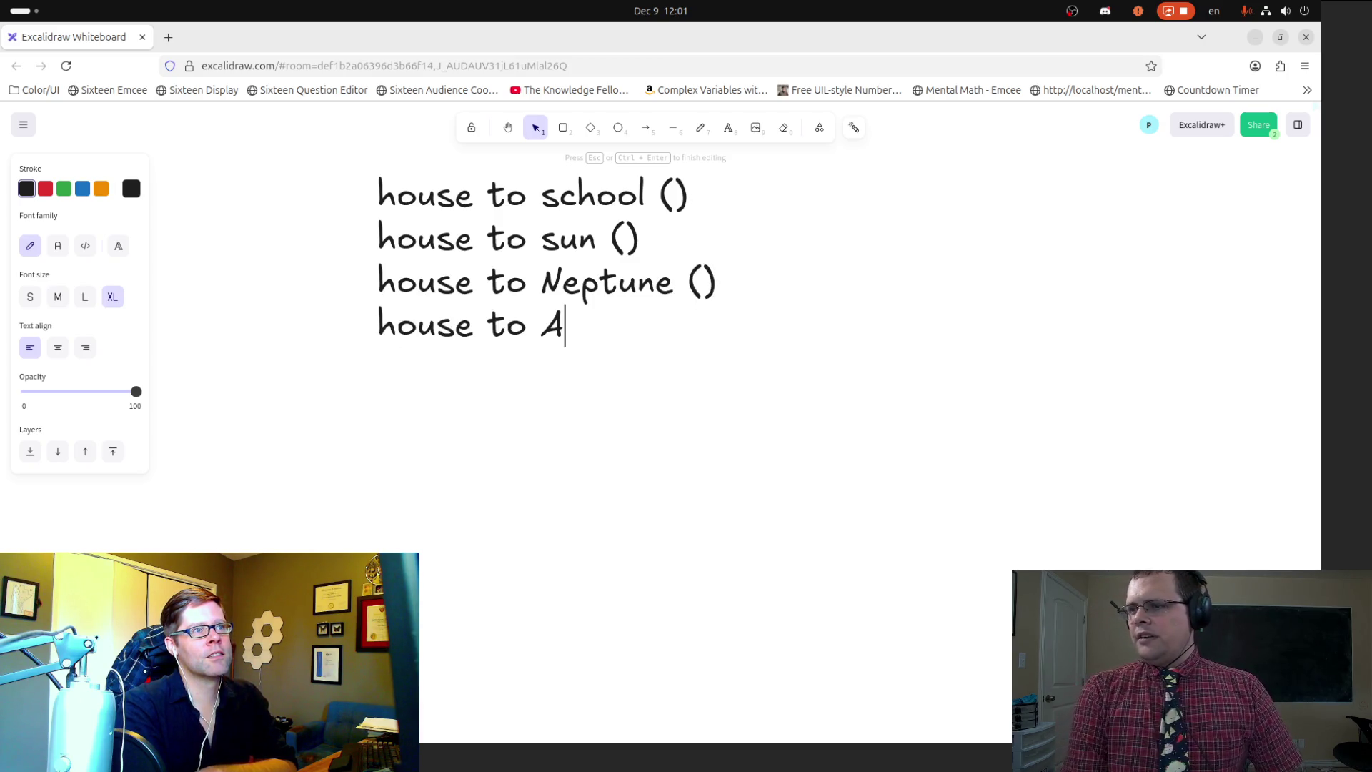
type("lpha CEnb")
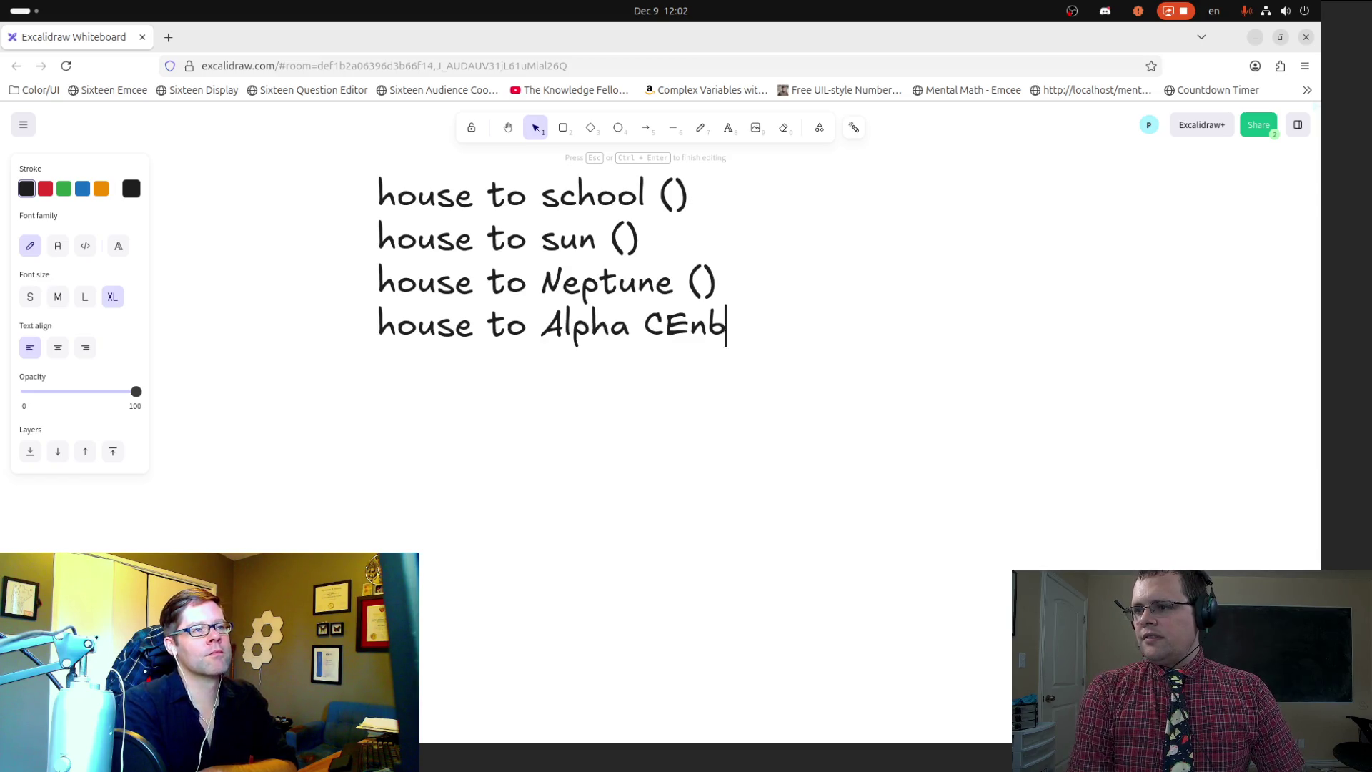
key("BackSpace")
key("BackSpace")
key("BackSpace")
type("e")
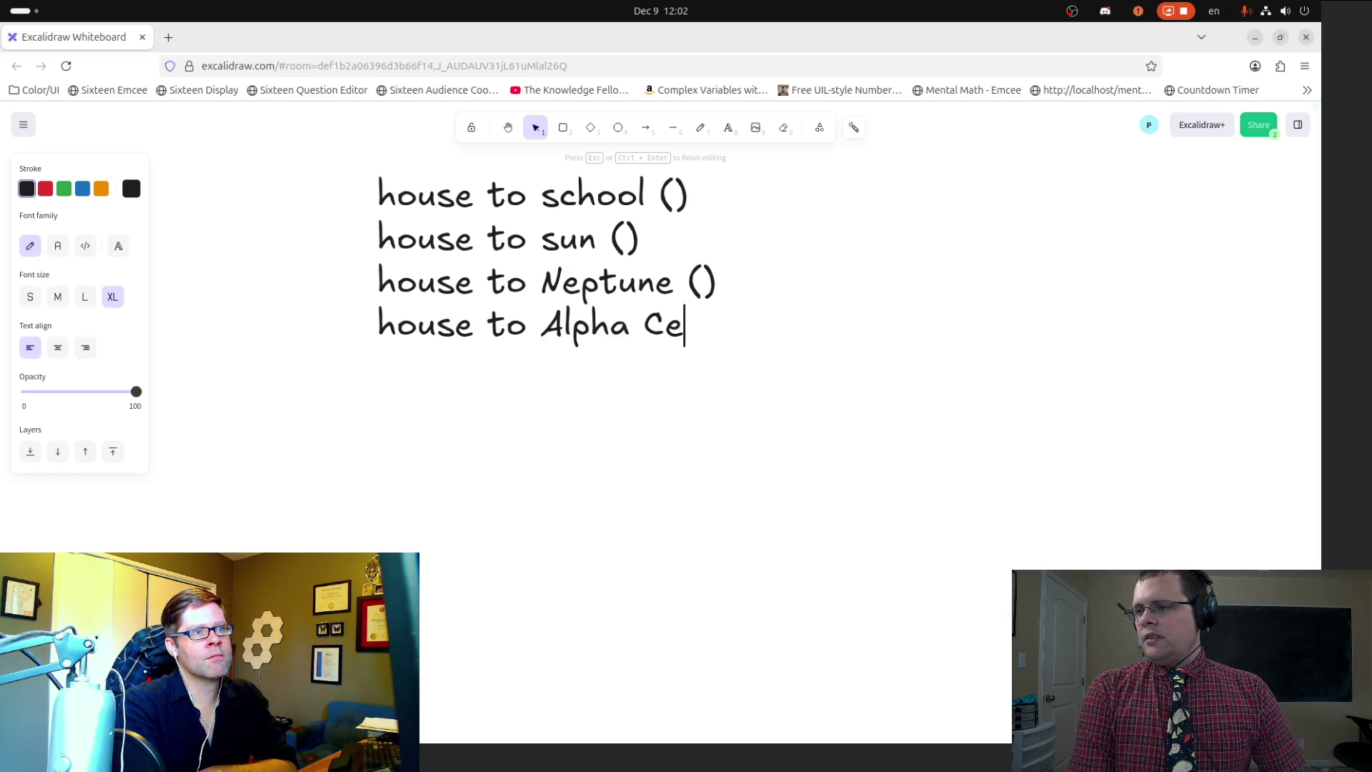
type("ntarui")
key("BackSpace")
key("BackSpace")
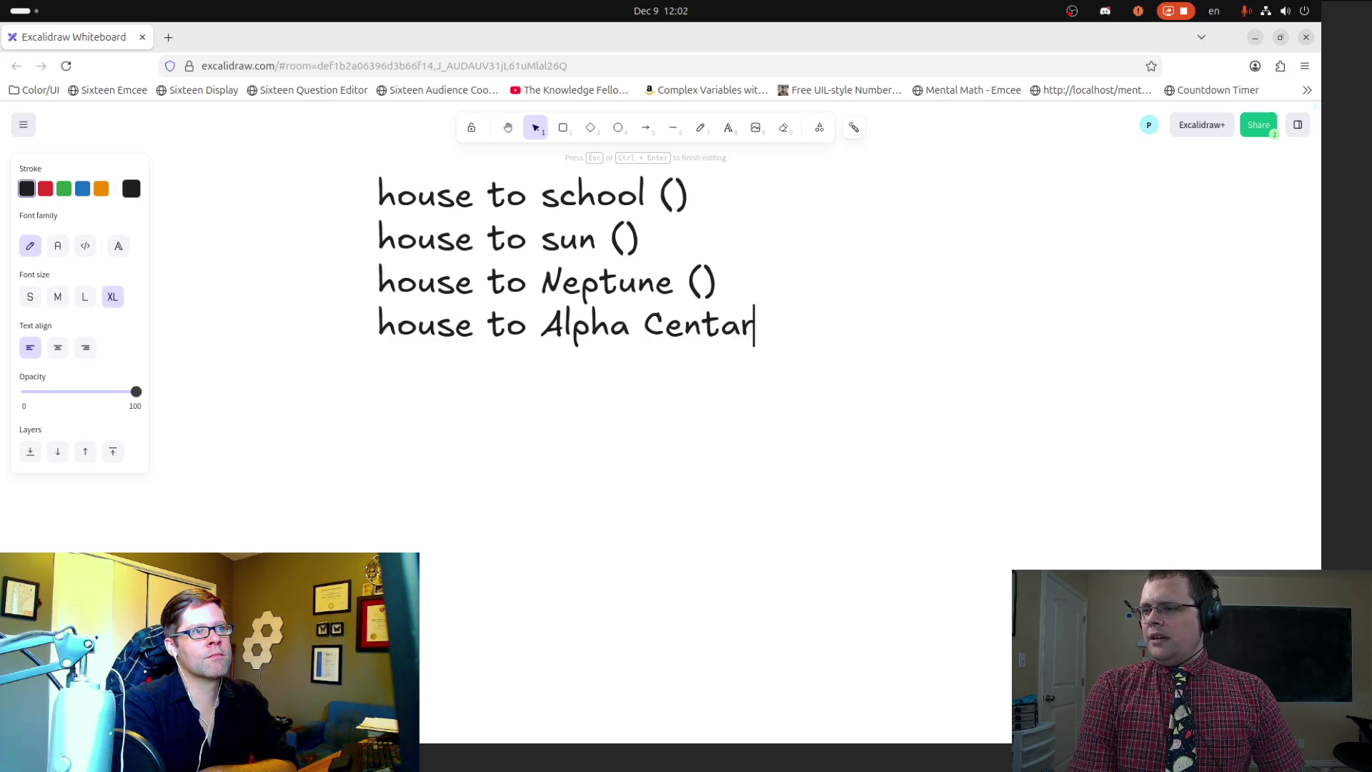
key("BackSpace")
key("BackSpace")
type("auri ")
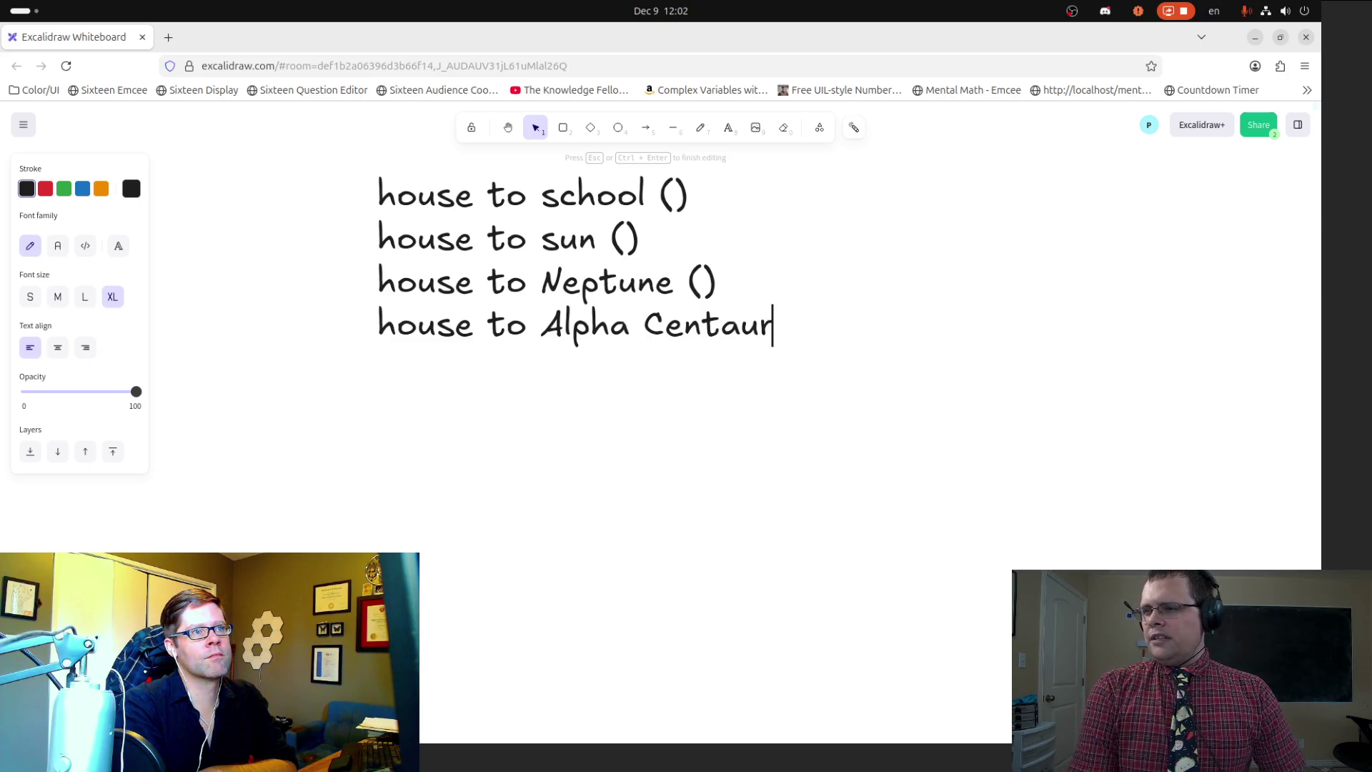
type("()")
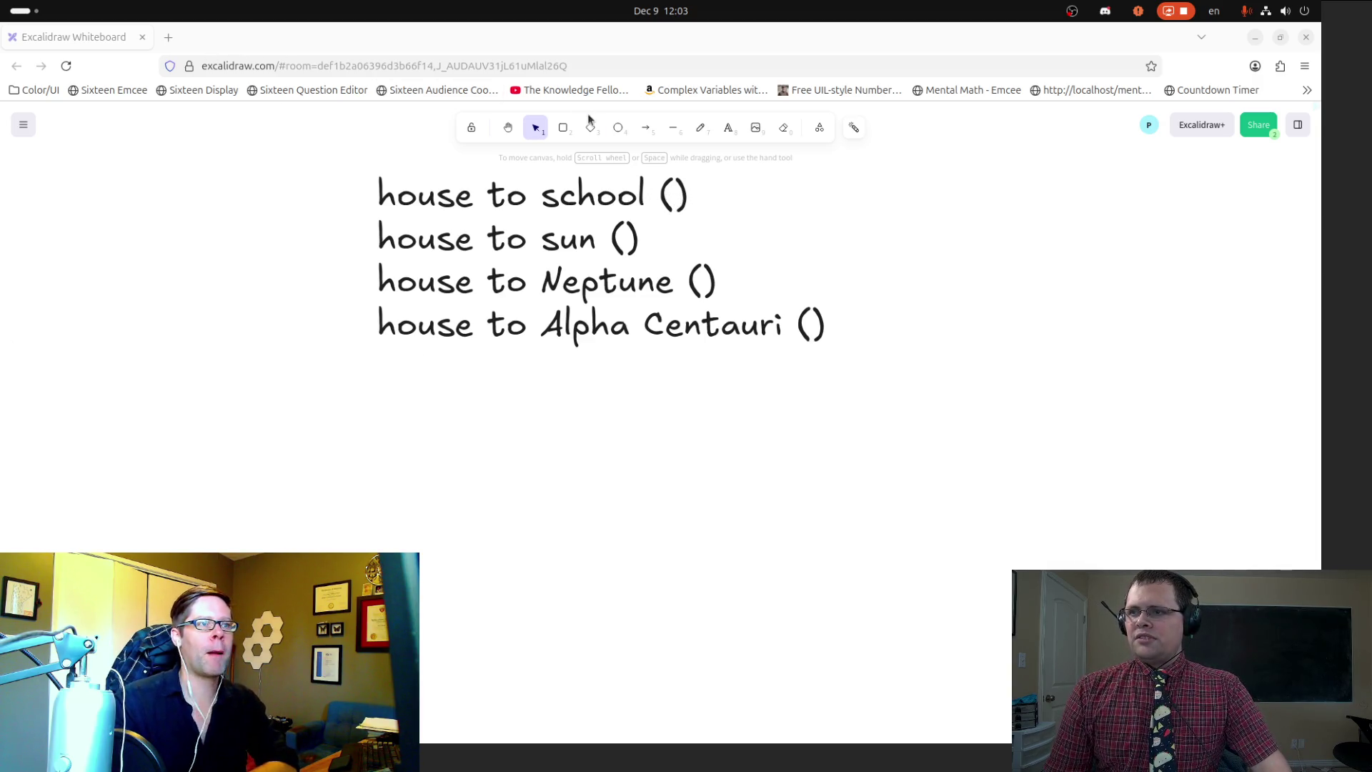
Step: Leave the finished four-line list and switch to the Text tool
left_click(697, 133)
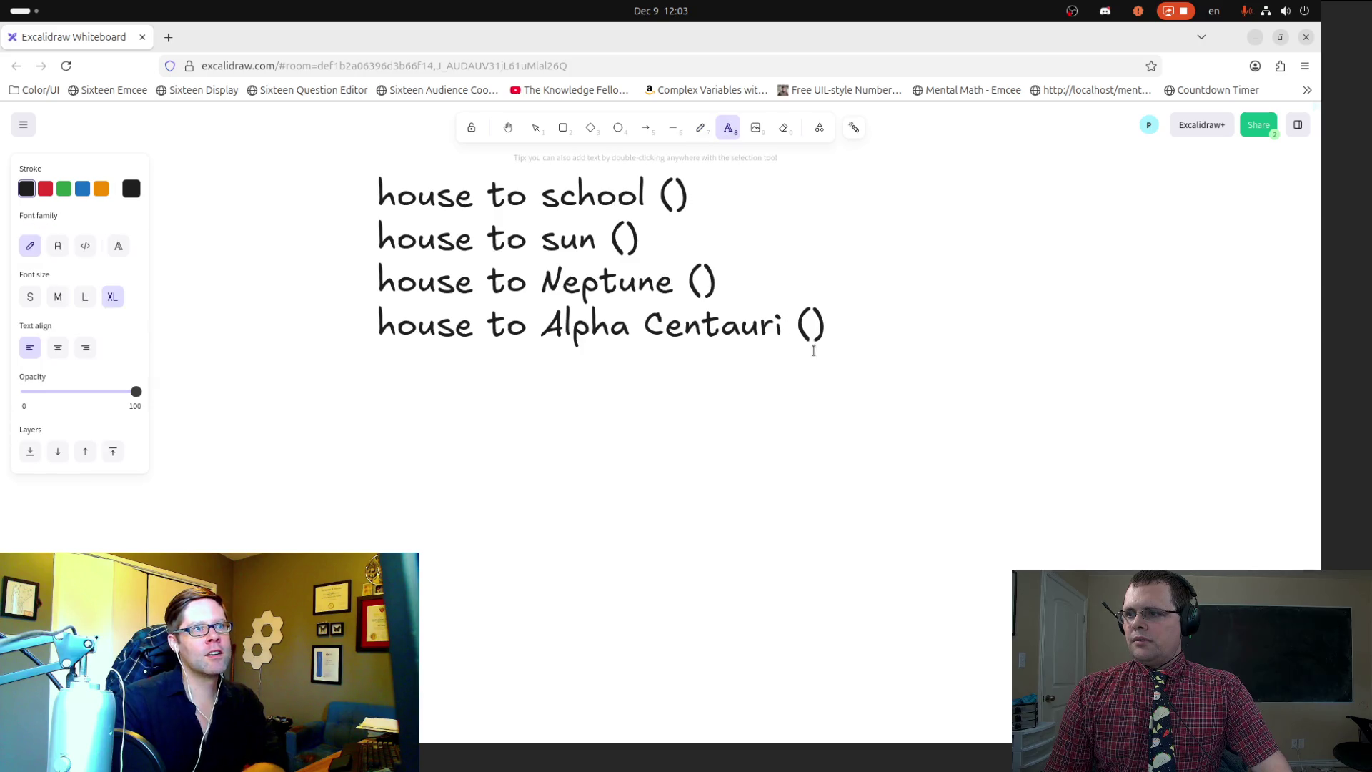
Step: Append 'house to IO ()' as a fifth line beneath Alpha Centauri
double_click(818, 323)
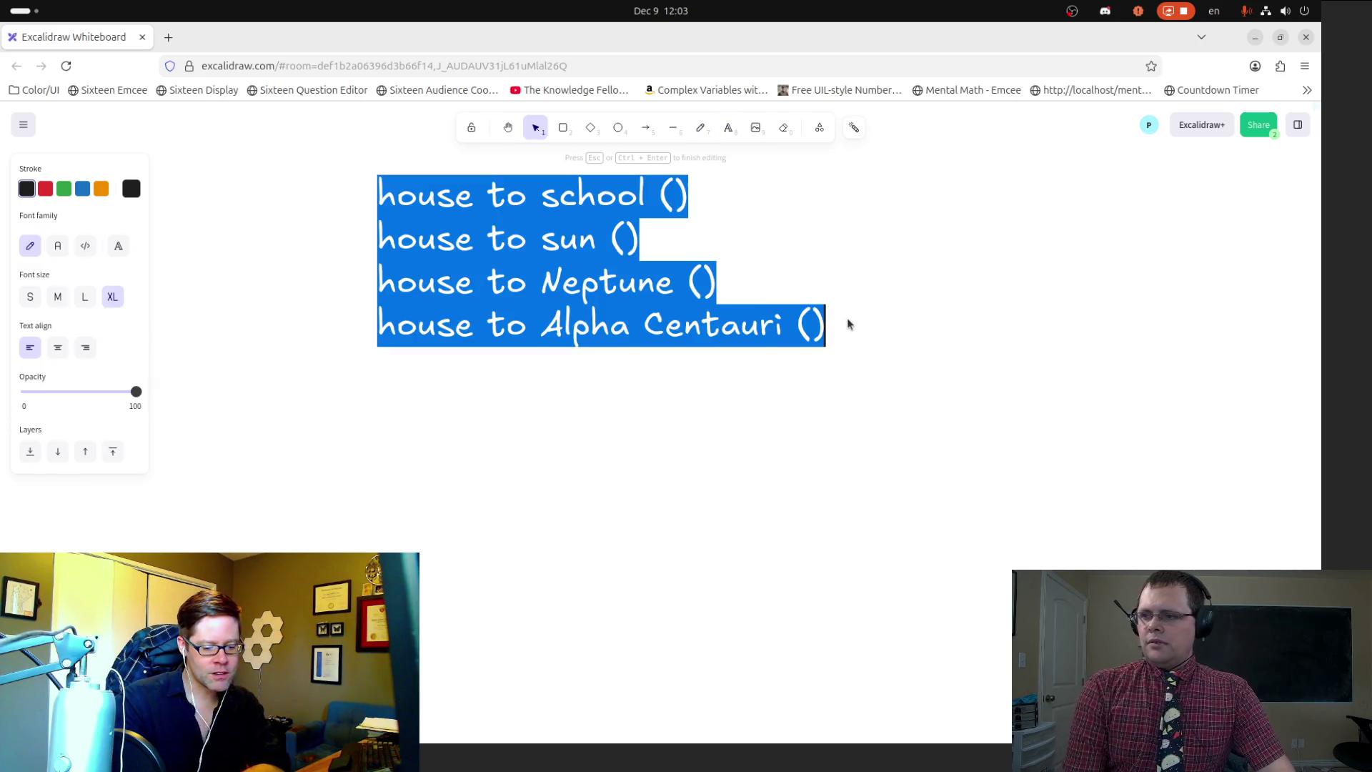
key("Right")
key("Return")
type("house to ")
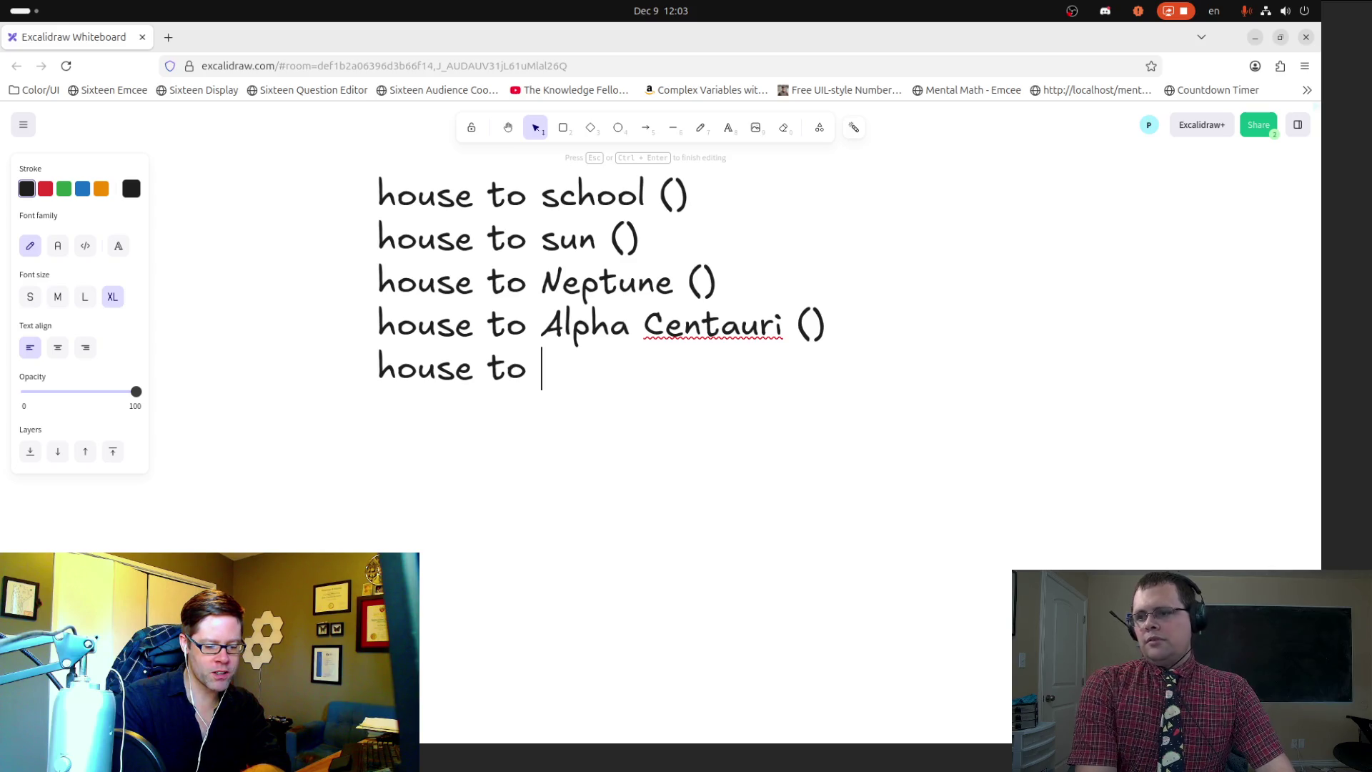
type("IO")
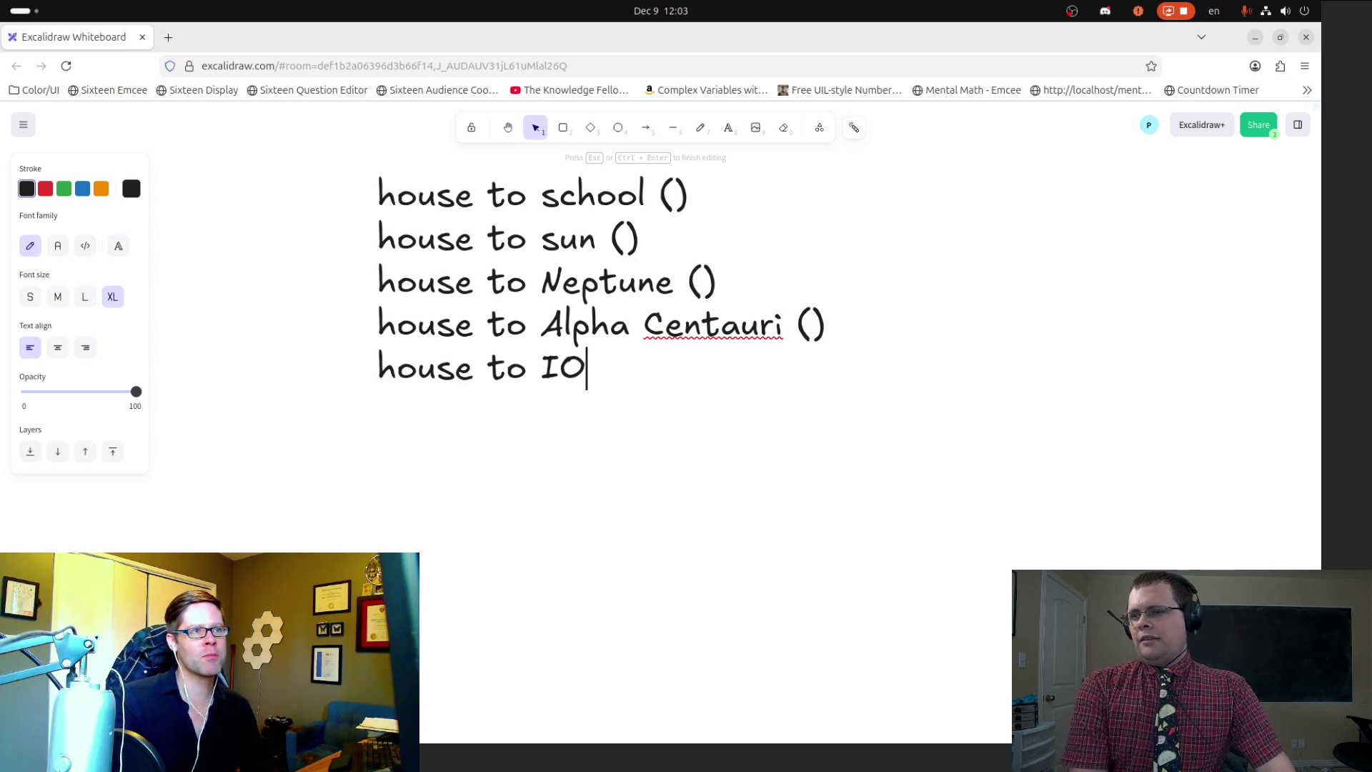
type(" ()")
left_click(561, 368)
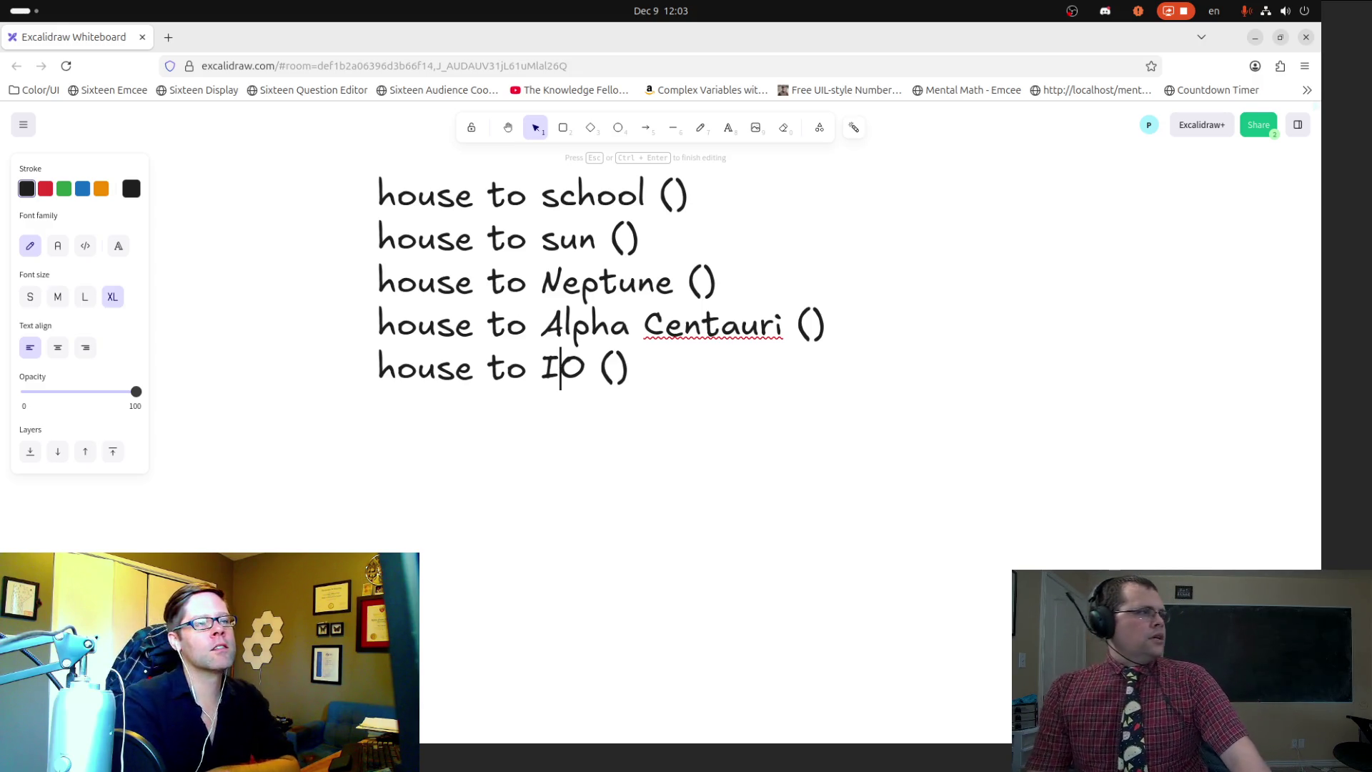
mouse_move(4, 238)
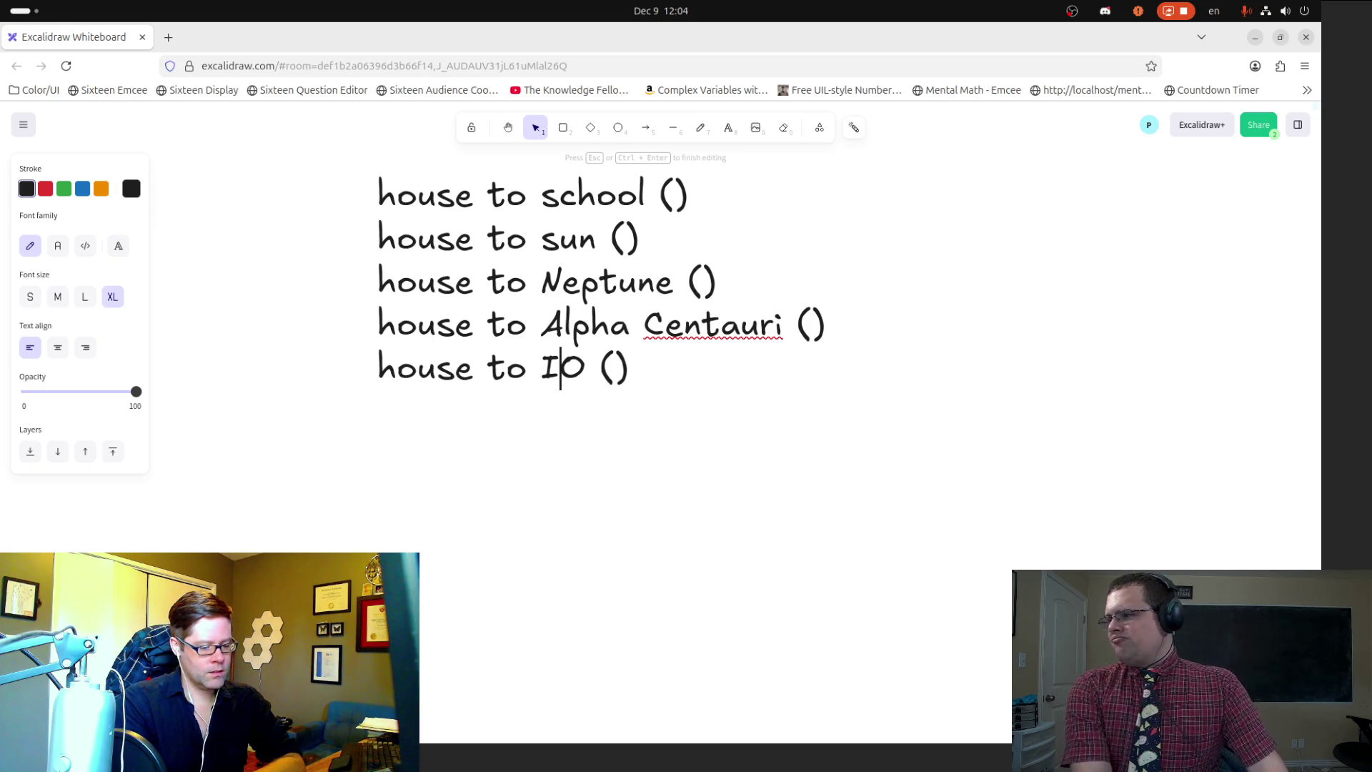
Step: Fill in the school distance as '~5 miles'
left_click(668, 194)
type("~6miles")
key("Left")
key("Left")
key("Left")
key("Left")
key("Left")
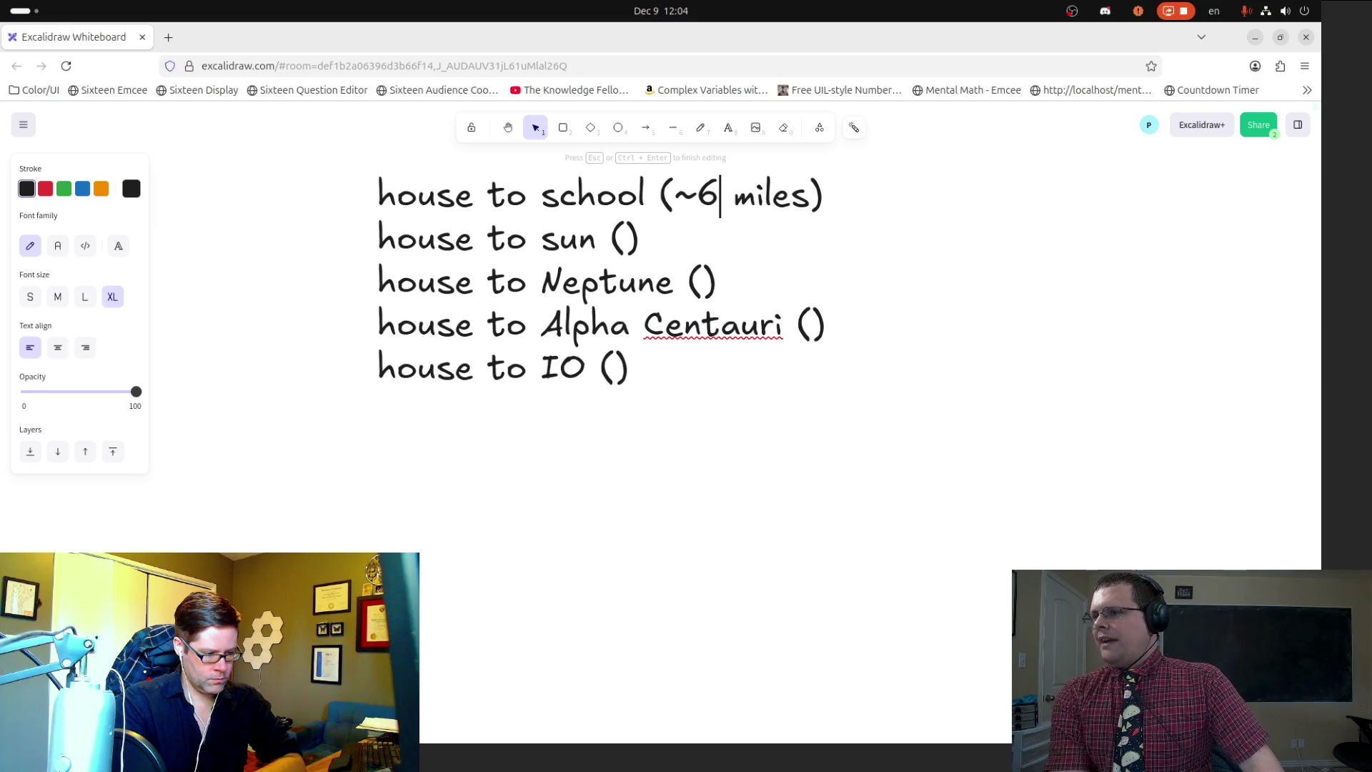
key("shift+Left")
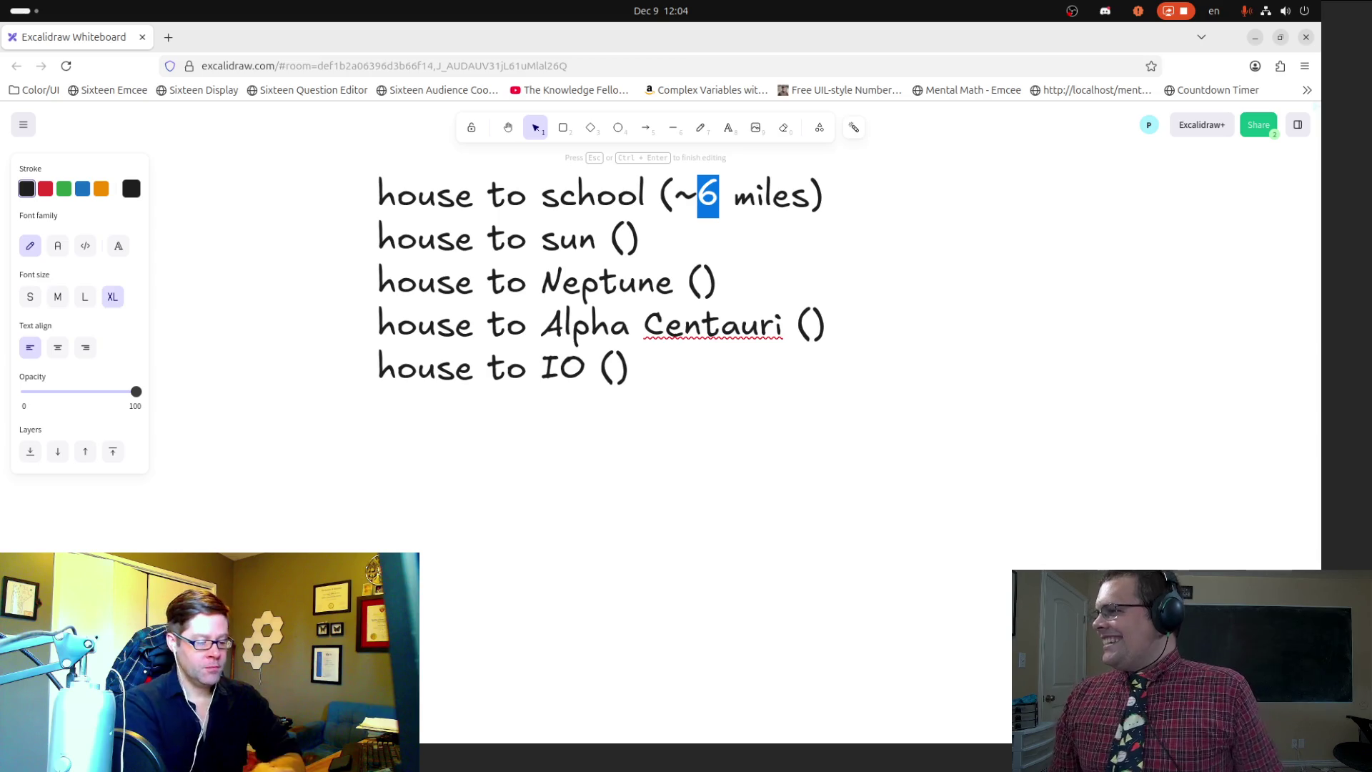
type("5")
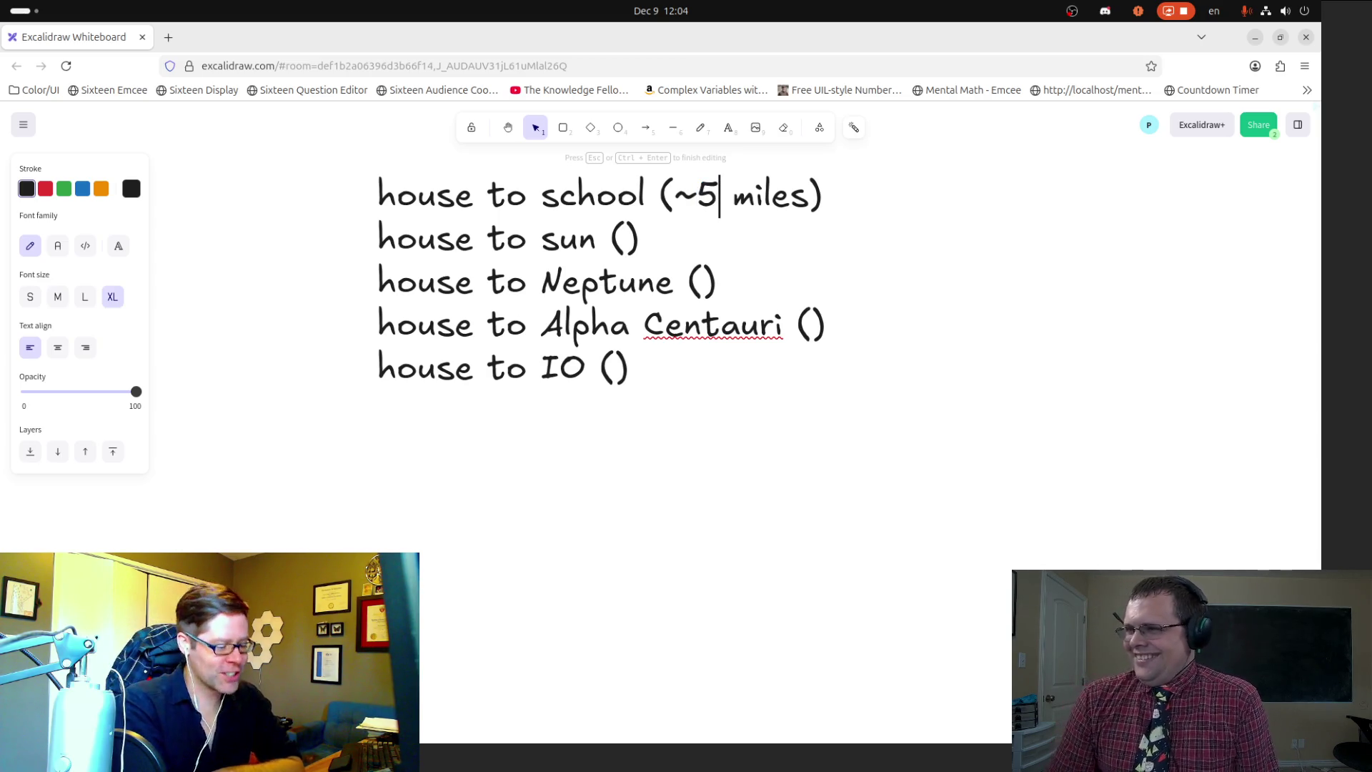
Step: Enter '~93 million' inside the sun line's parentheses
left_click(641, 240)
key("Left")
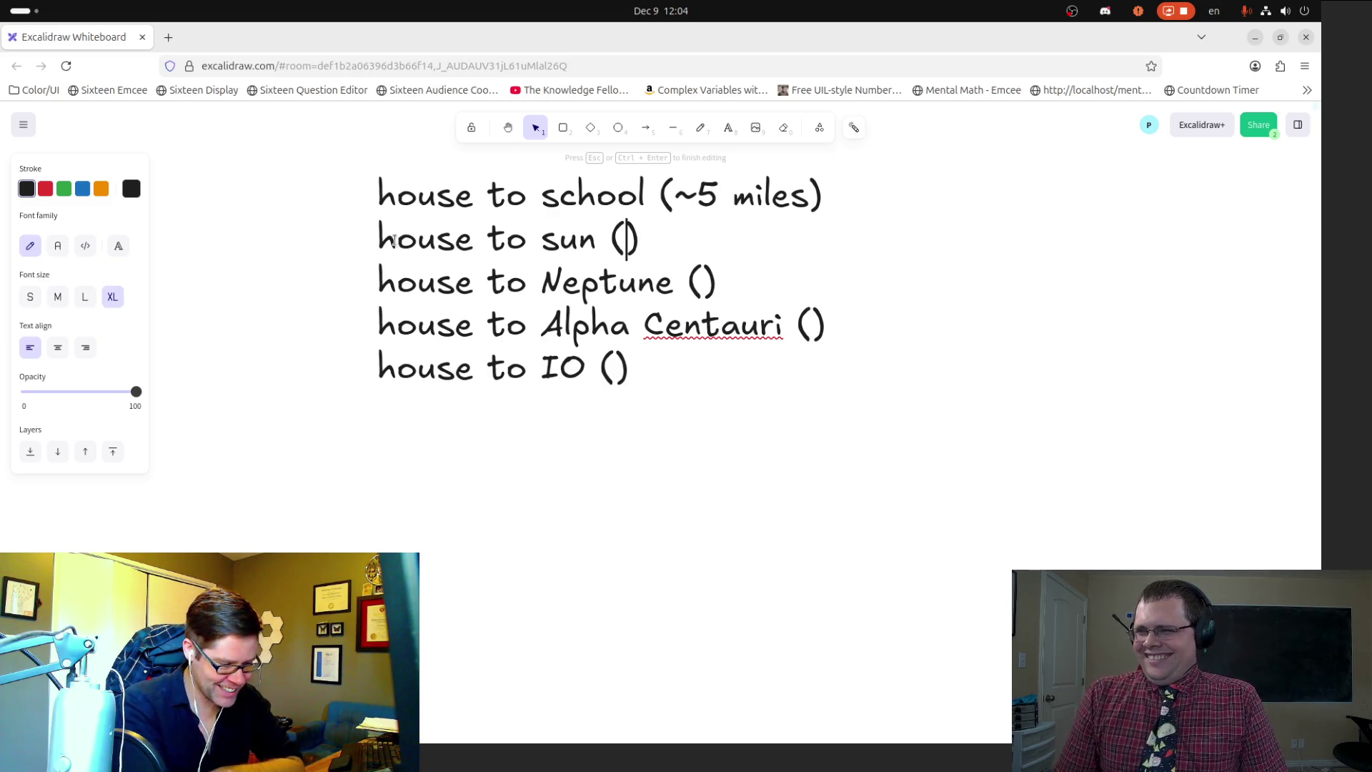
type("~93 million")
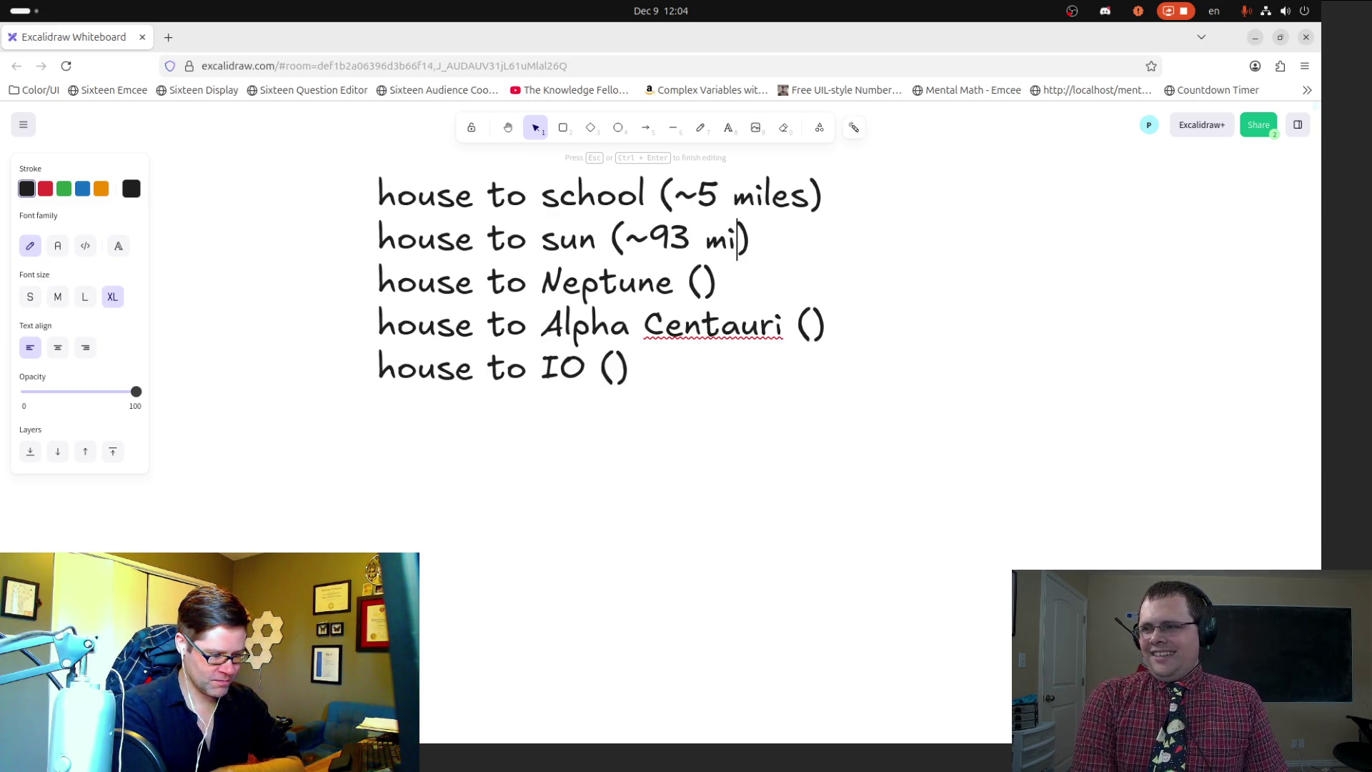
Step: Exit and re-enter text editing inside the Neptune line's parentheses
left_click(703, 281)
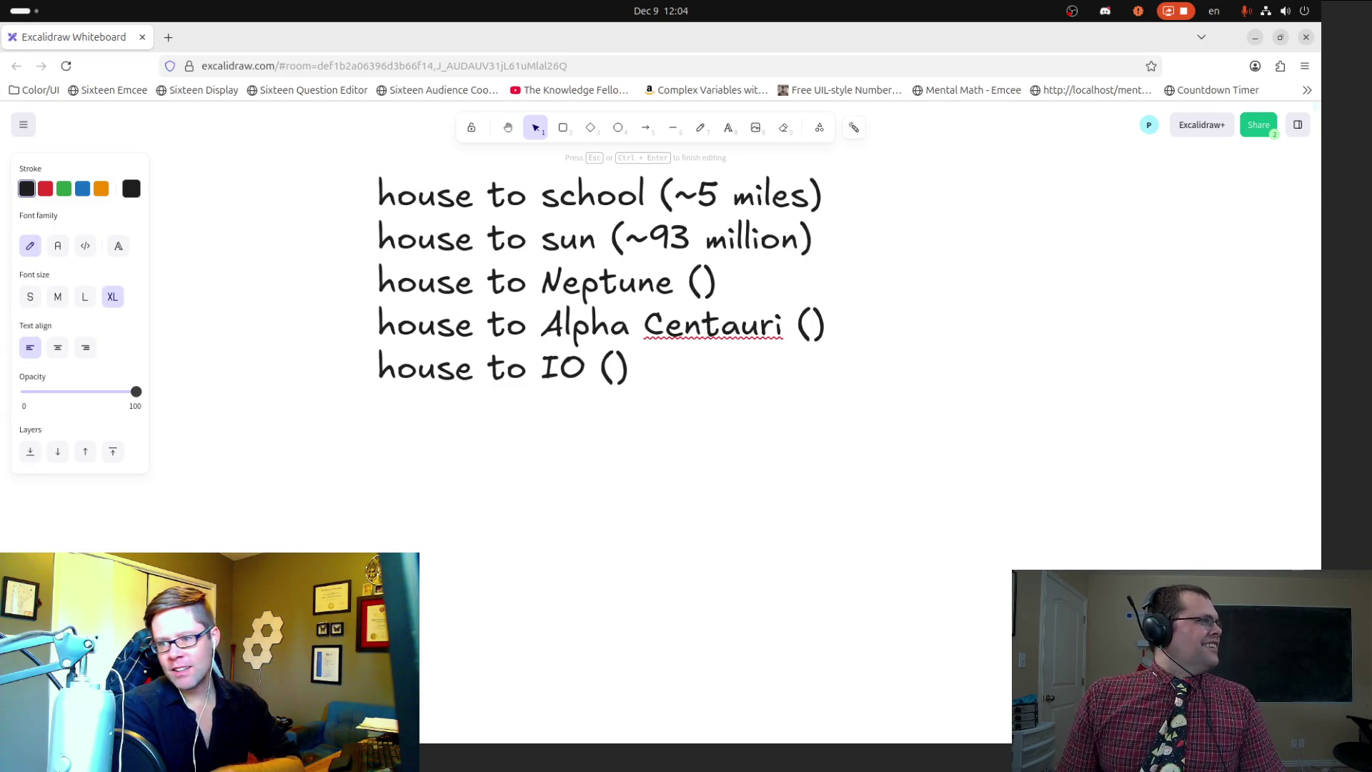
key("alt+Tab")
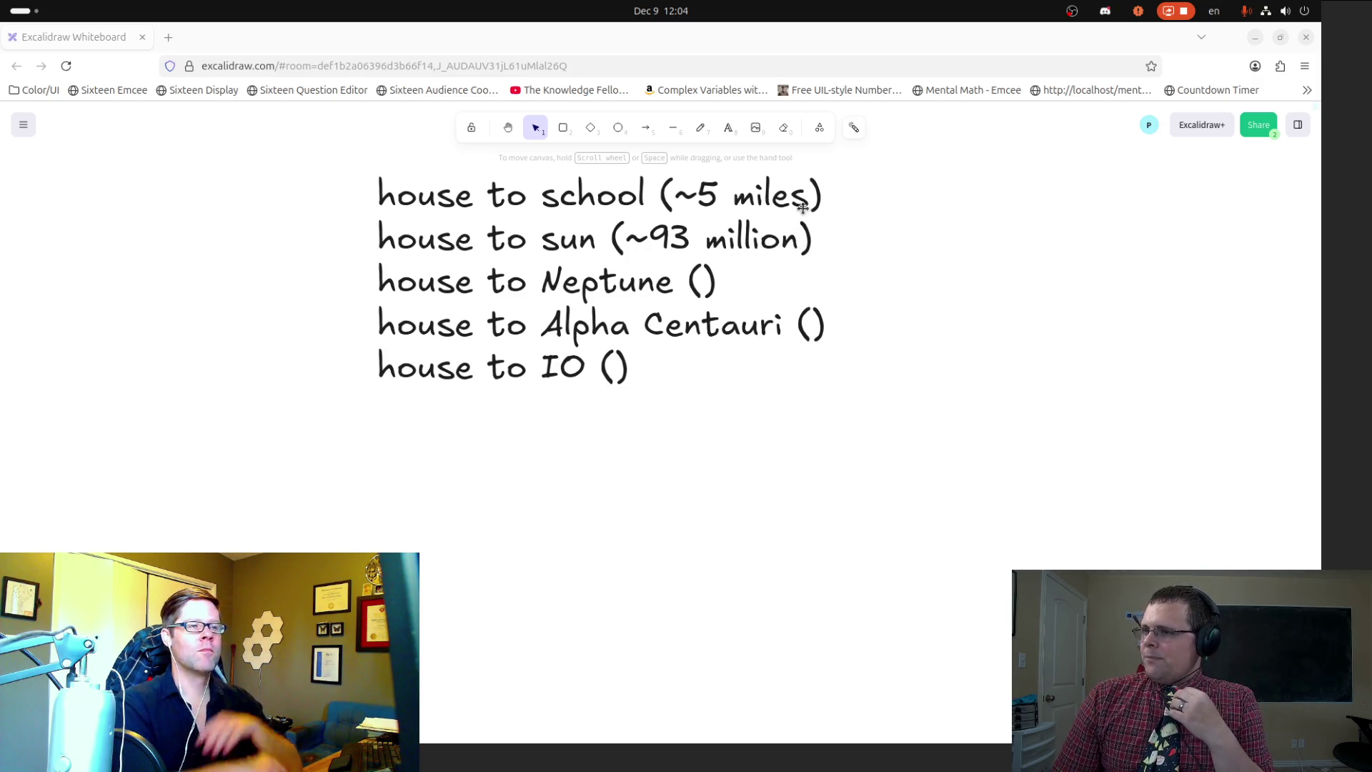
left_click(700, 127)
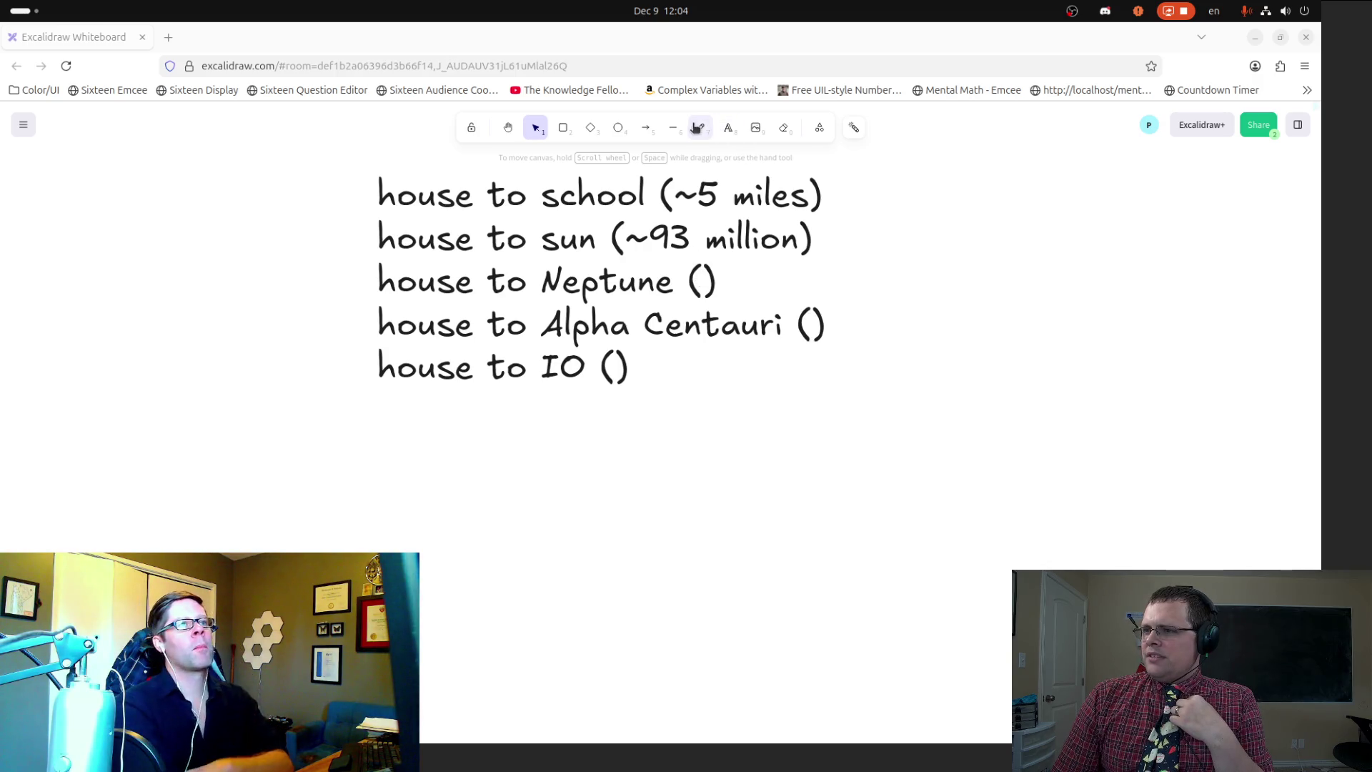
double_click(701, 283)
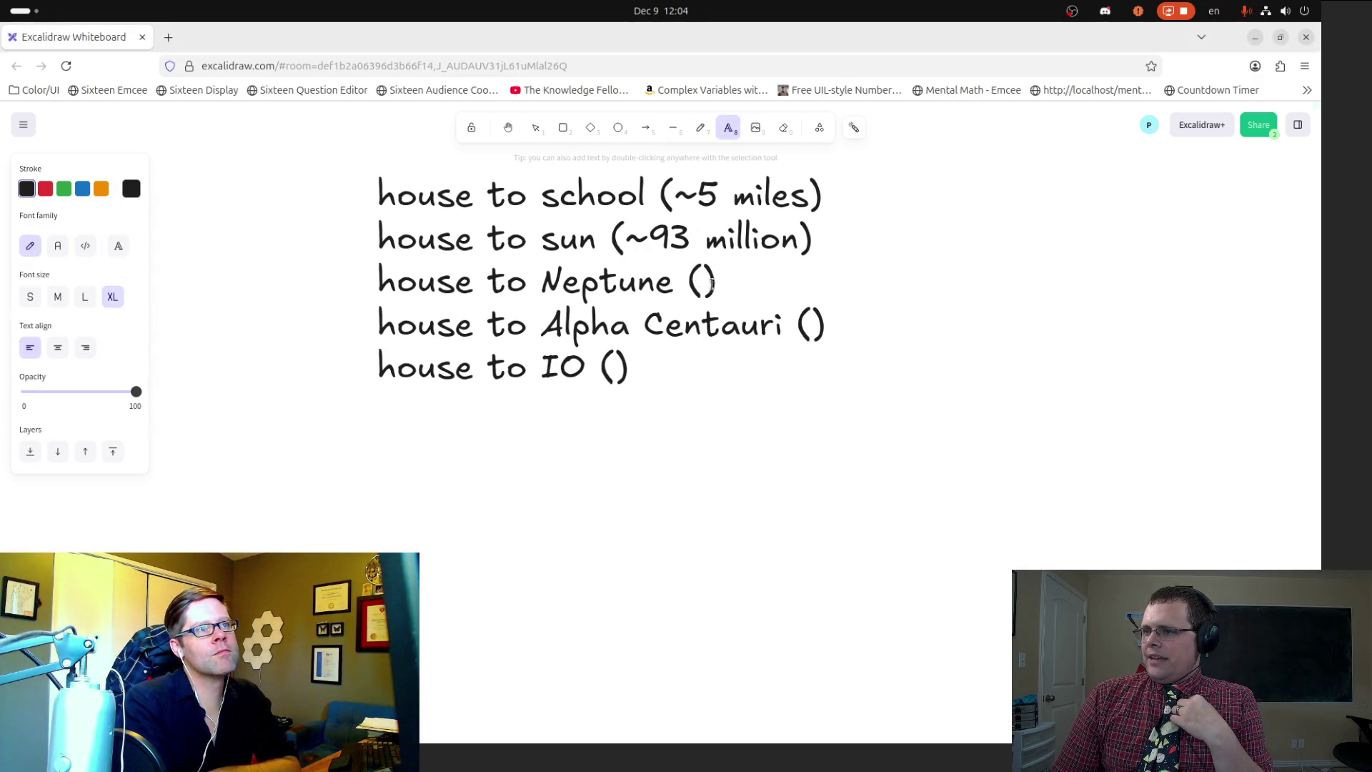
left_click(700, 283)
Step: Enter '4.3 lightyears' for Alpha Centauri and fix the 'lighyyears' typo
double_click(797, 326)
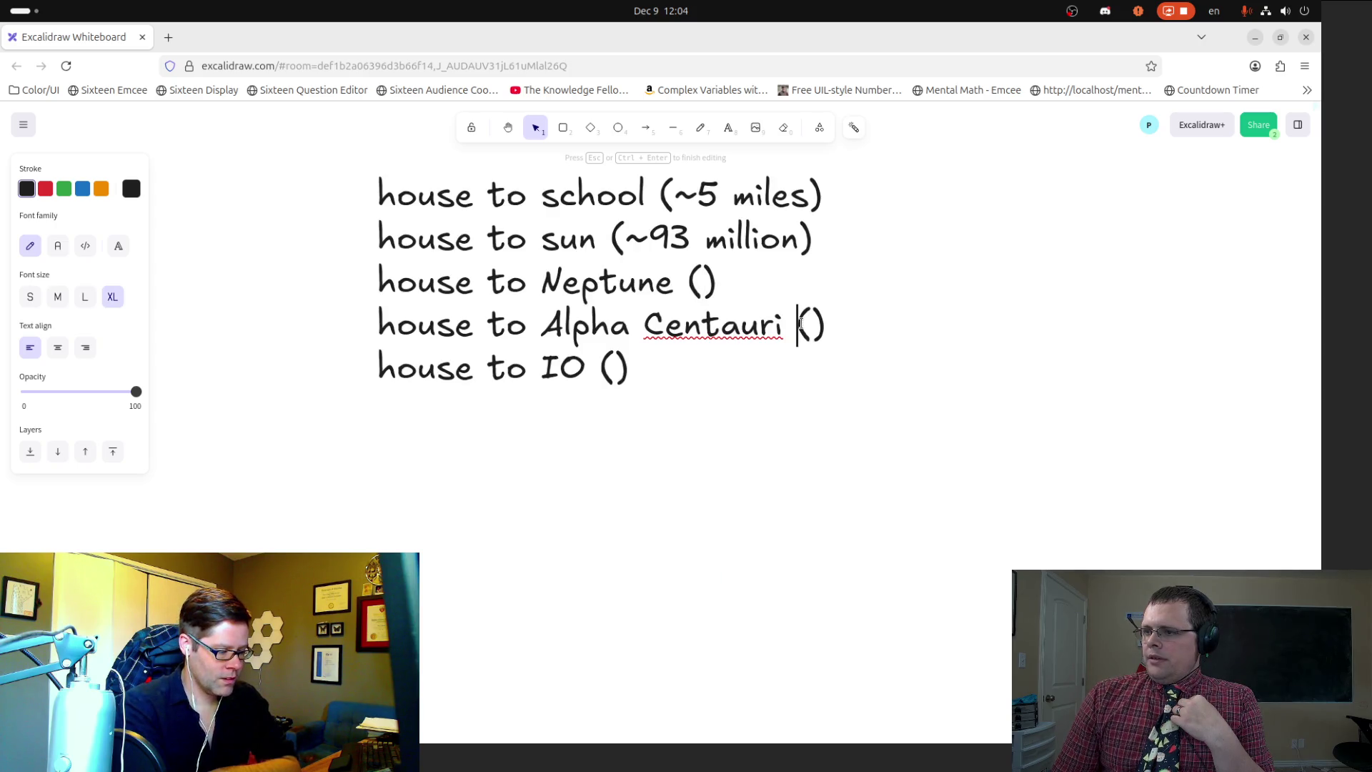
double_click(811, 323)
type("(4.3 ")
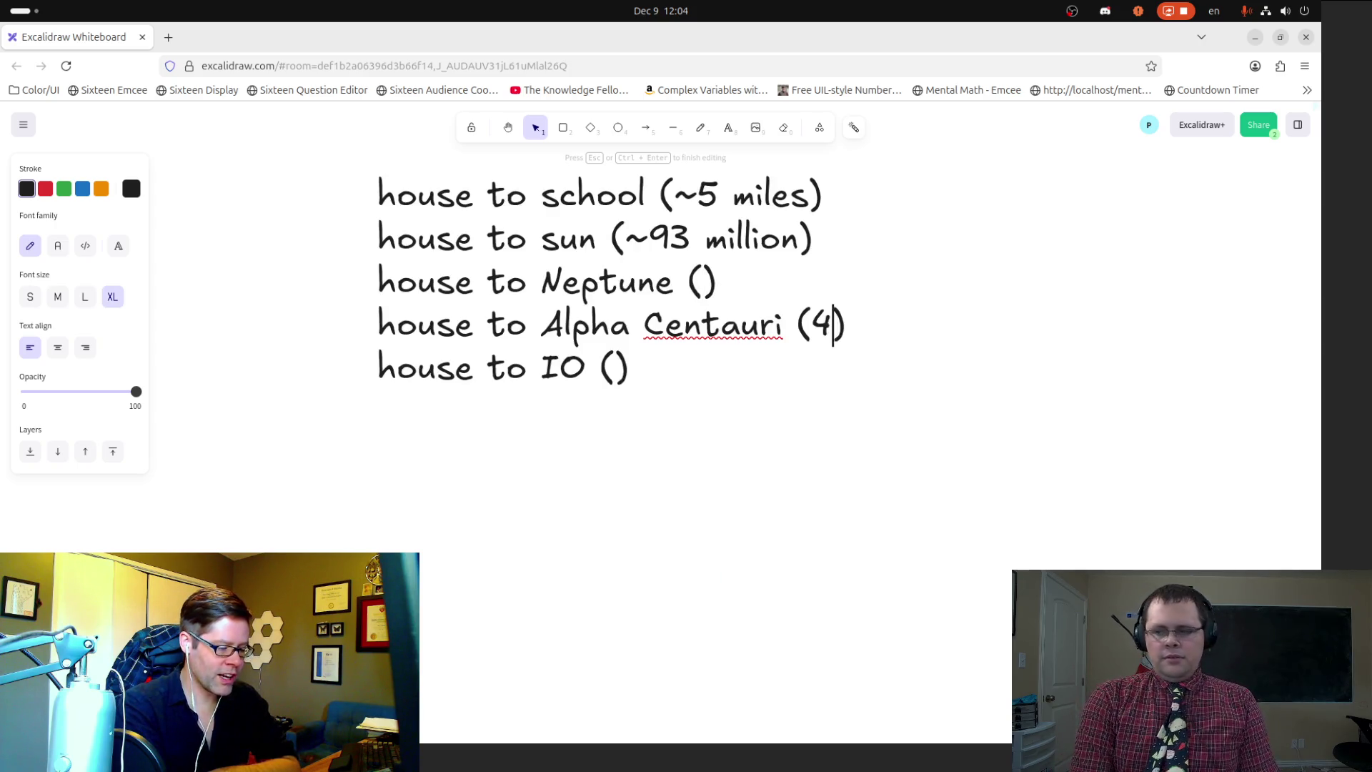
type("lighy")
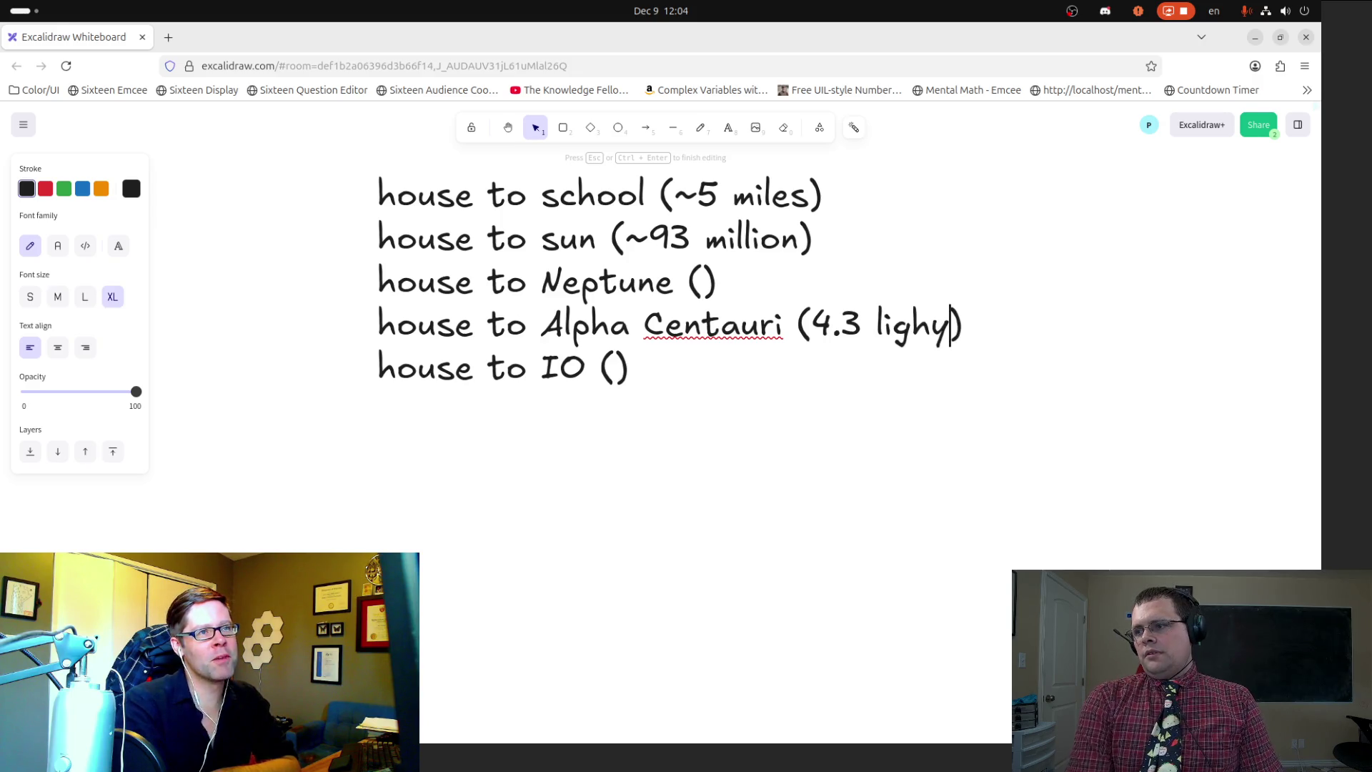
type("years")
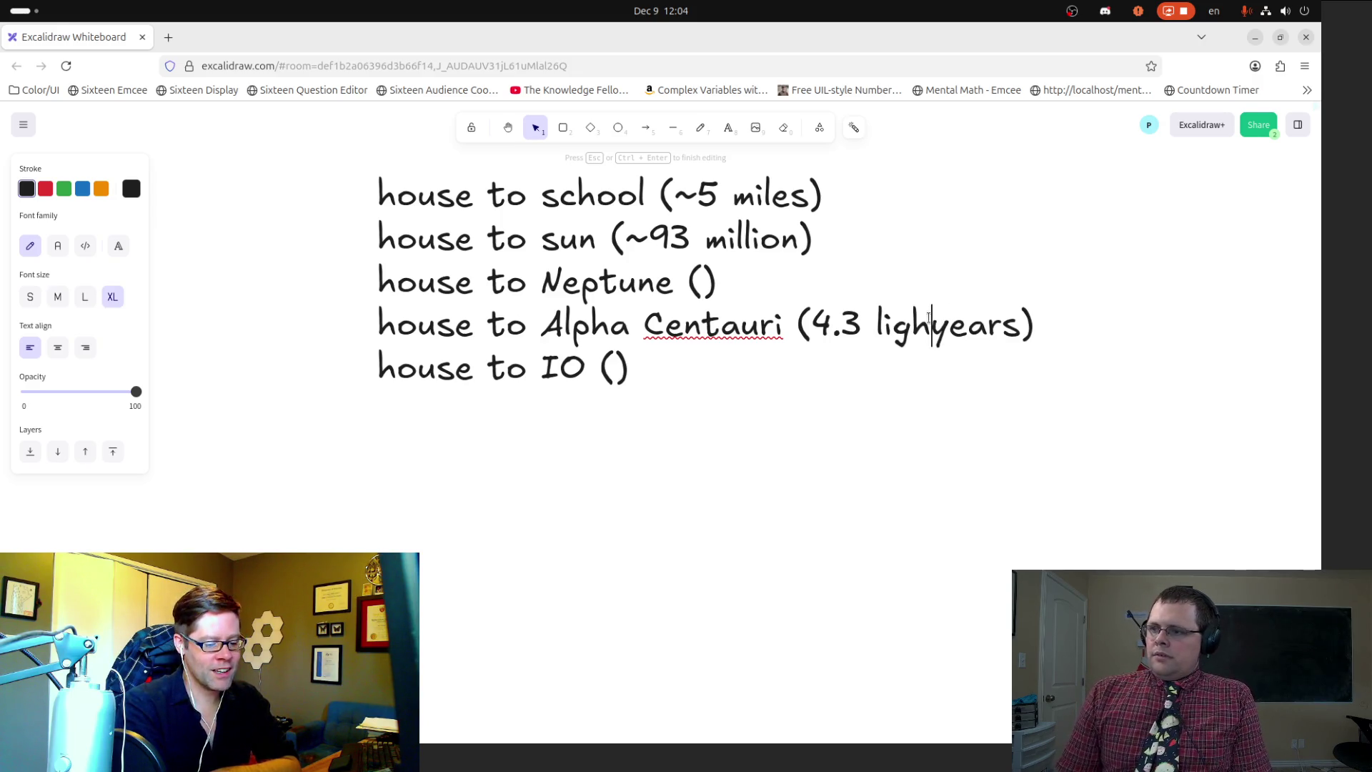
left_click(934, 320)
key("BackSpace")
type("t")
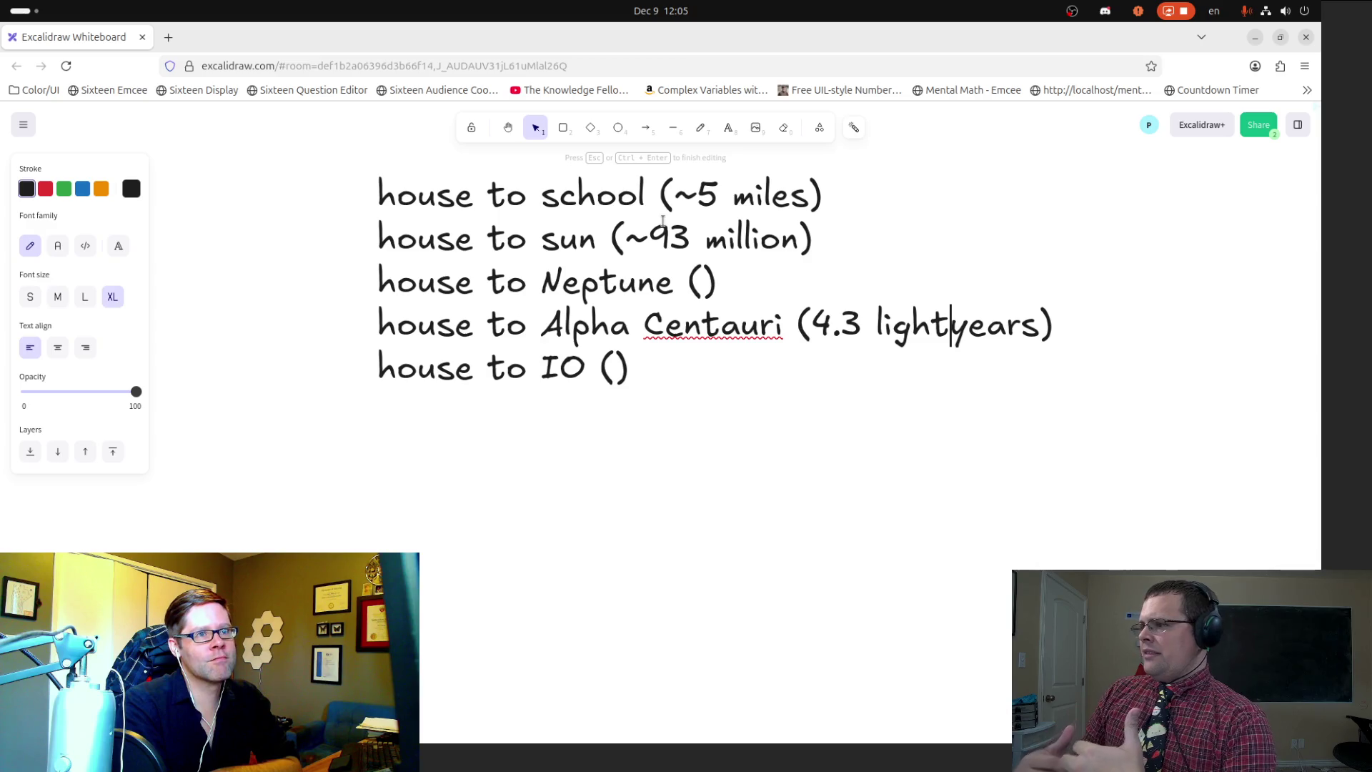
double_click(634, 234)
key("ctrl+c")
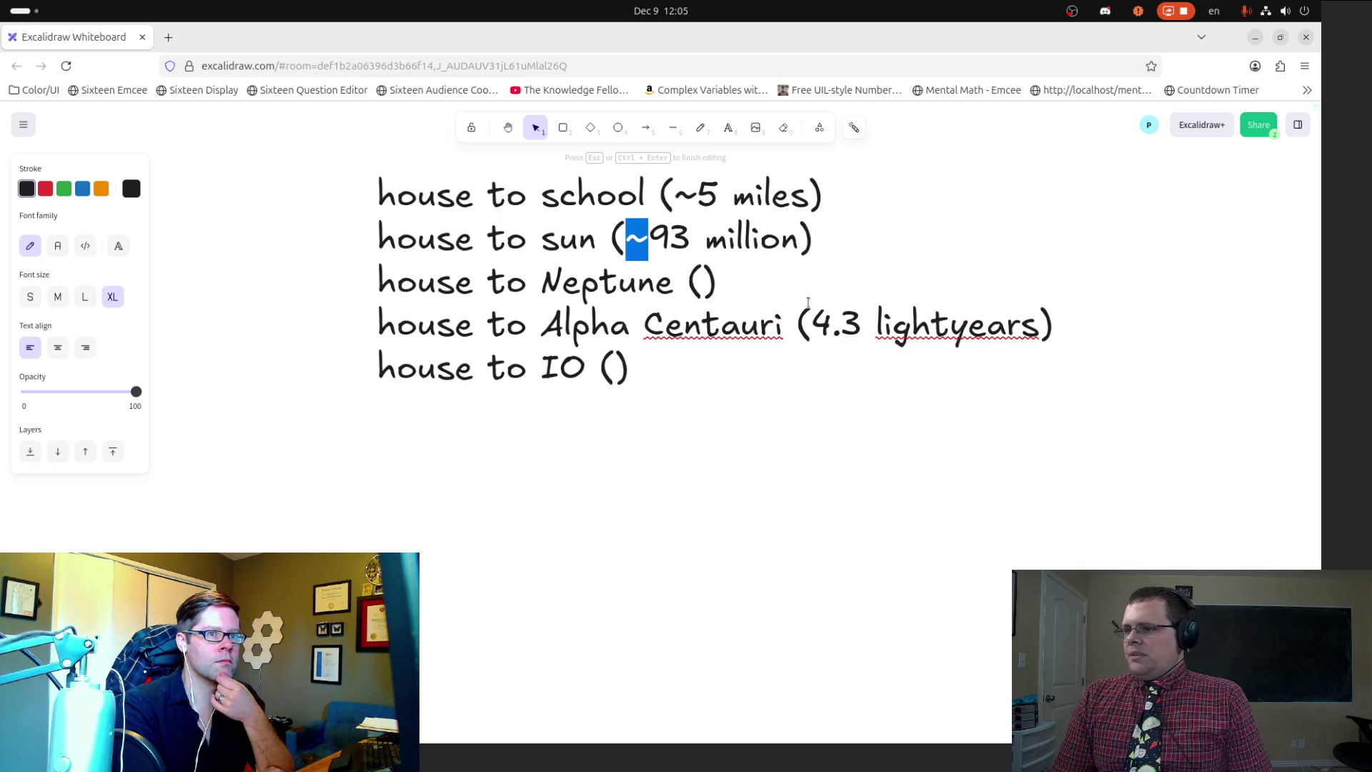
Step: Place the insertion point inside the Neptune line's parentheses
left_click(703, 285)
Step: Paste the ~ into the Neptune, Alpha Centauri and IO distances
key("ctrl+v")
left_click(805, 326)
key("ctrl+v")
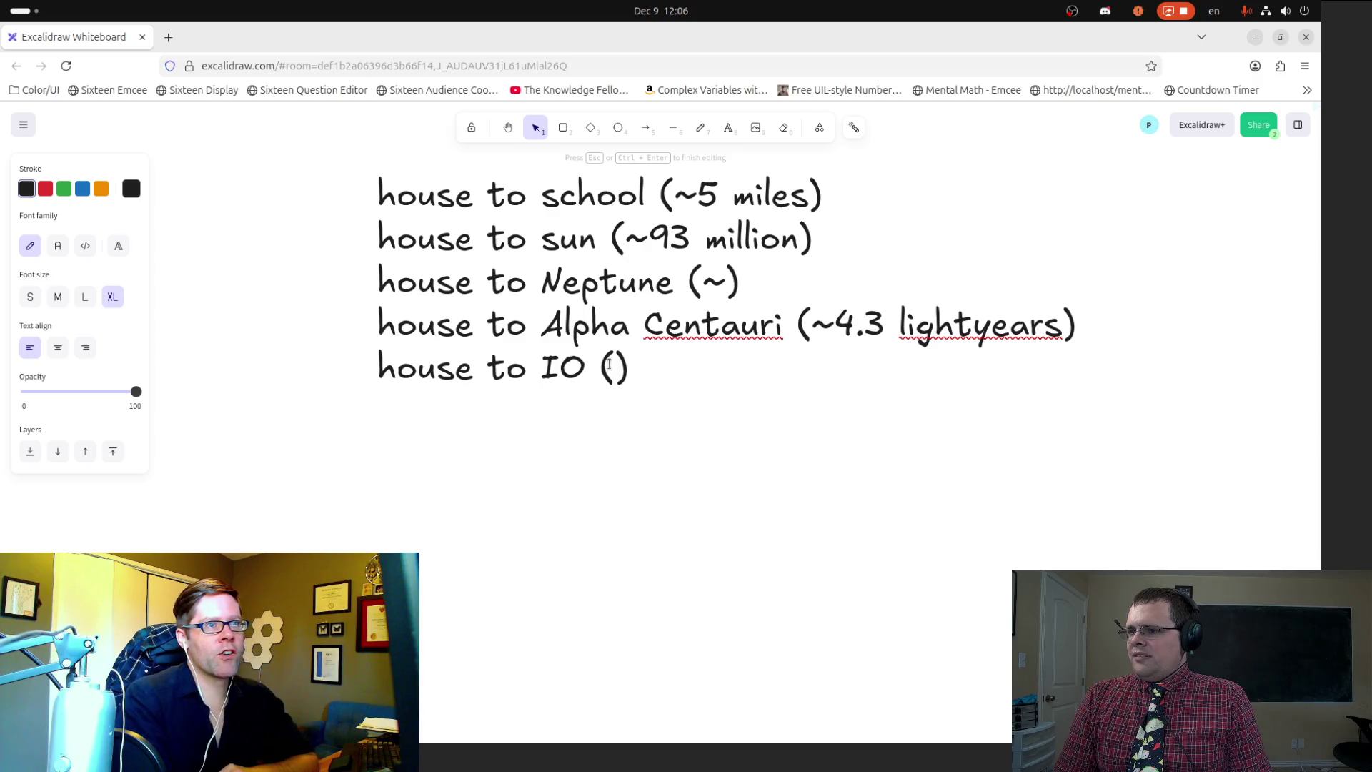
left_click(608, 365)
key("ctrl+v")
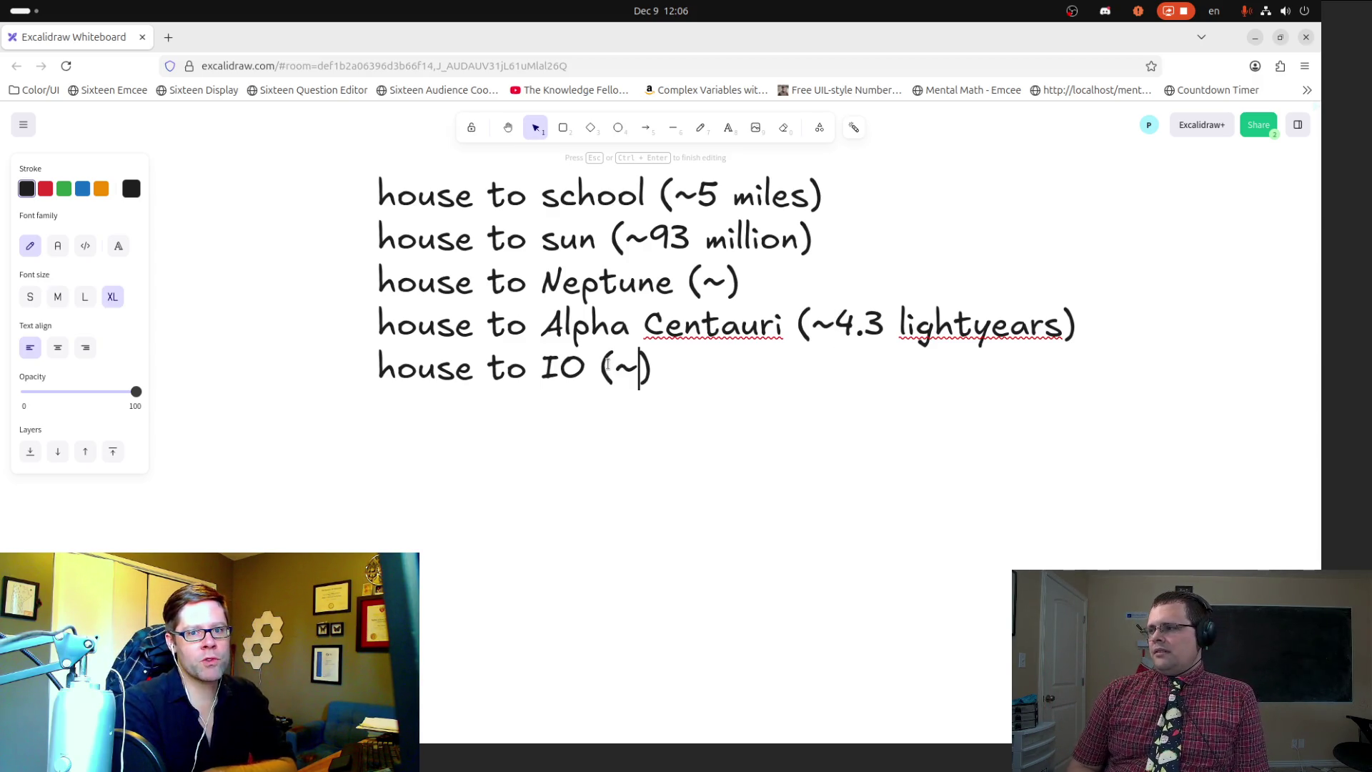
key("End")
key("Return")
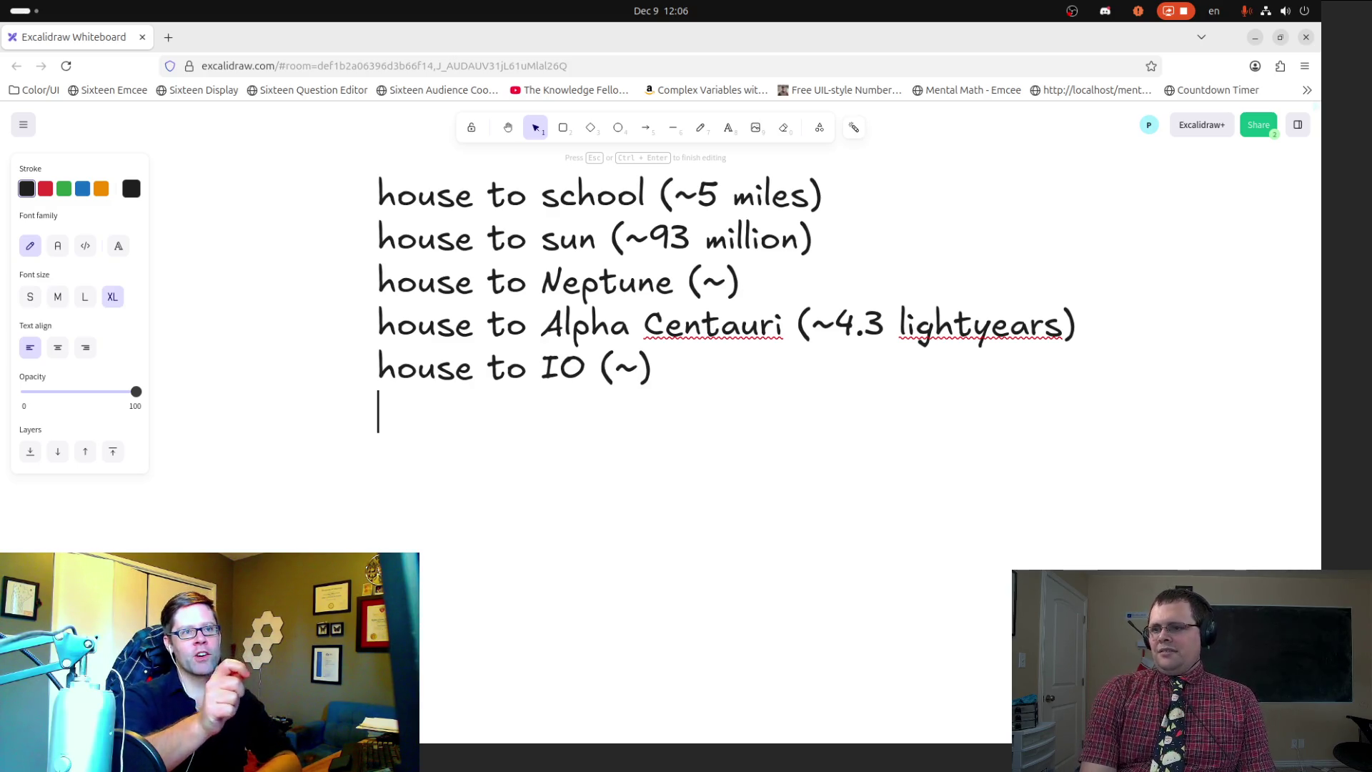
Step: Add the note that measurements are approximate due to Earth's rotation, then apply the Normal font
key("Return")
type("(Important not")
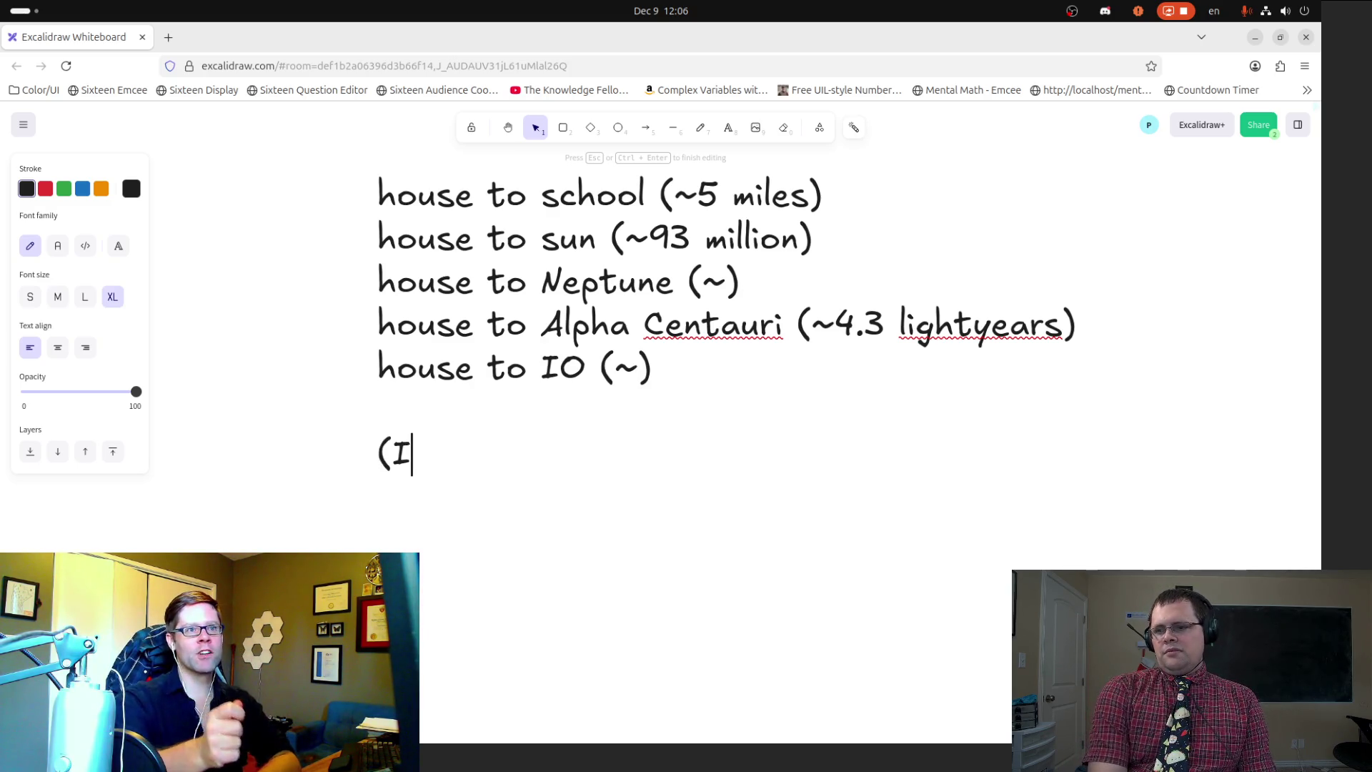
type("e:")
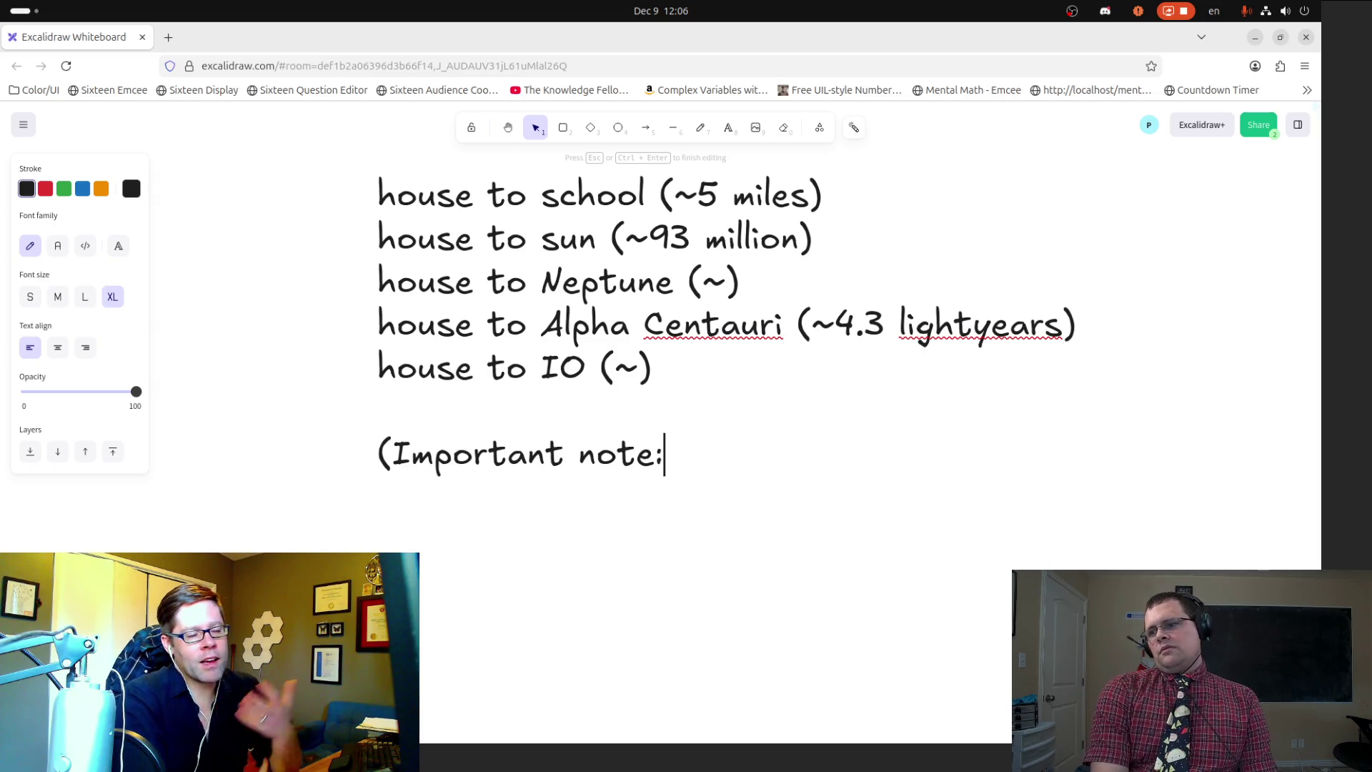
type(" tehs")
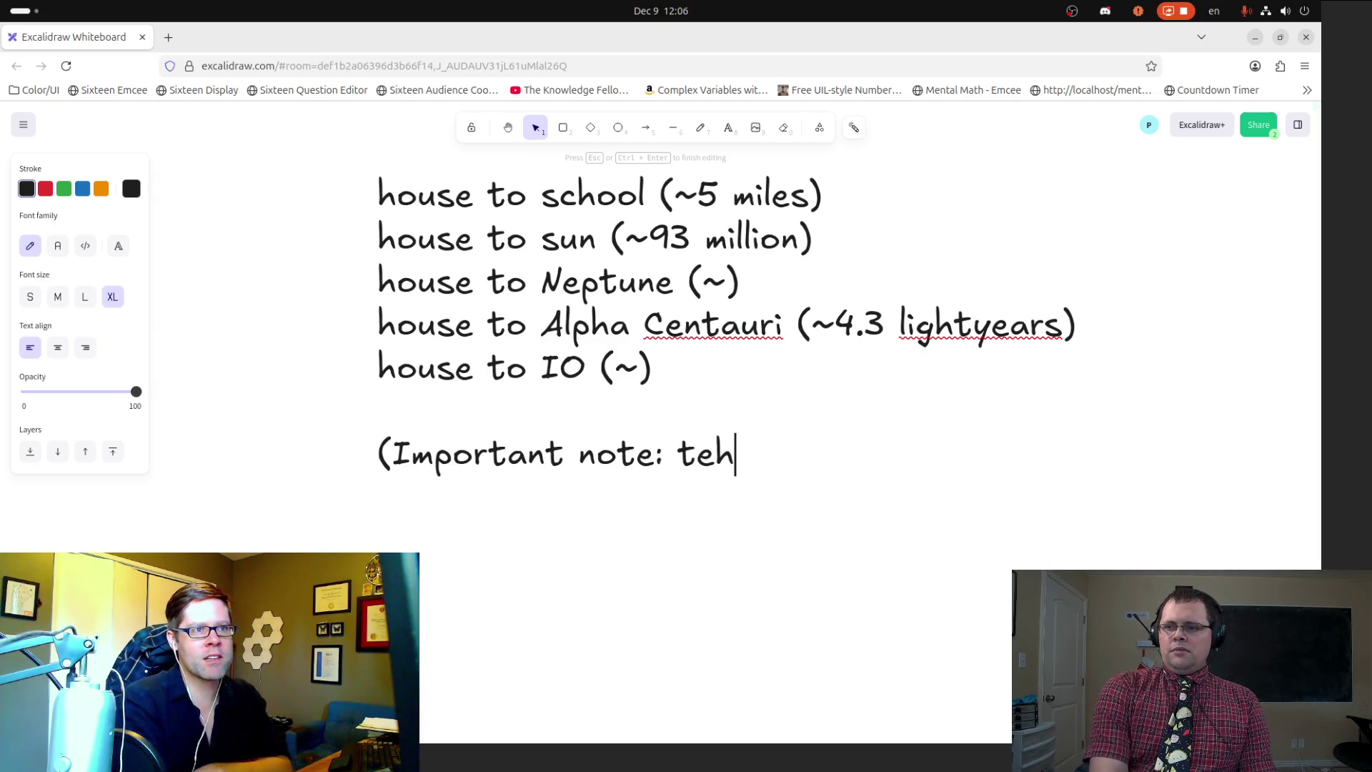
key("BackSpace")
key("BackSpace")
key("BackSpace")
type("hes3e")
key("BackSpace")
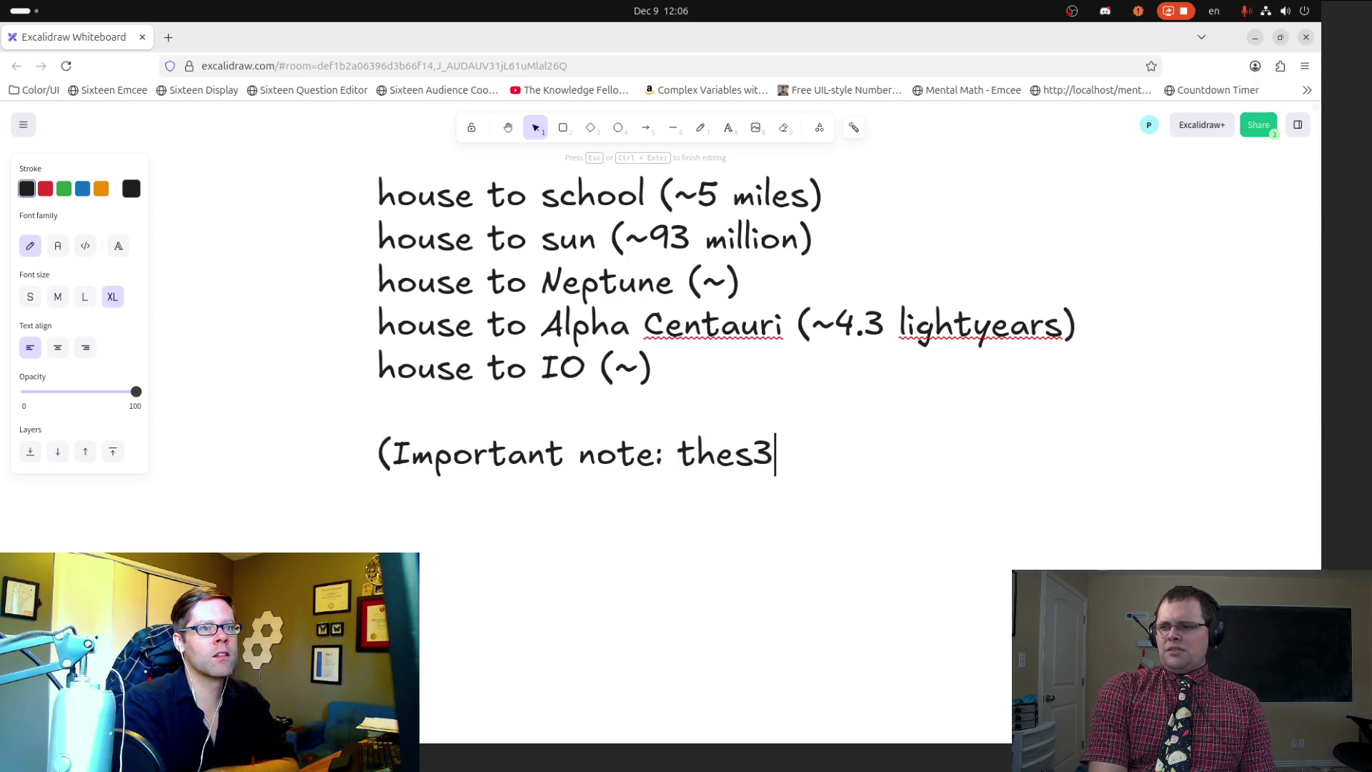
key("BackSpace")
type("e measuremen")
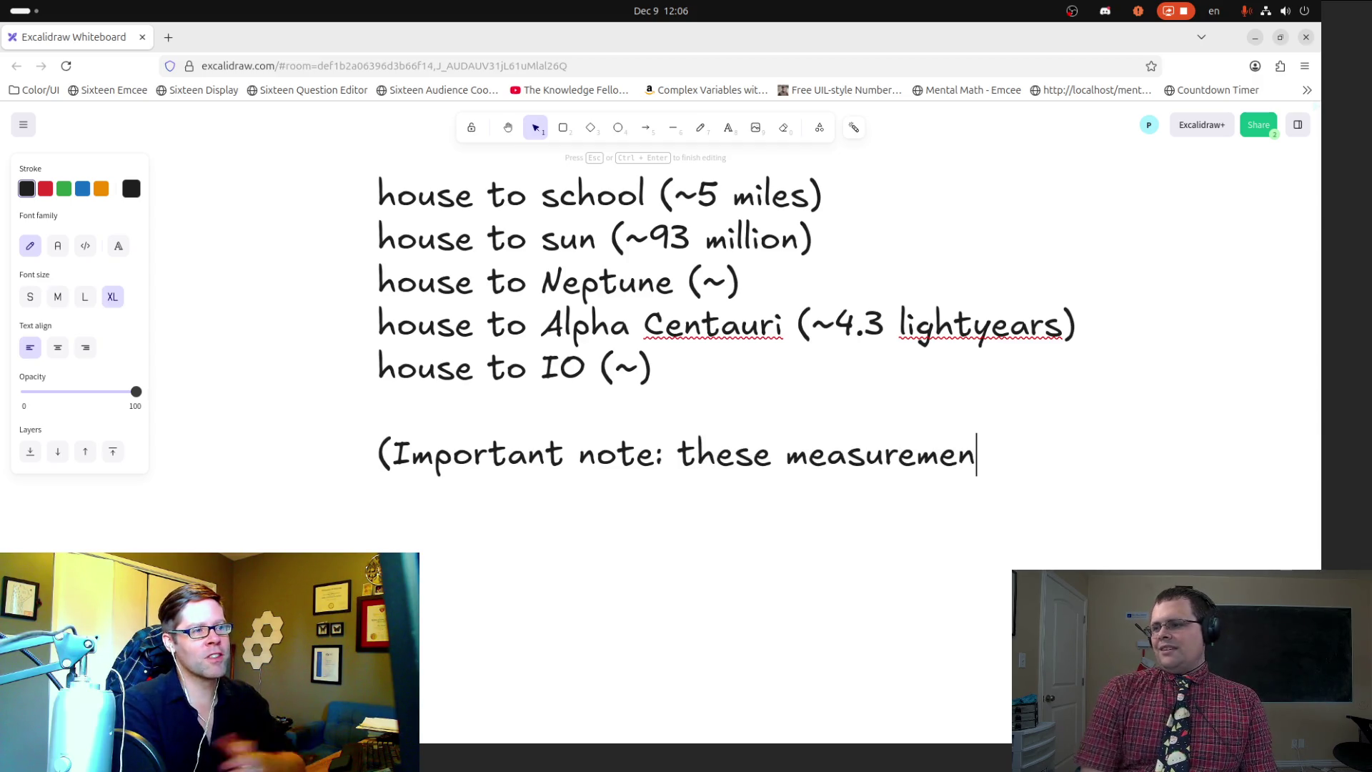
type("ts are a")
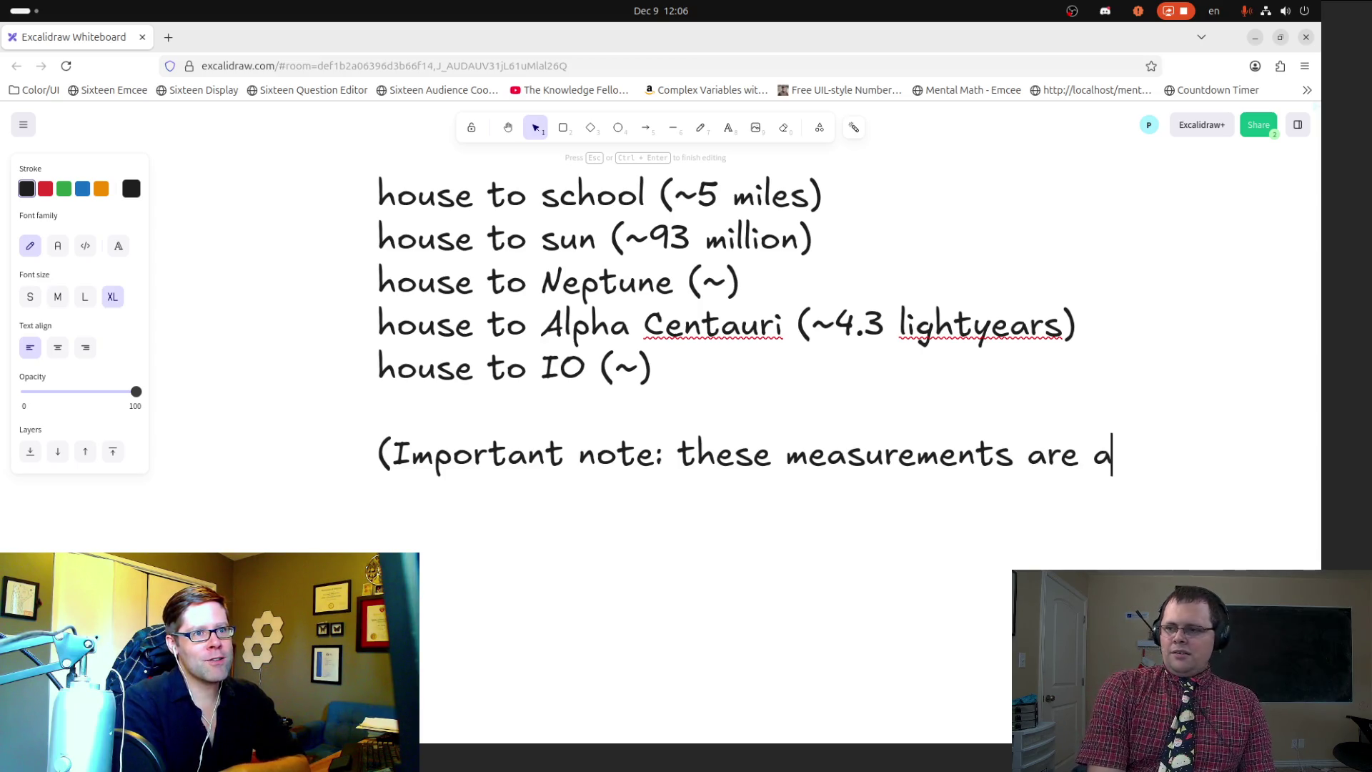
type("pproximate ")
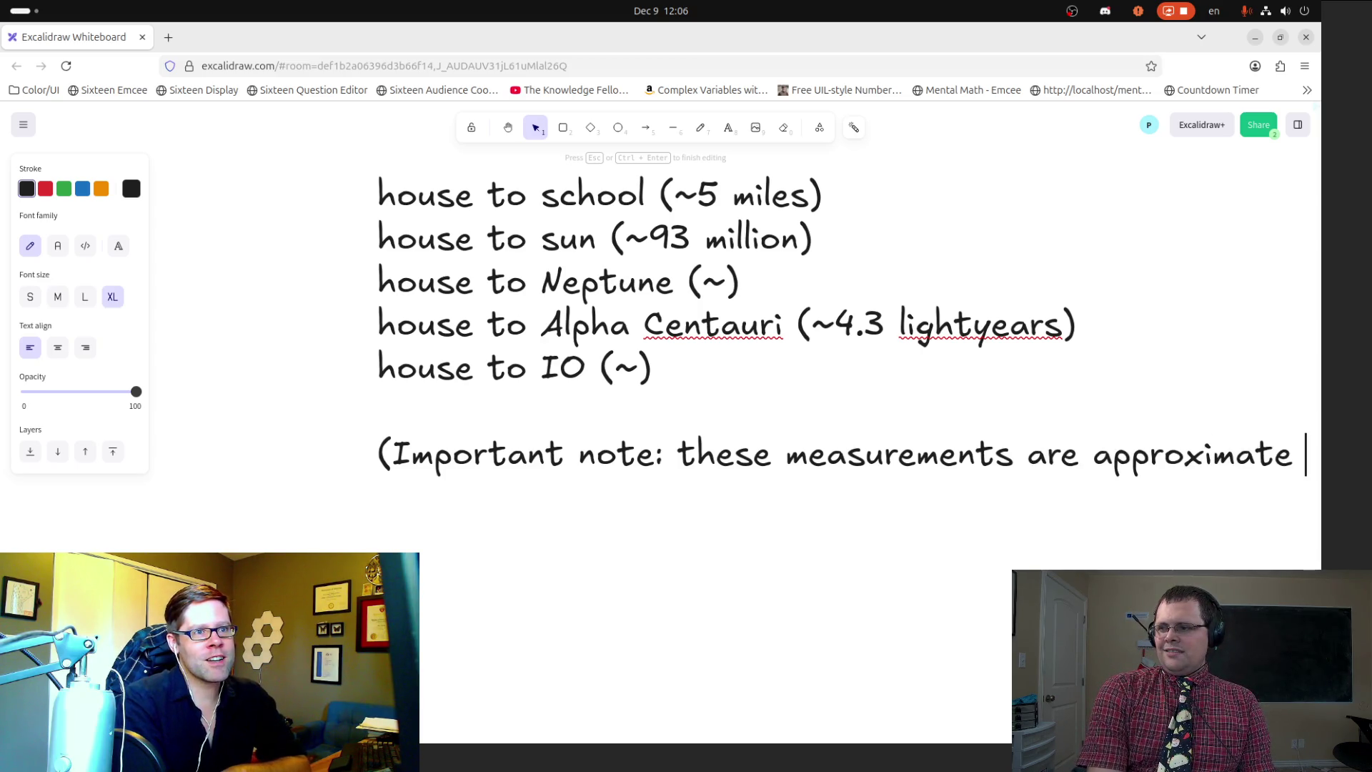
type("because of t")
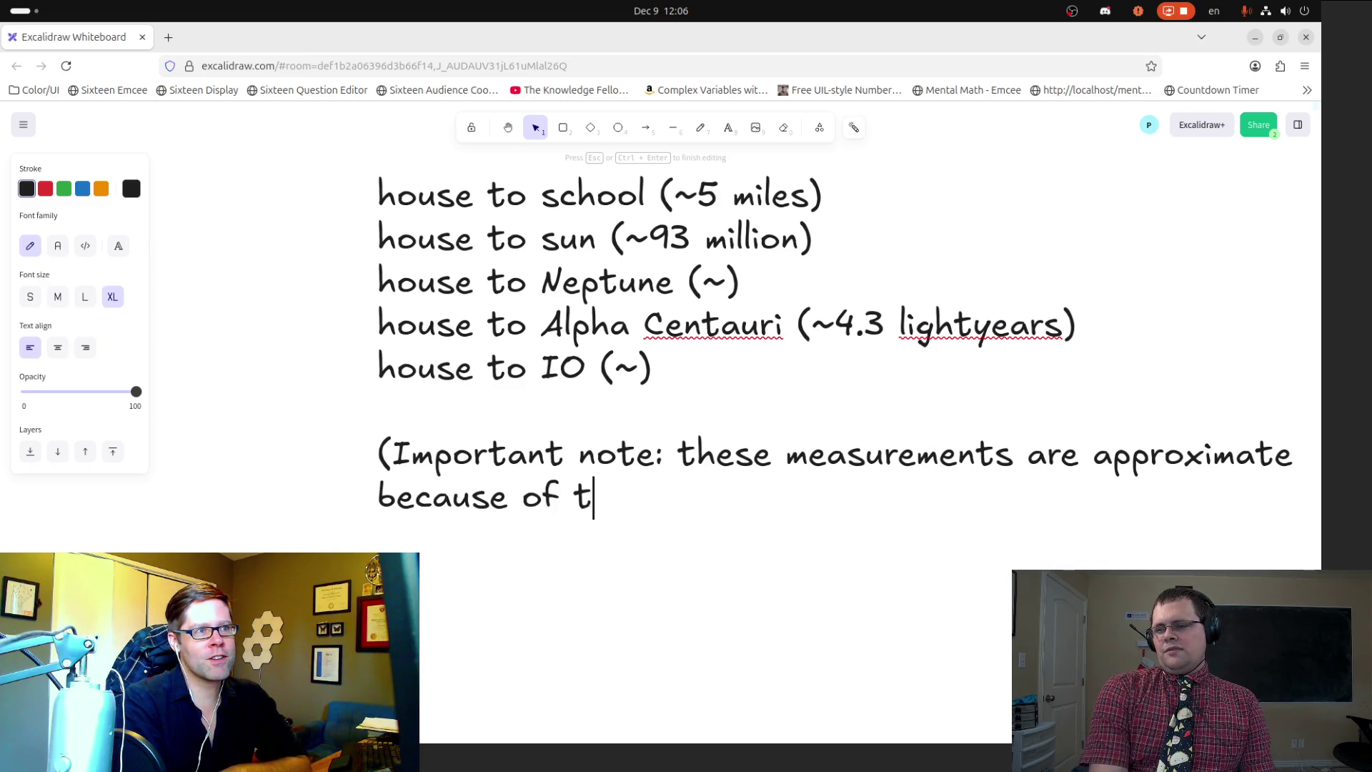
type("he rotation fo t")
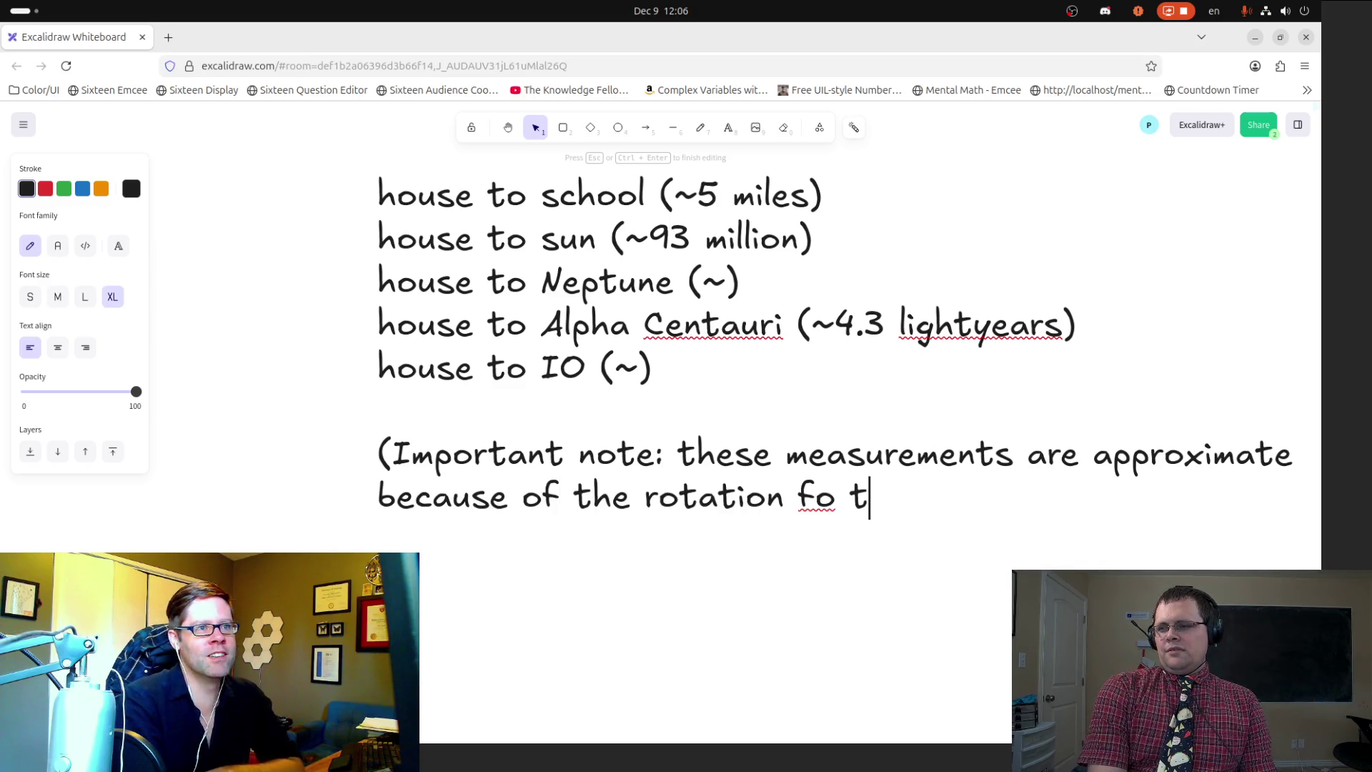
key("BackSpace")
key("BackSpace")
key("BackSpace")
type("of eac")
key("BackSpace")
key("BackSpace")
key("BackSpace")
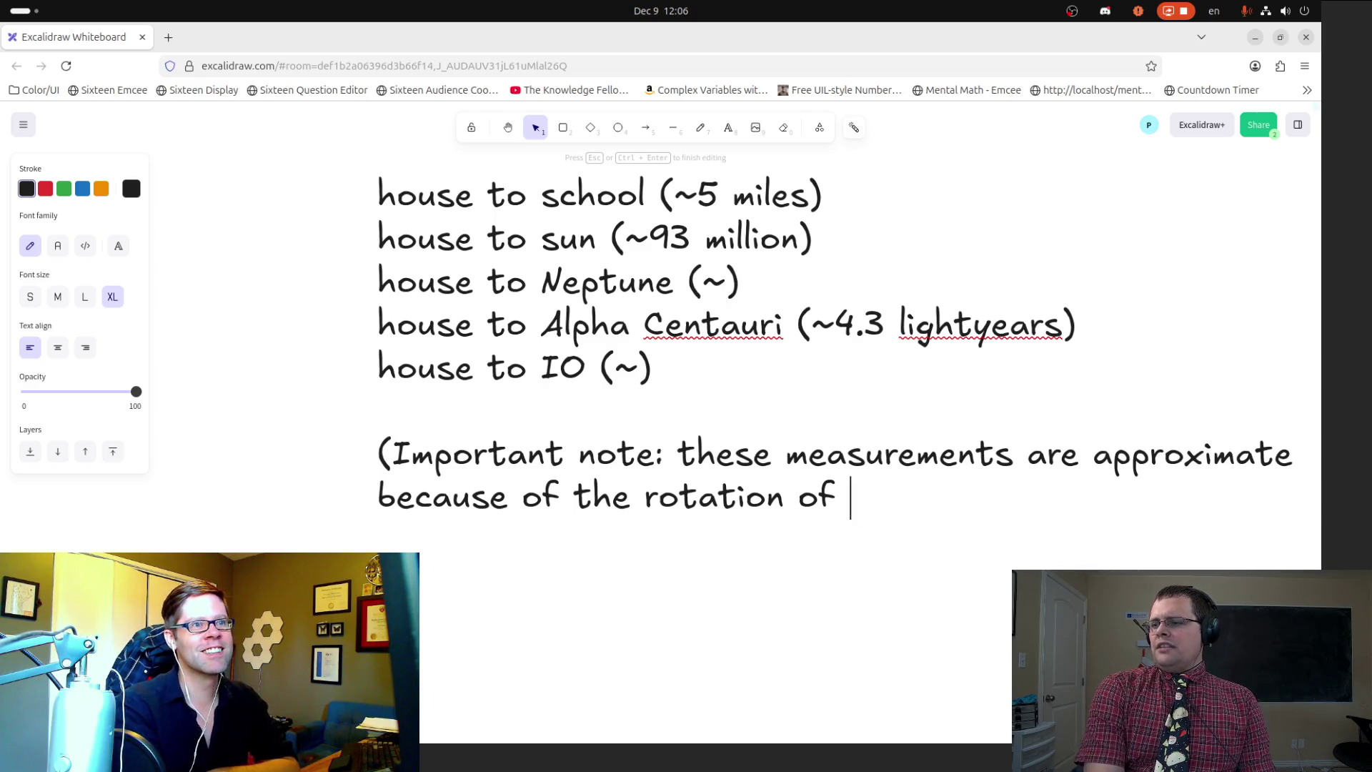
type("Earth")
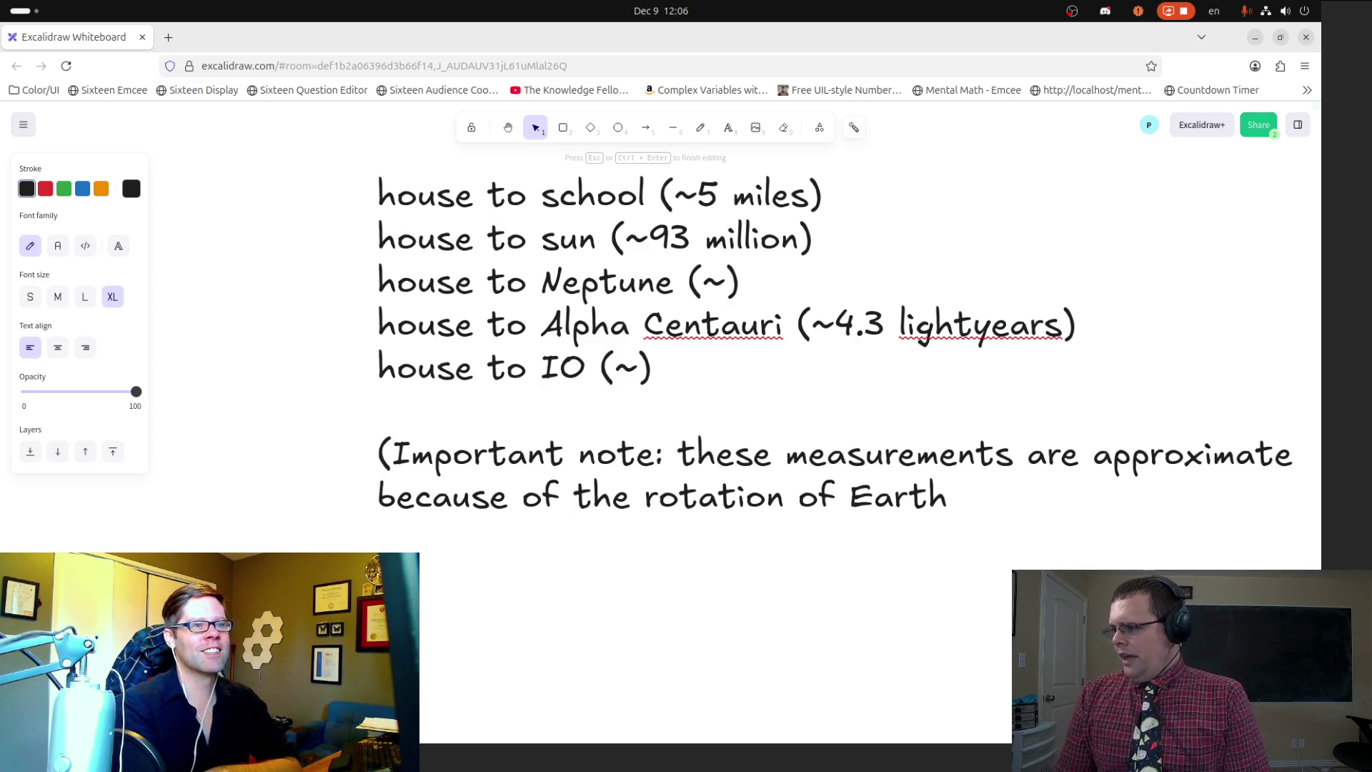
mouse_move(1, 343)
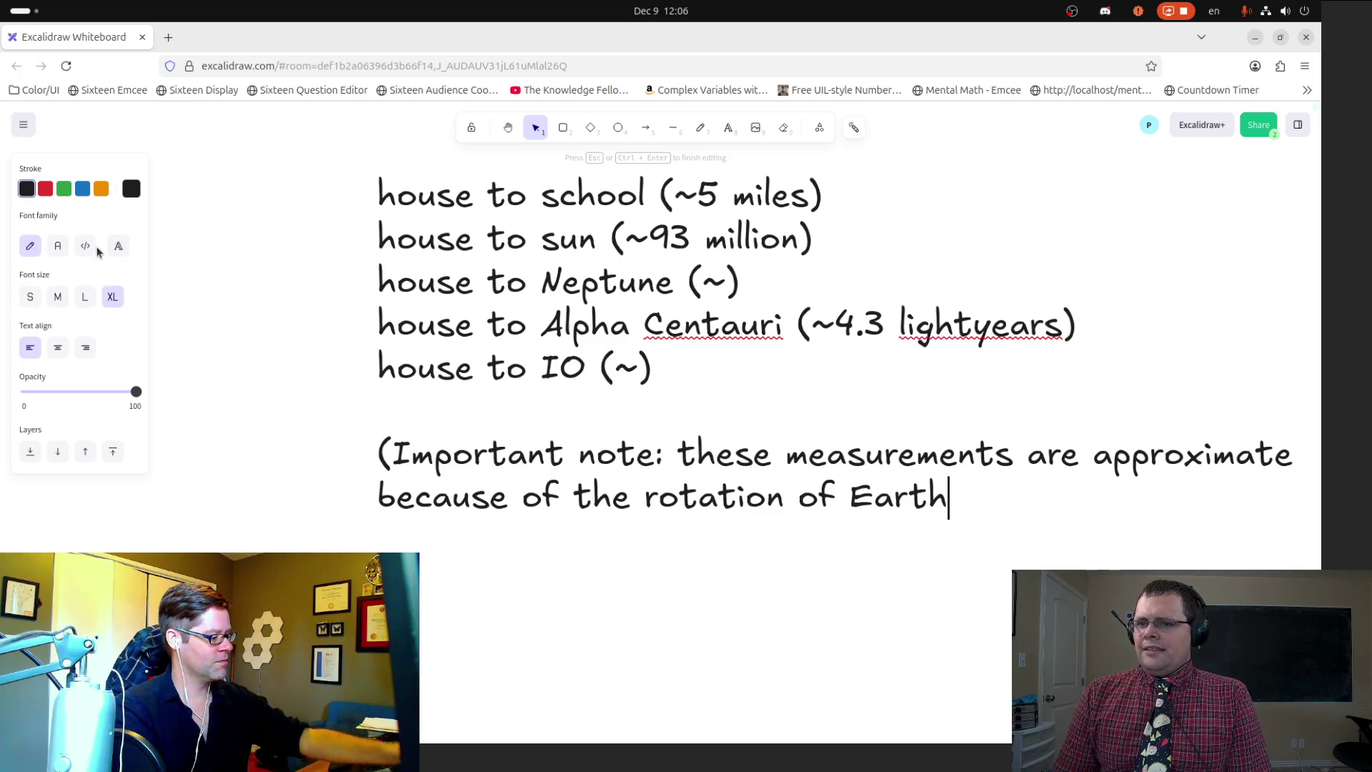
left_click(59, 246)
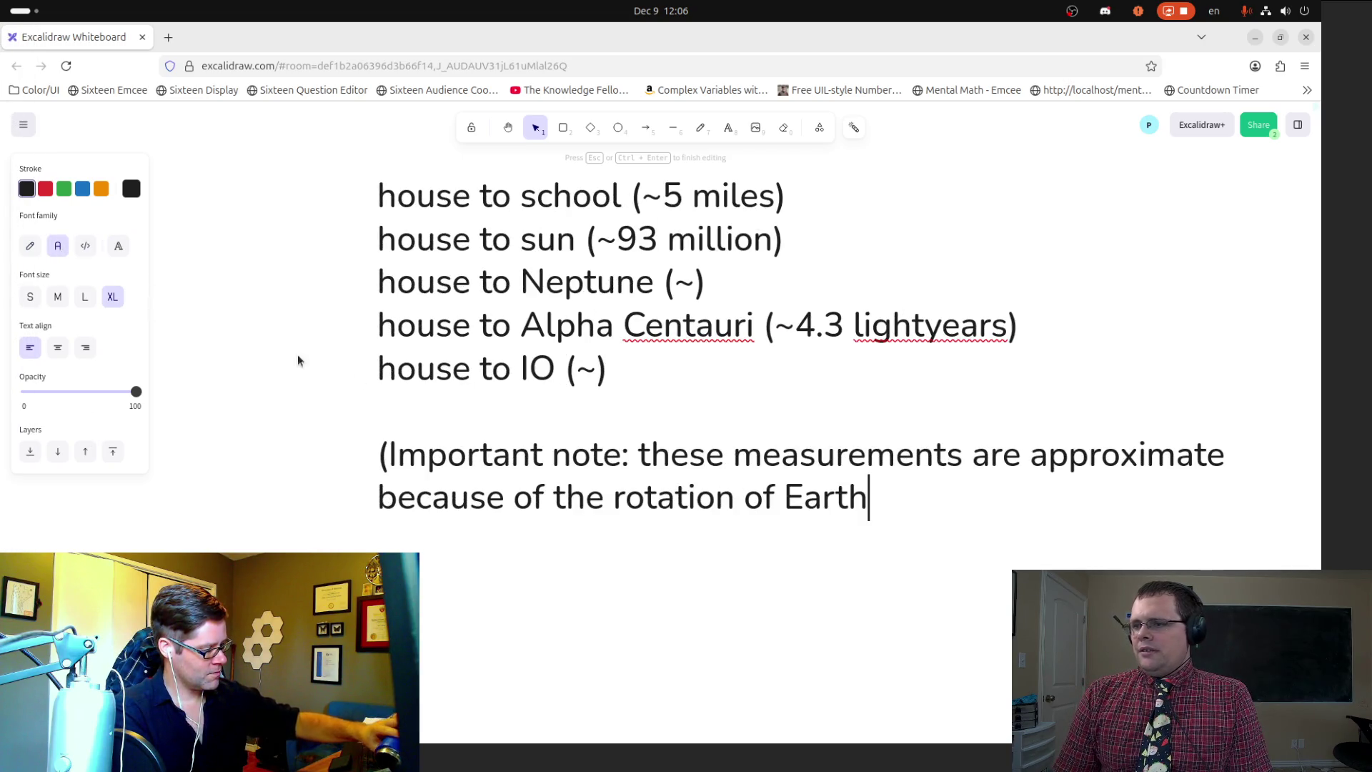
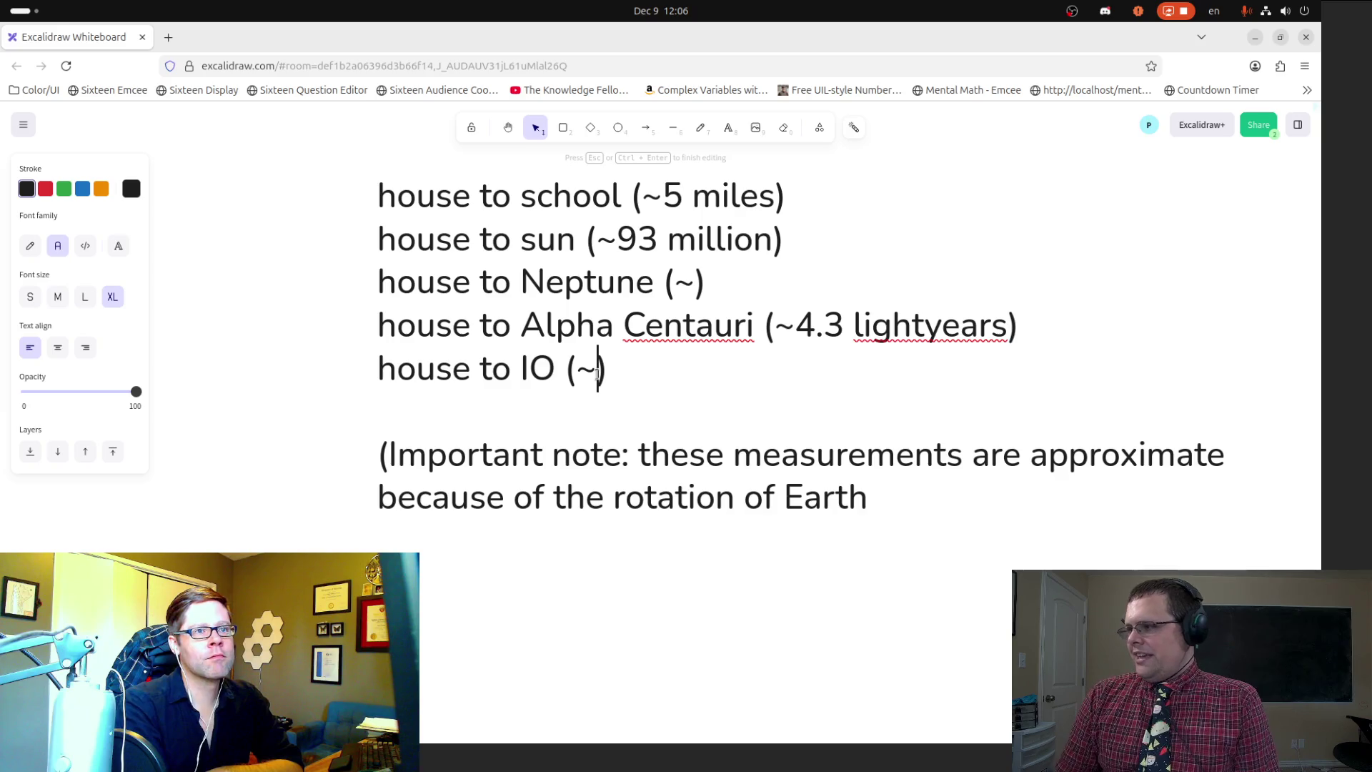
Step: Delete the note's opening parenthesis and insert 'other planets' near the end of the note
left_click(382, 451)
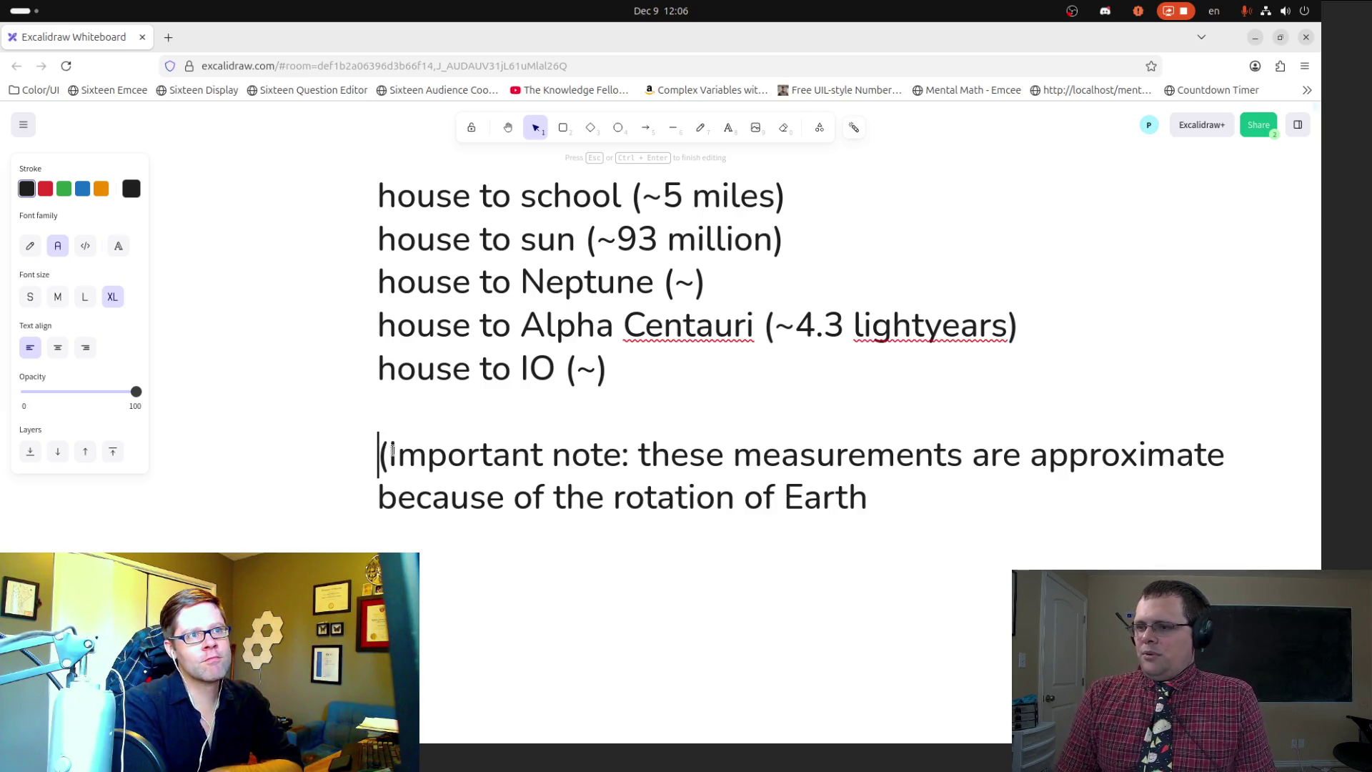
key("Delete")
key("End")
key("Down")
key("BackSpace")
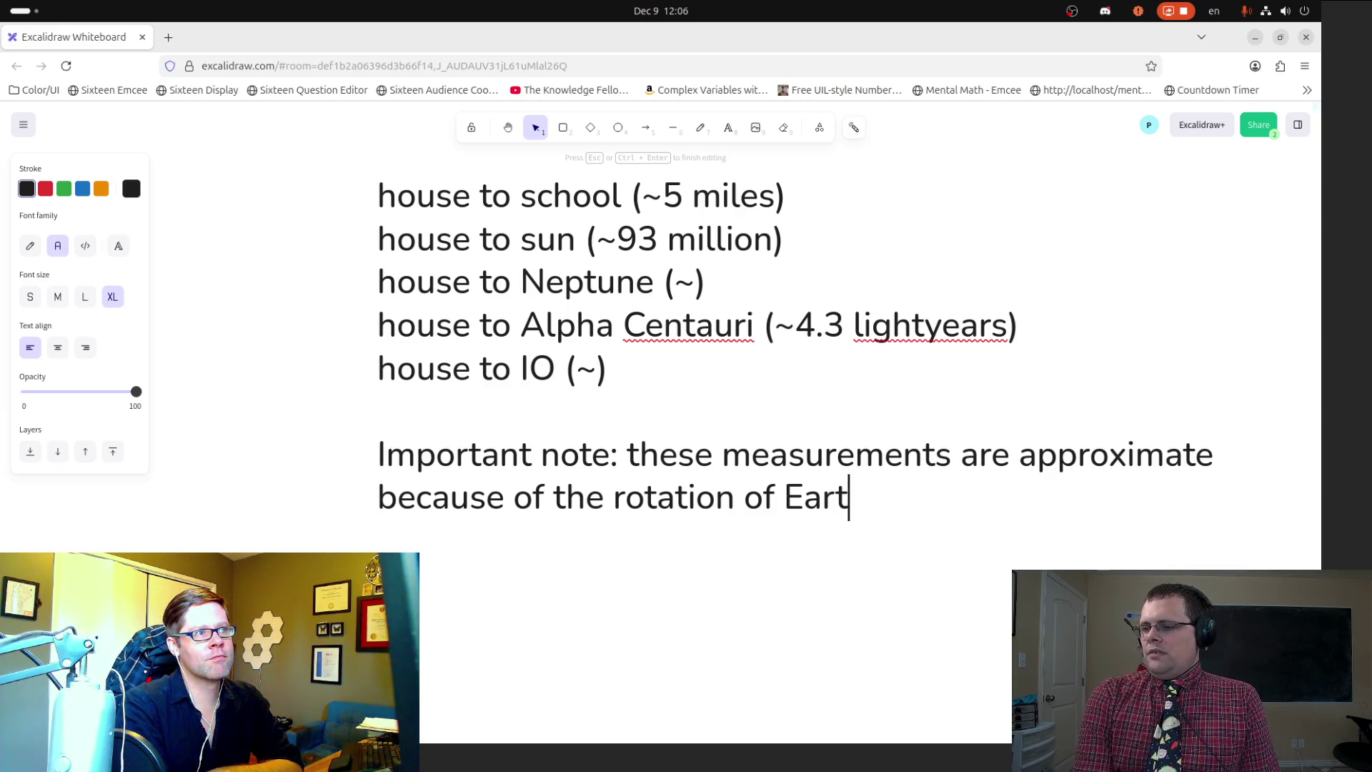
type("h a")
key("BackSpace")
type("and other planets")
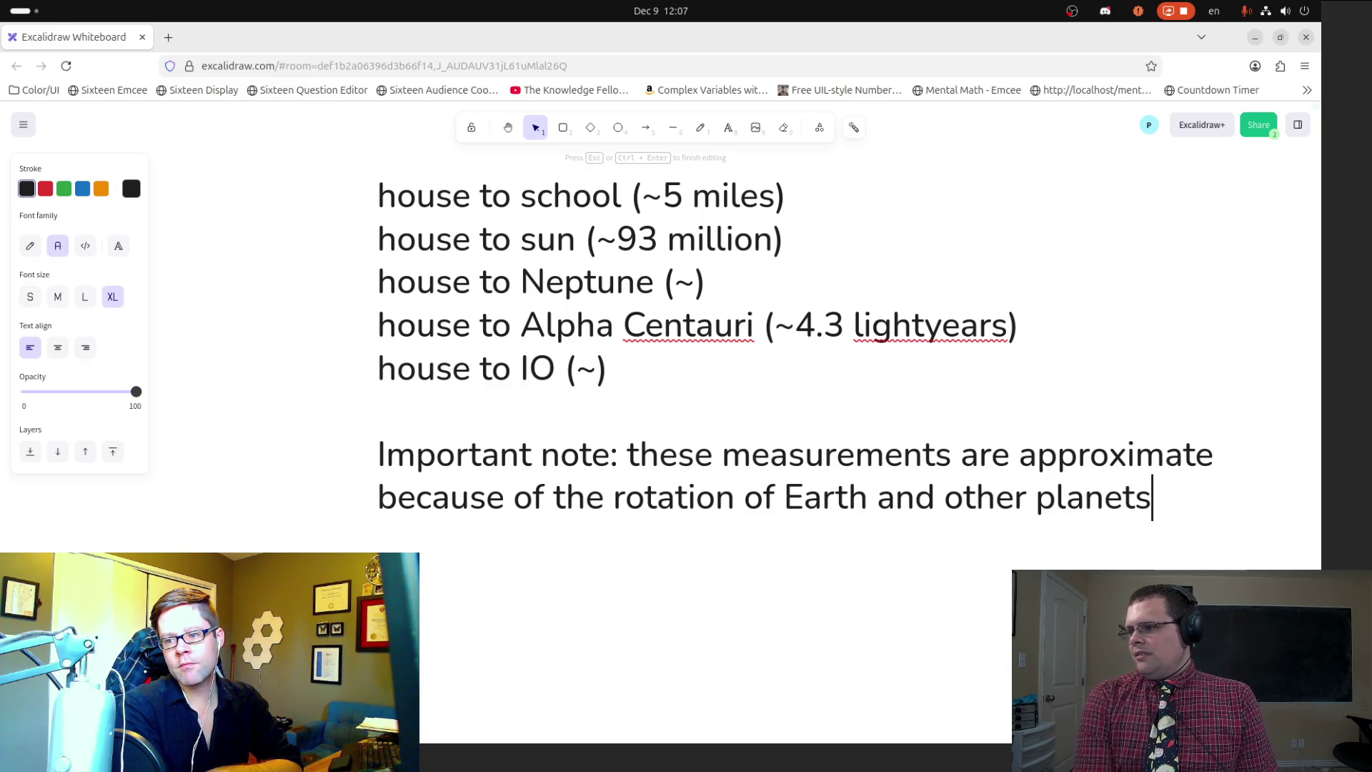
Step: End the note with 'in relation to the Earth.' and drop the trailing parenthesis
key("Left")
key("Left")
key("Left")
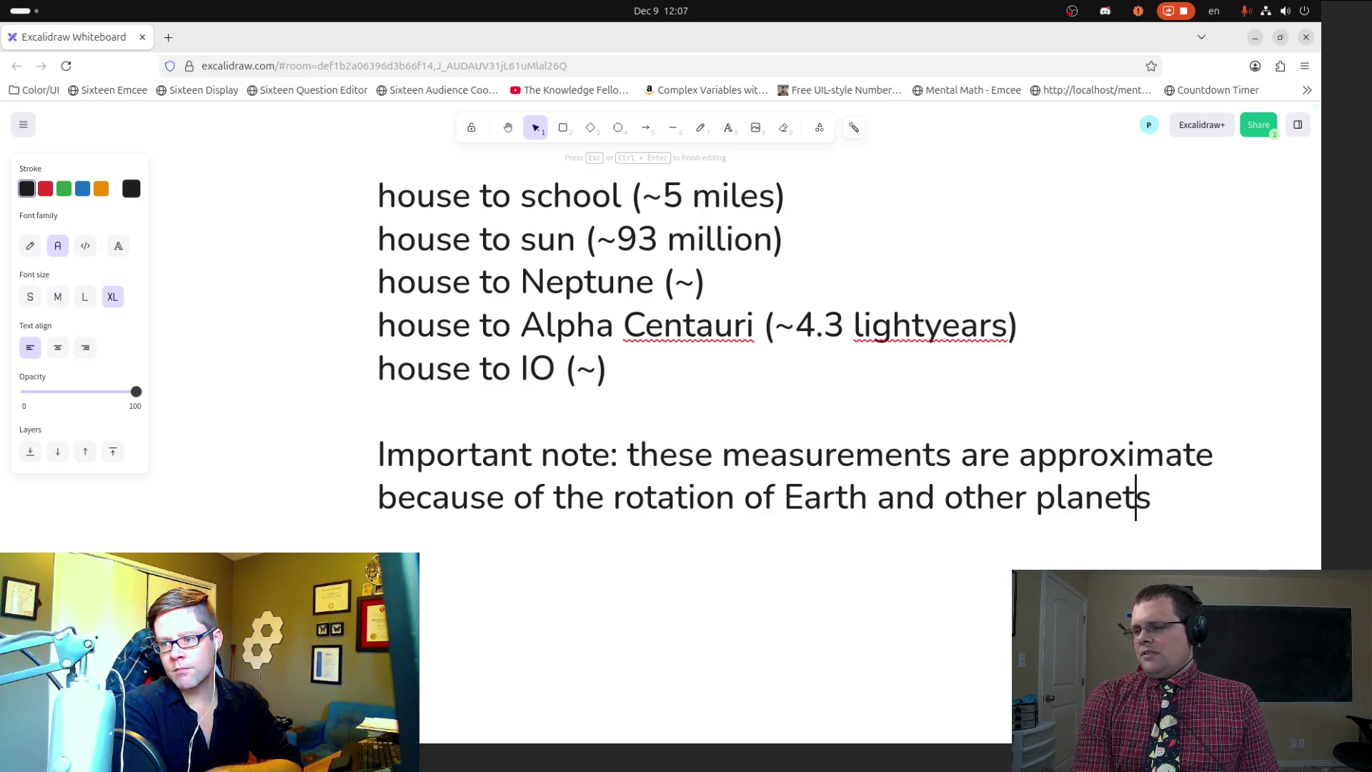
key("Left")
key("Left")
key("Left")
key("BackSpace")
key("Delete")
key("Delete")
key("Delete")
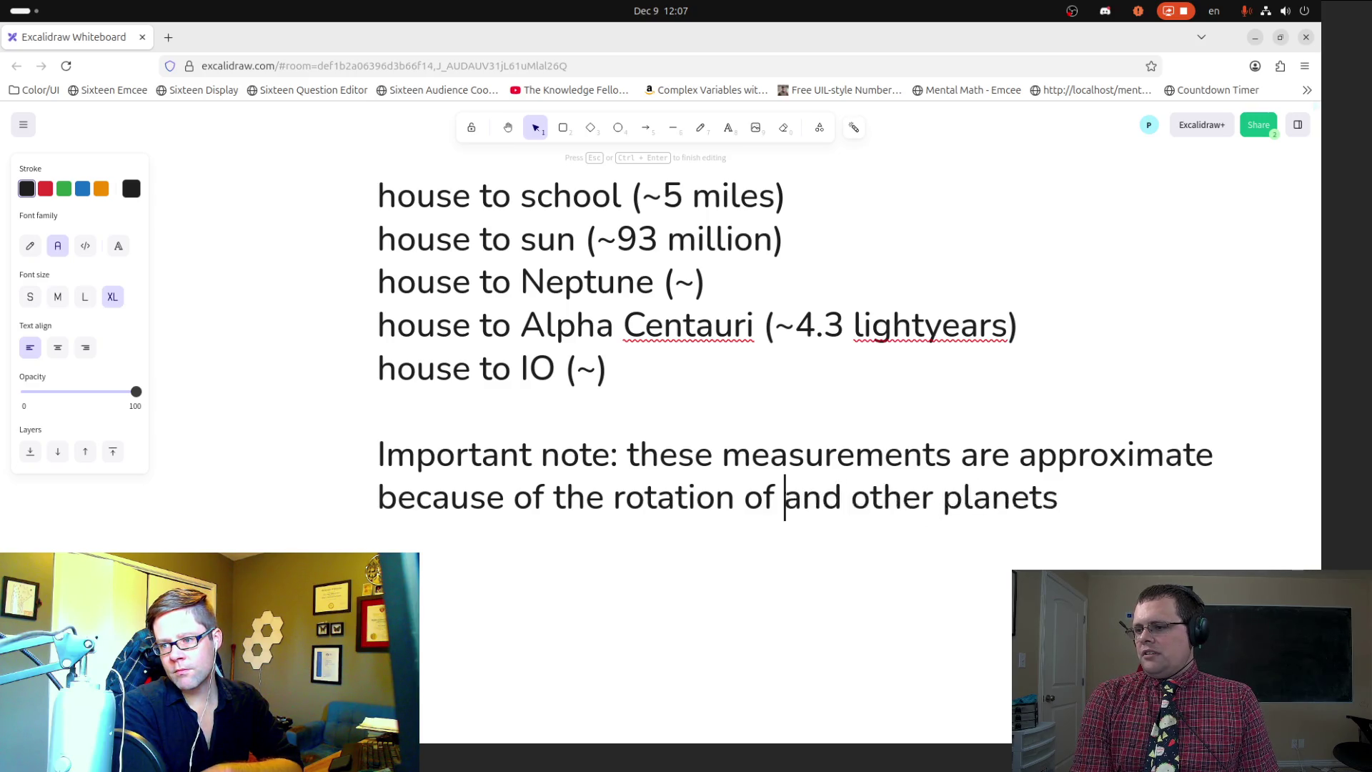
key("Delete")
key("End")
type("pl")
key("BackSpace")
key("BackSpace")
type("i")
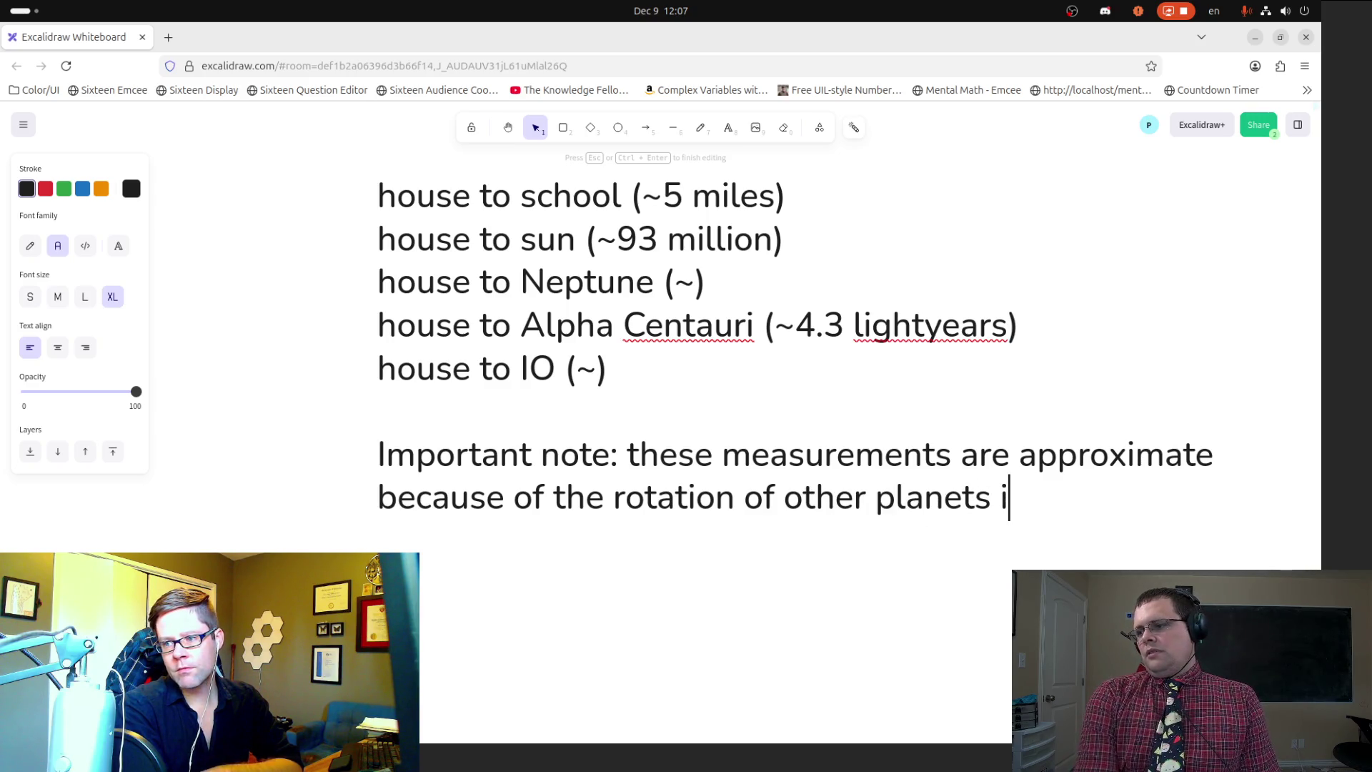
type("n relation to th")
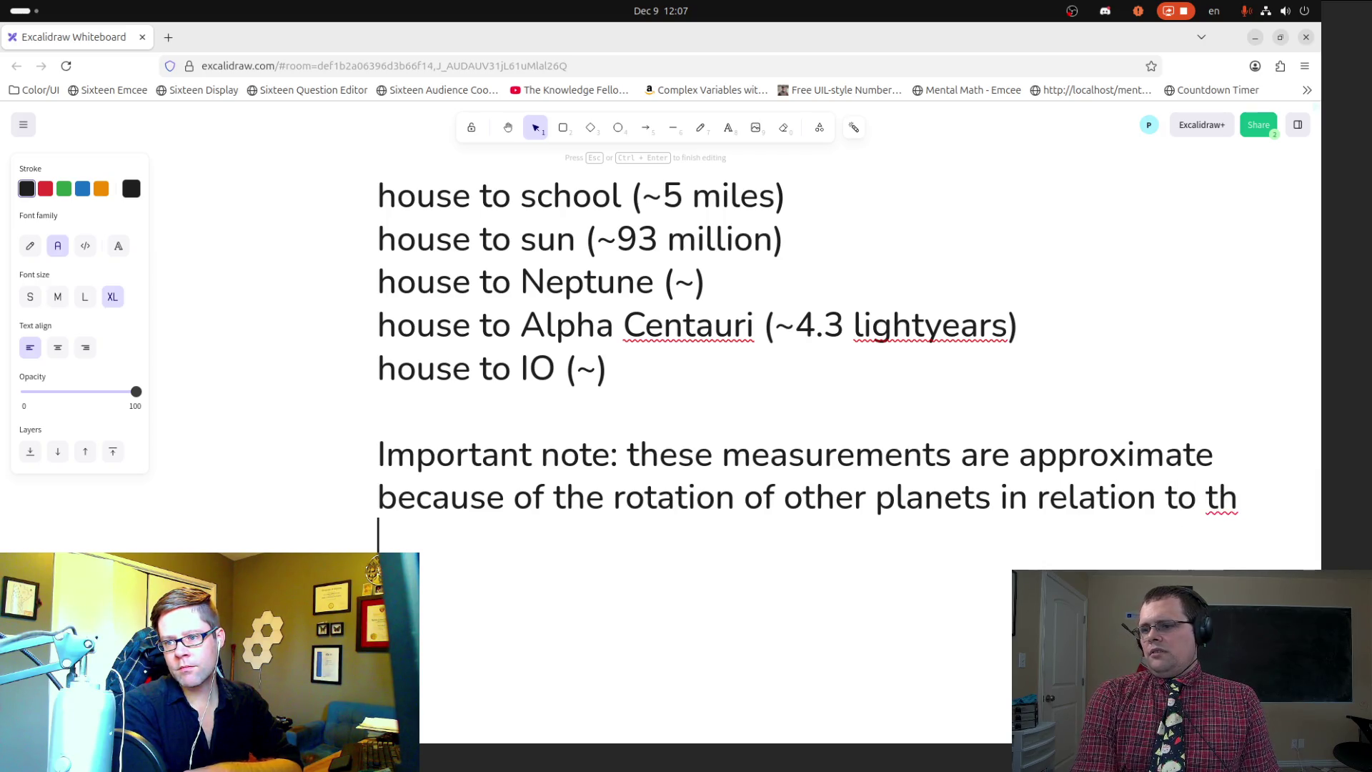
type("e Earth")
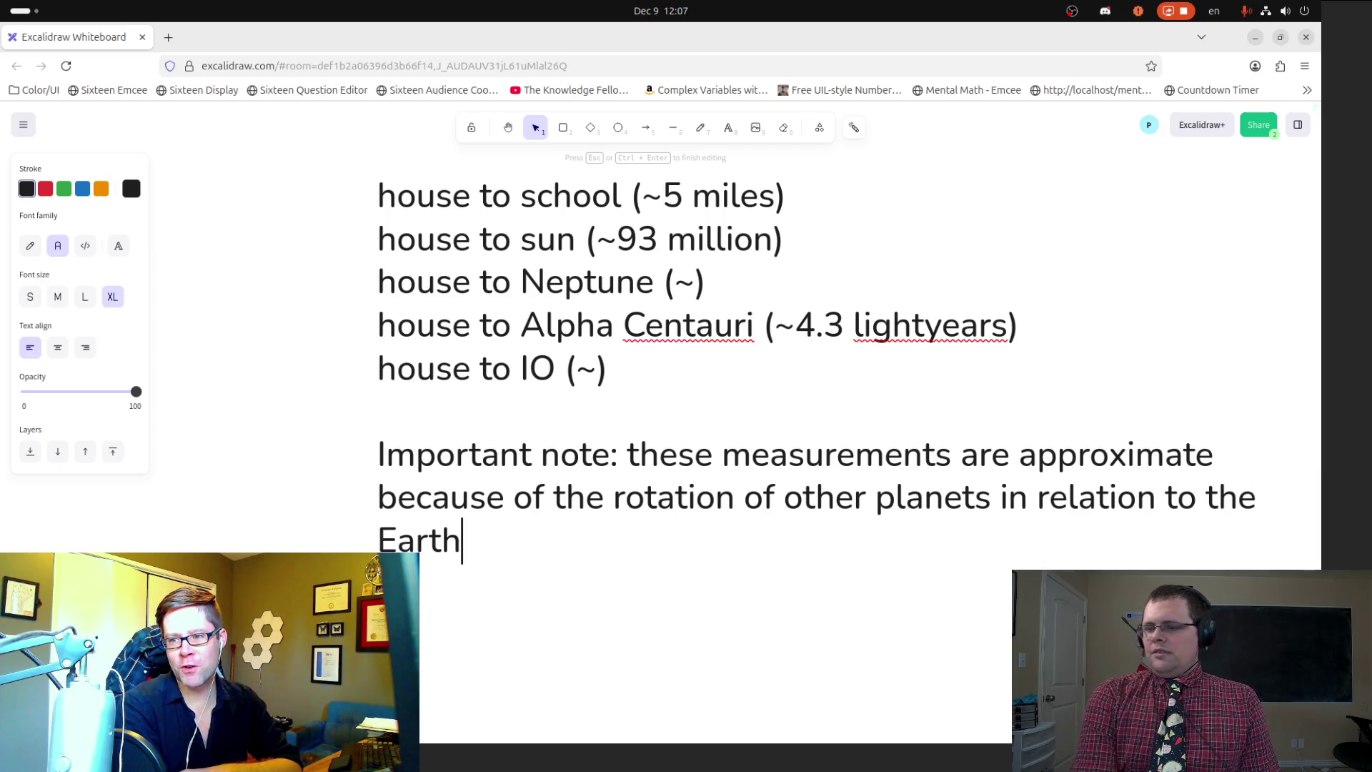
type(".)")
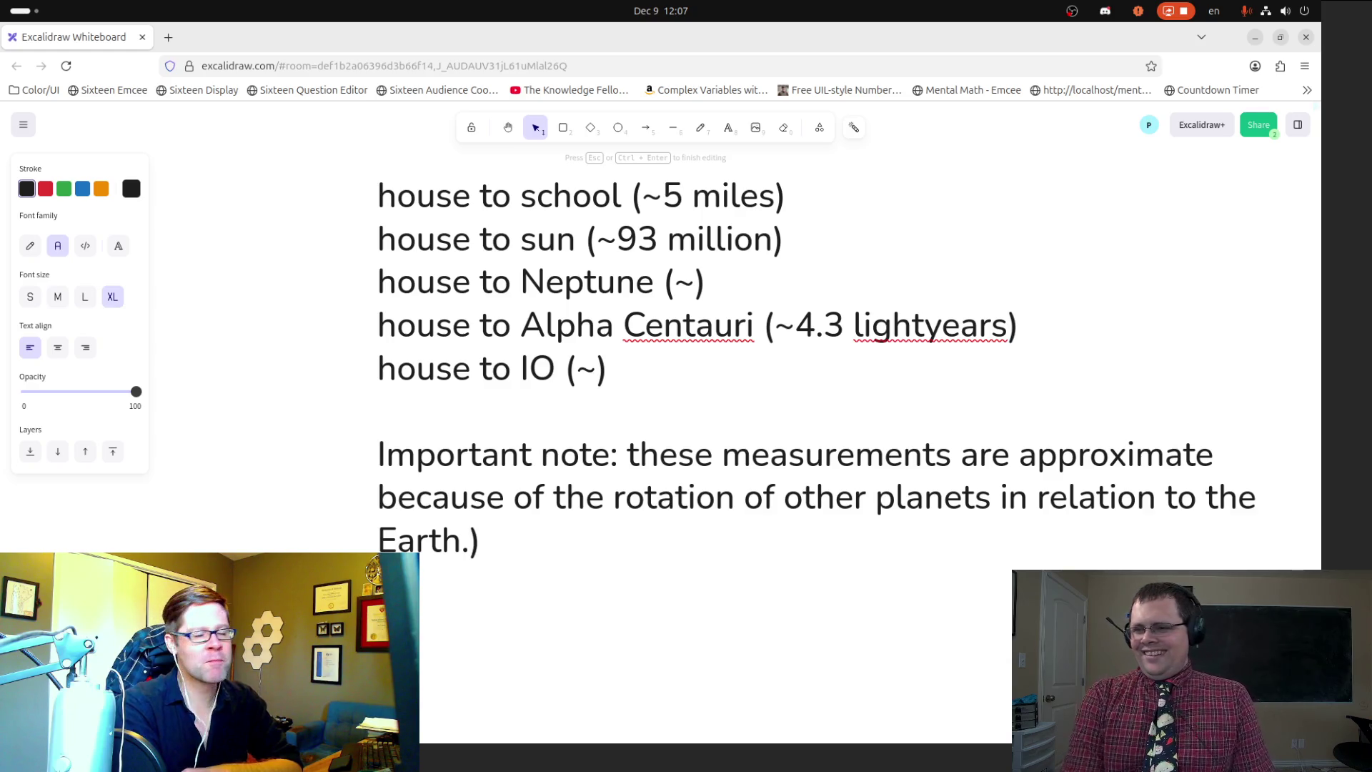
key("BackSpace")
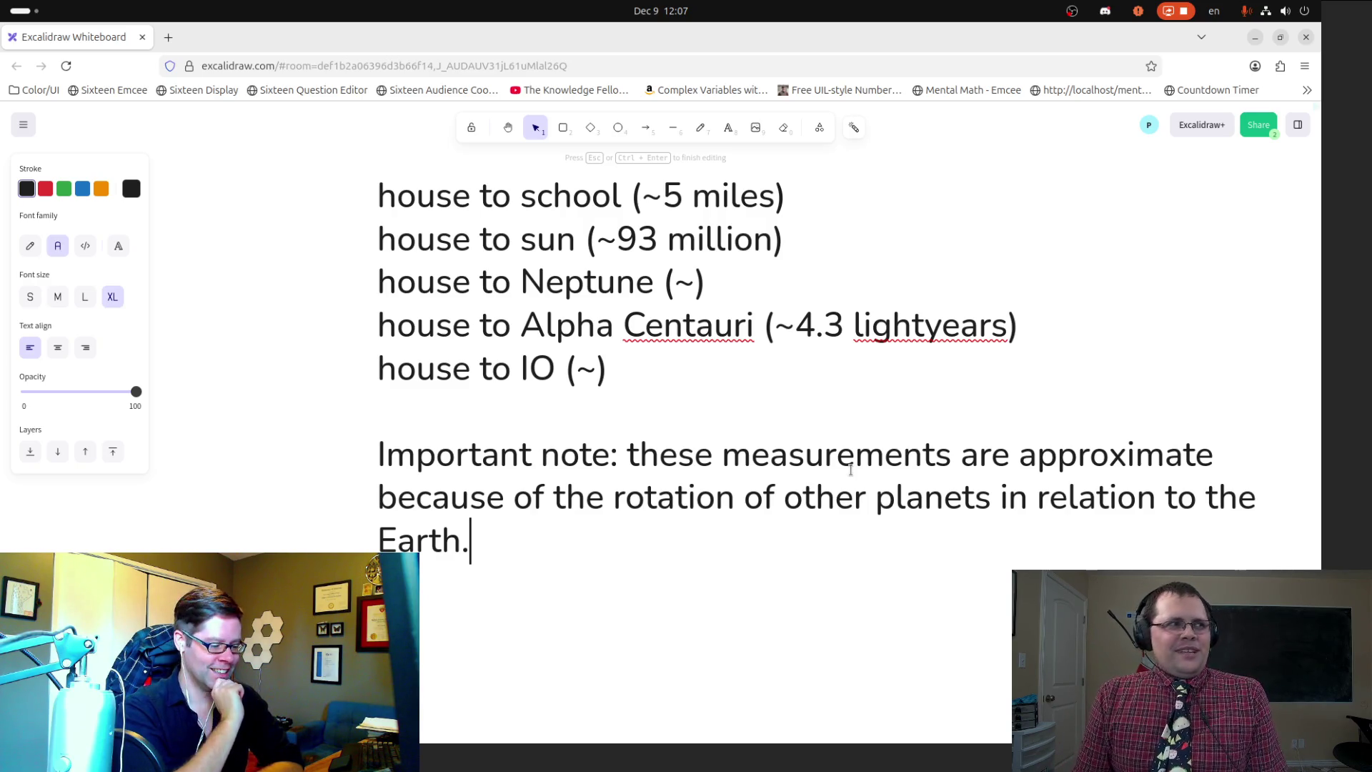
Step: Enter '400 million miles' after the '~' on the IO line of the distance list
left_click(598, 366)
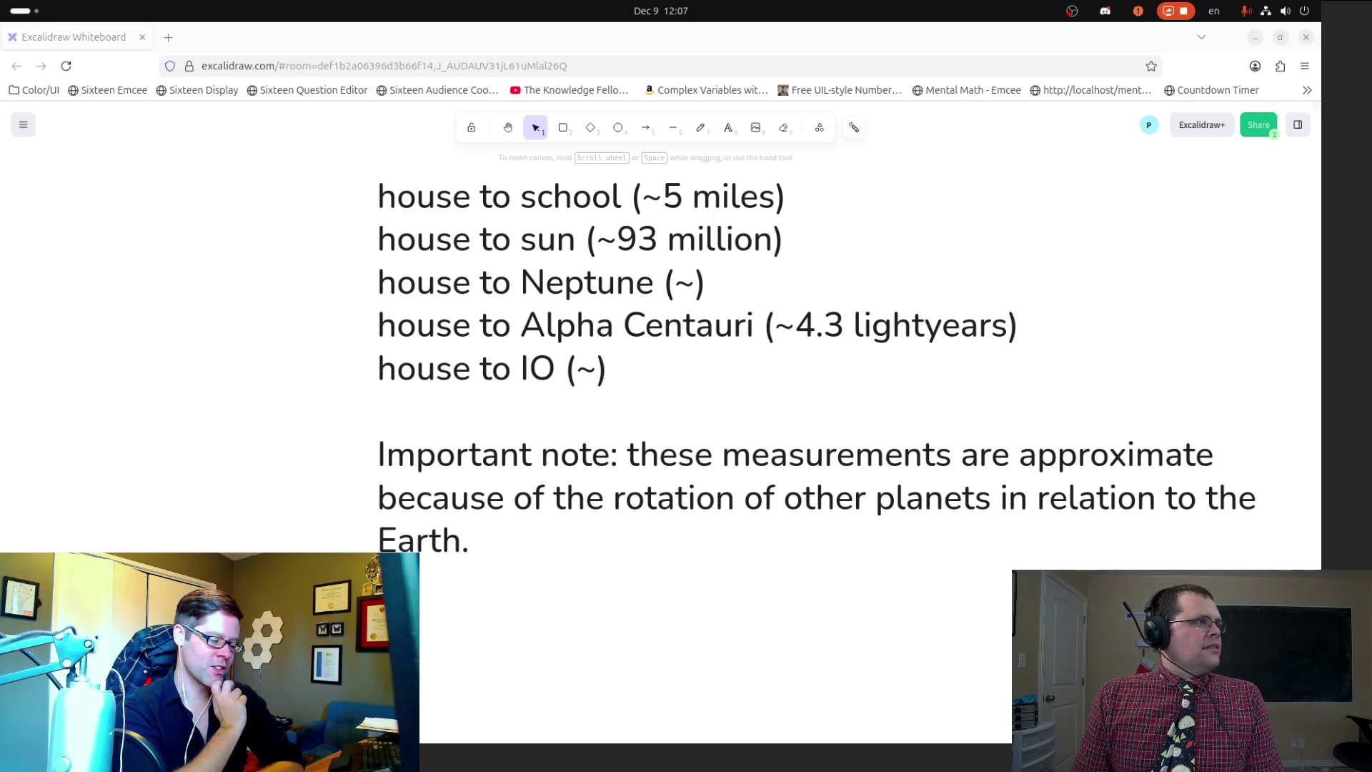
left_click(593, 367)
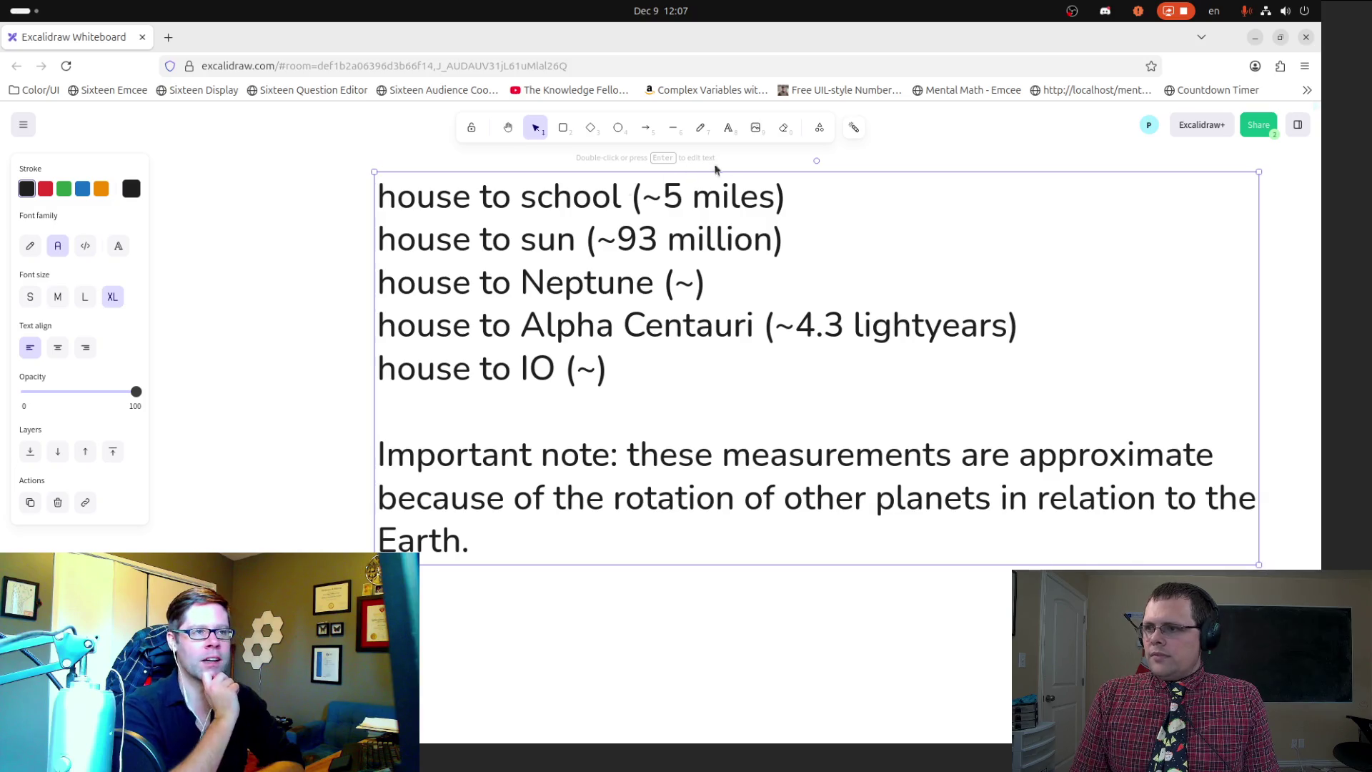
double_click(587, 368)
type("400mil")
key("BackSpace")
key("BackSpace")
key("BackSpace")
type("million miles")
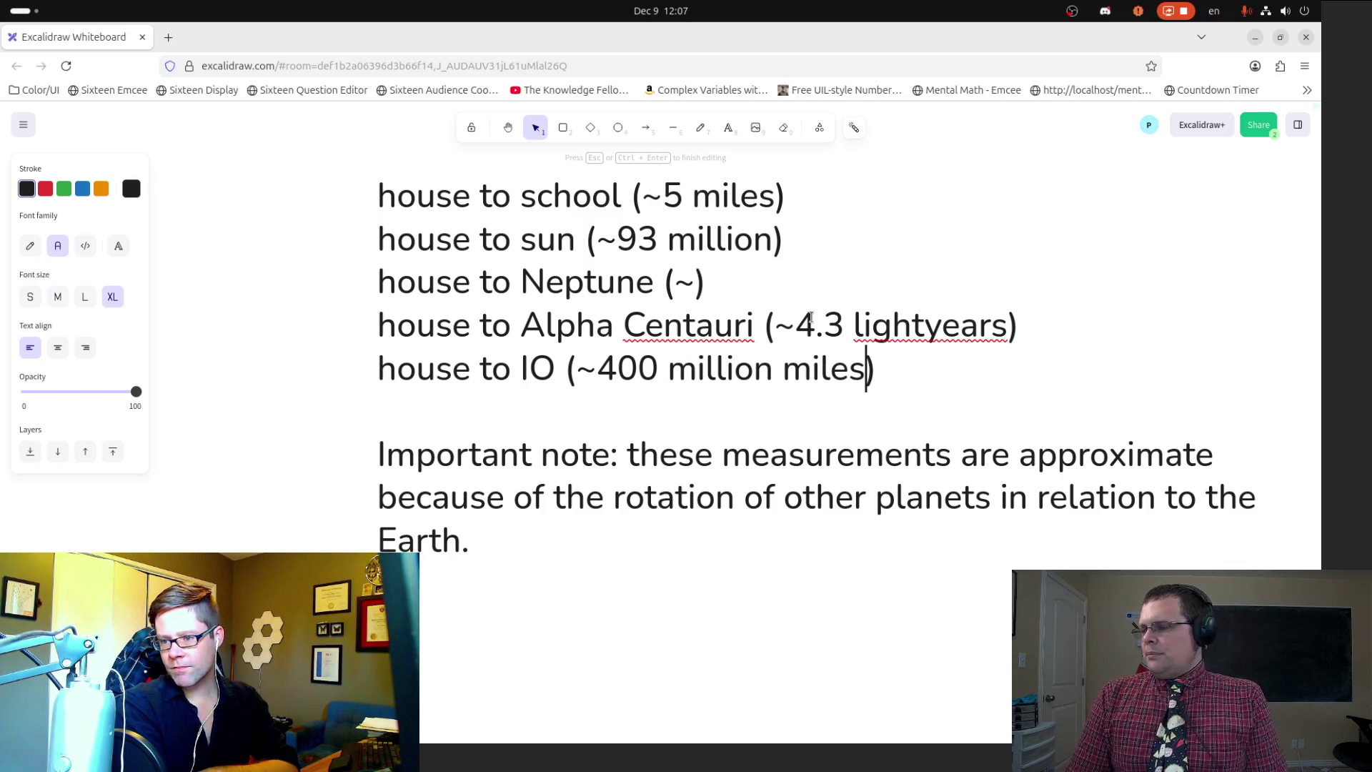
left_click(695, 282)
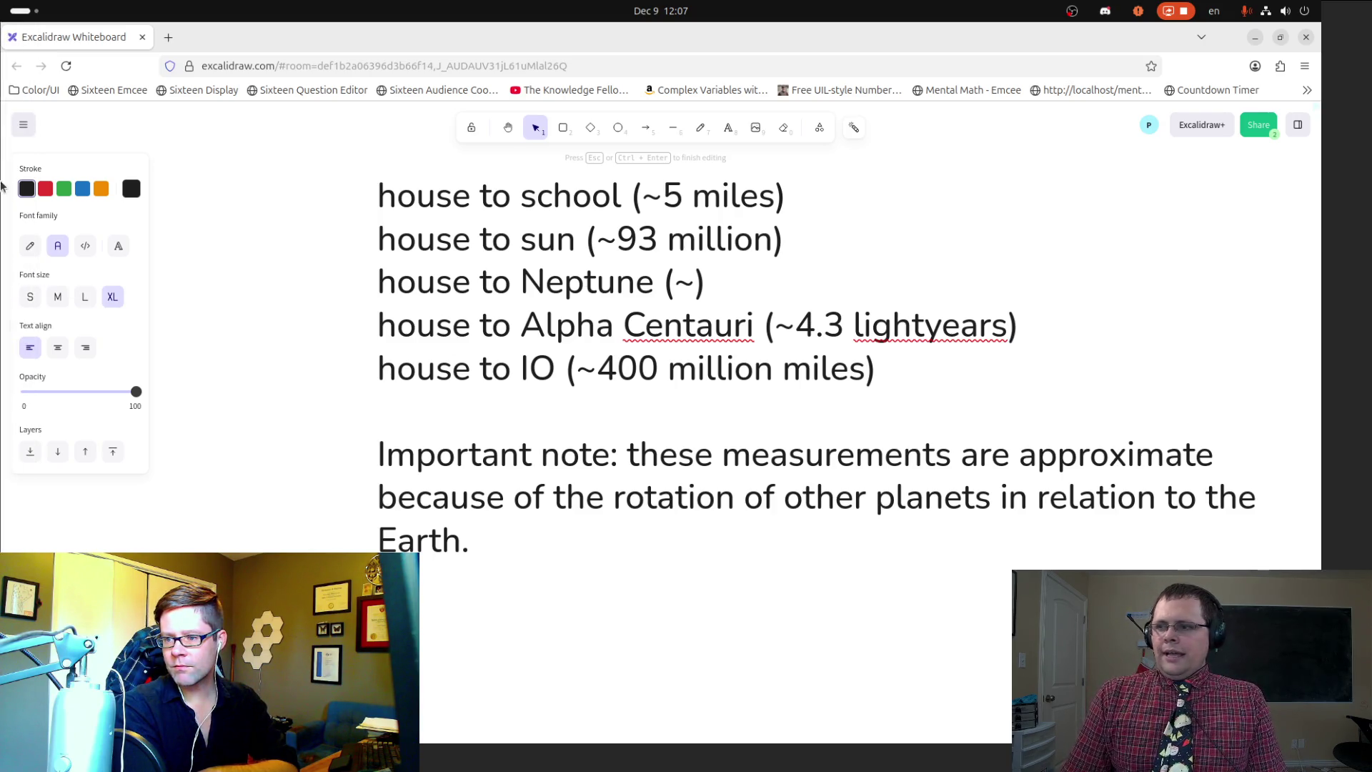
key("alt+Tab")
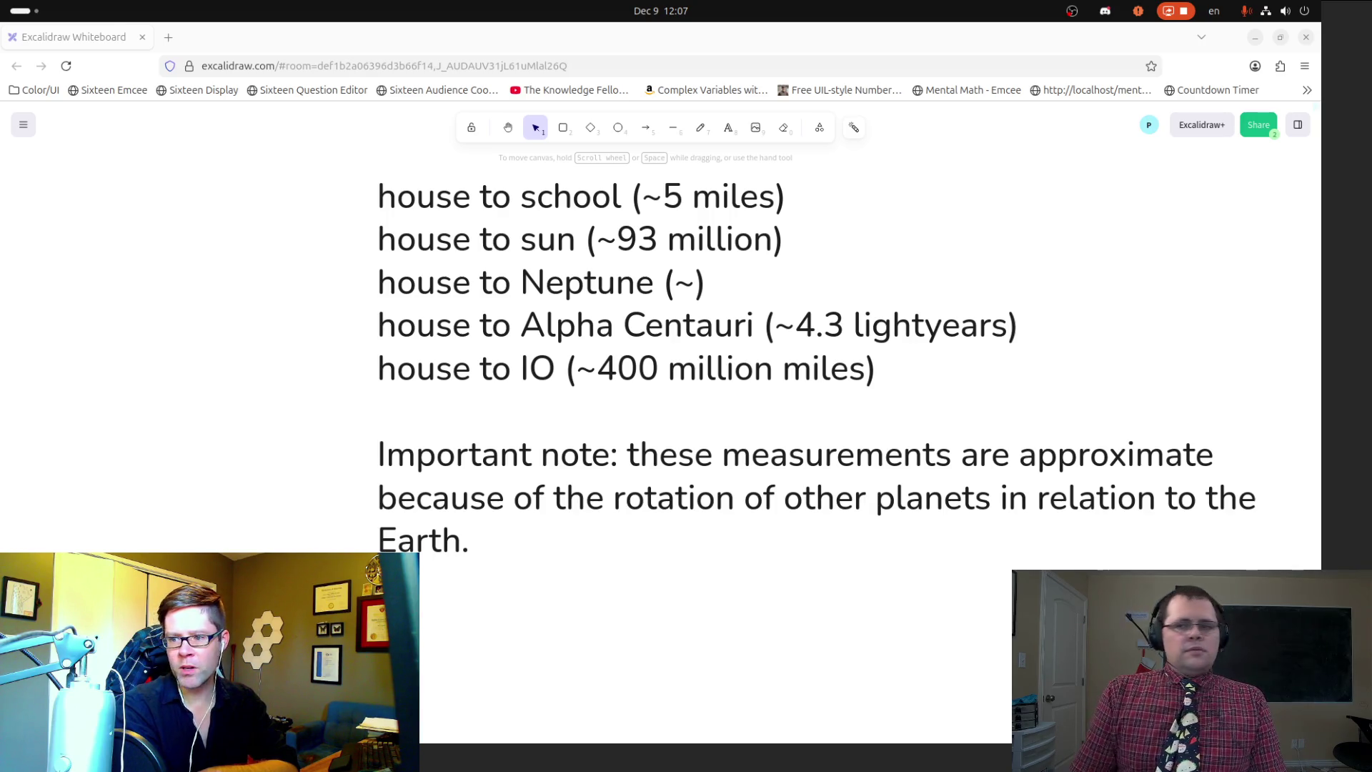
Step: Type '2.8 billion' into Neptune's empty distance
left_click(708, 138)
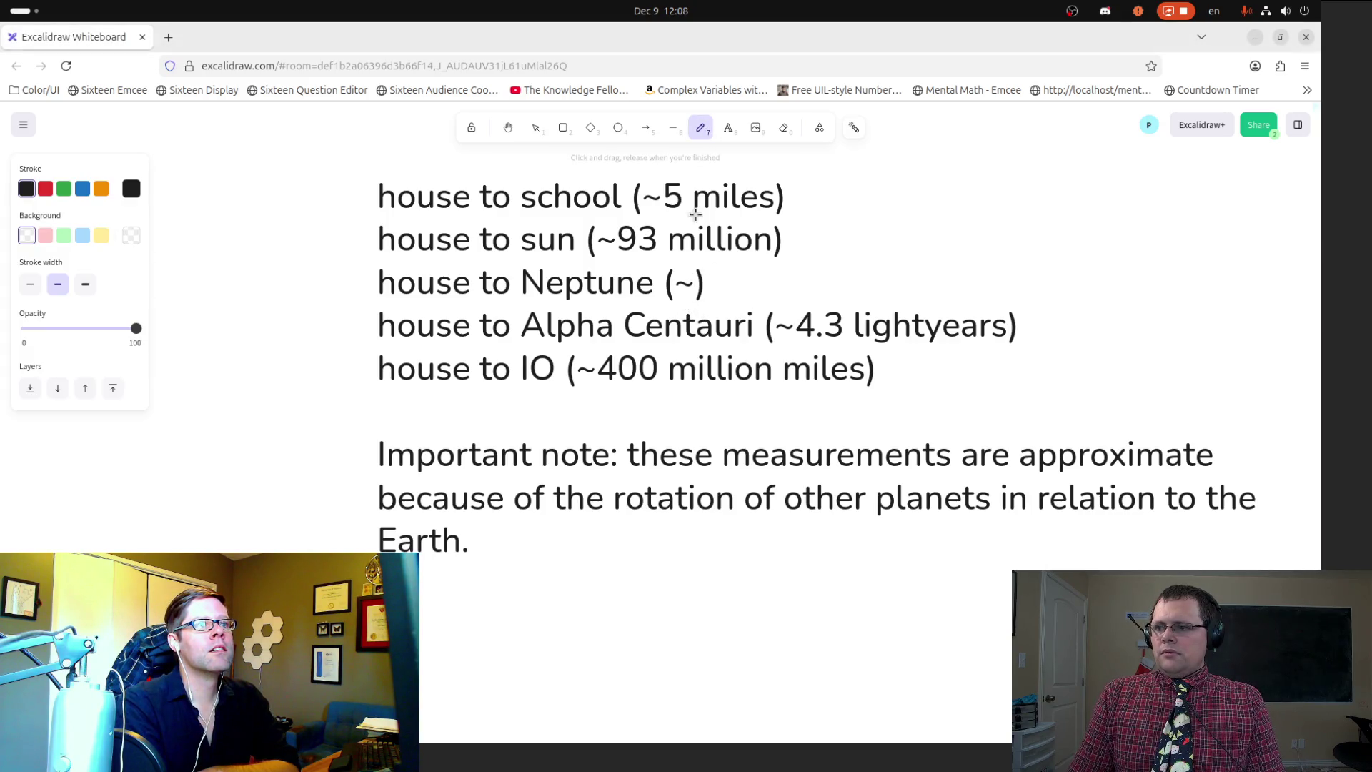
left_click(729, 130)
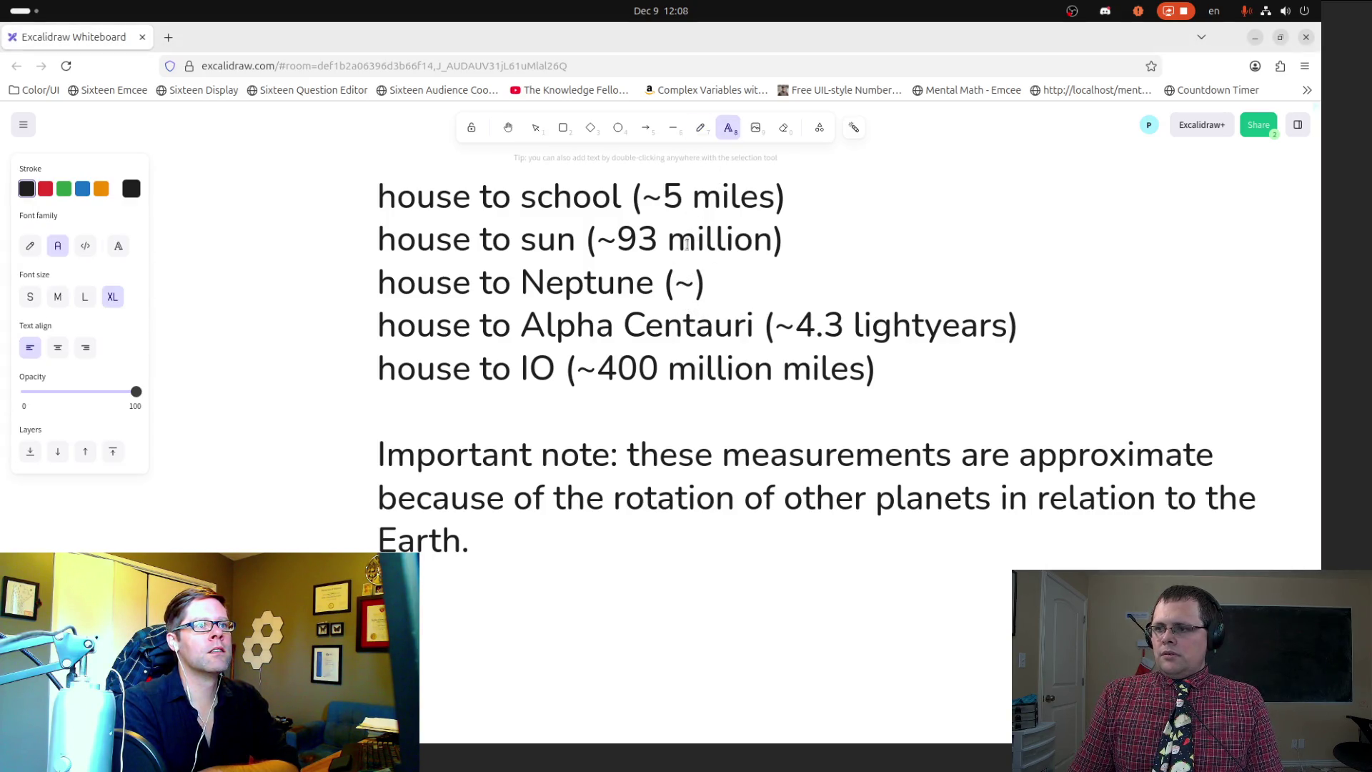
left_click(694, 281)
type("2.8 billion")
Step: Replace Alpha Centauri's '4.3 lightyears' with '25 quintillion million'
key("Down")
key("ctrl+Right")
key("shift+Left")
key("shift+Left")
key("ctrl+shift+Left")
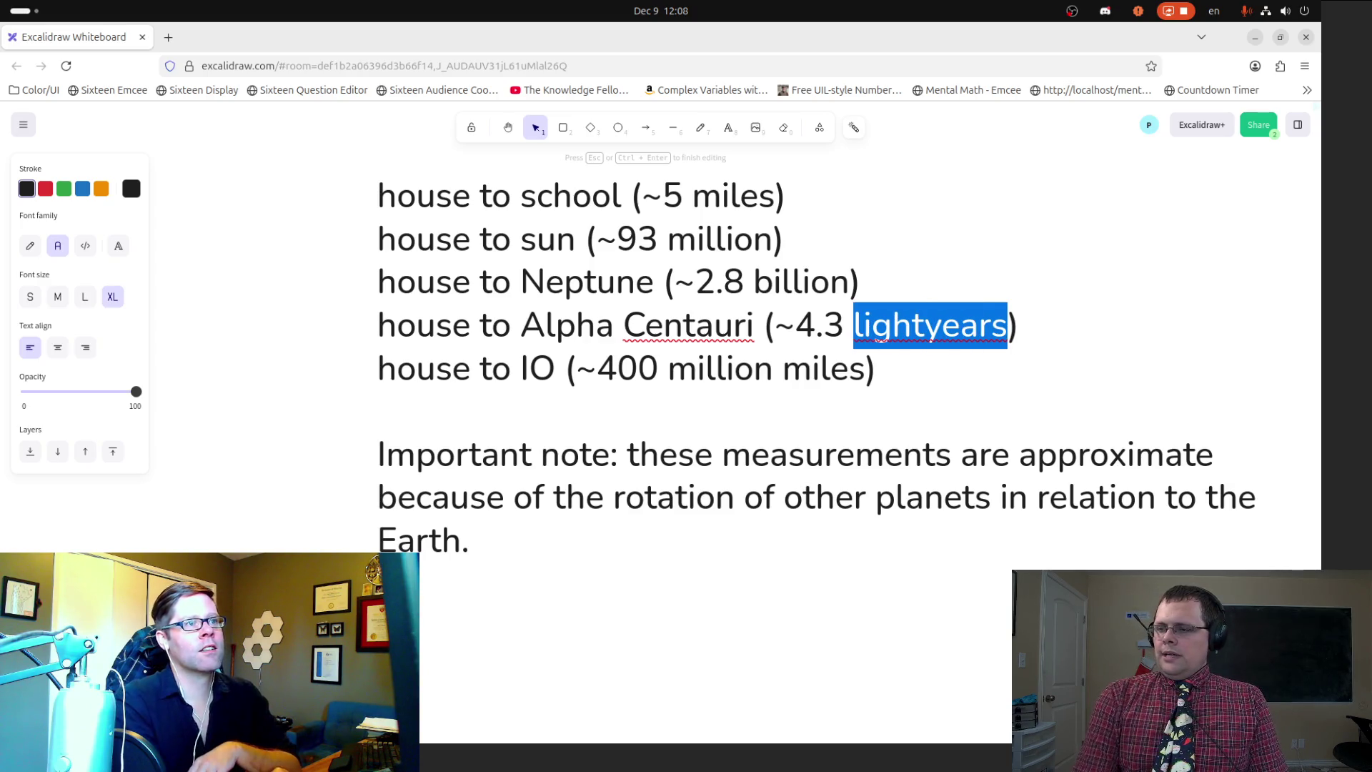
key("ctrl+shift+Left")
type("2")
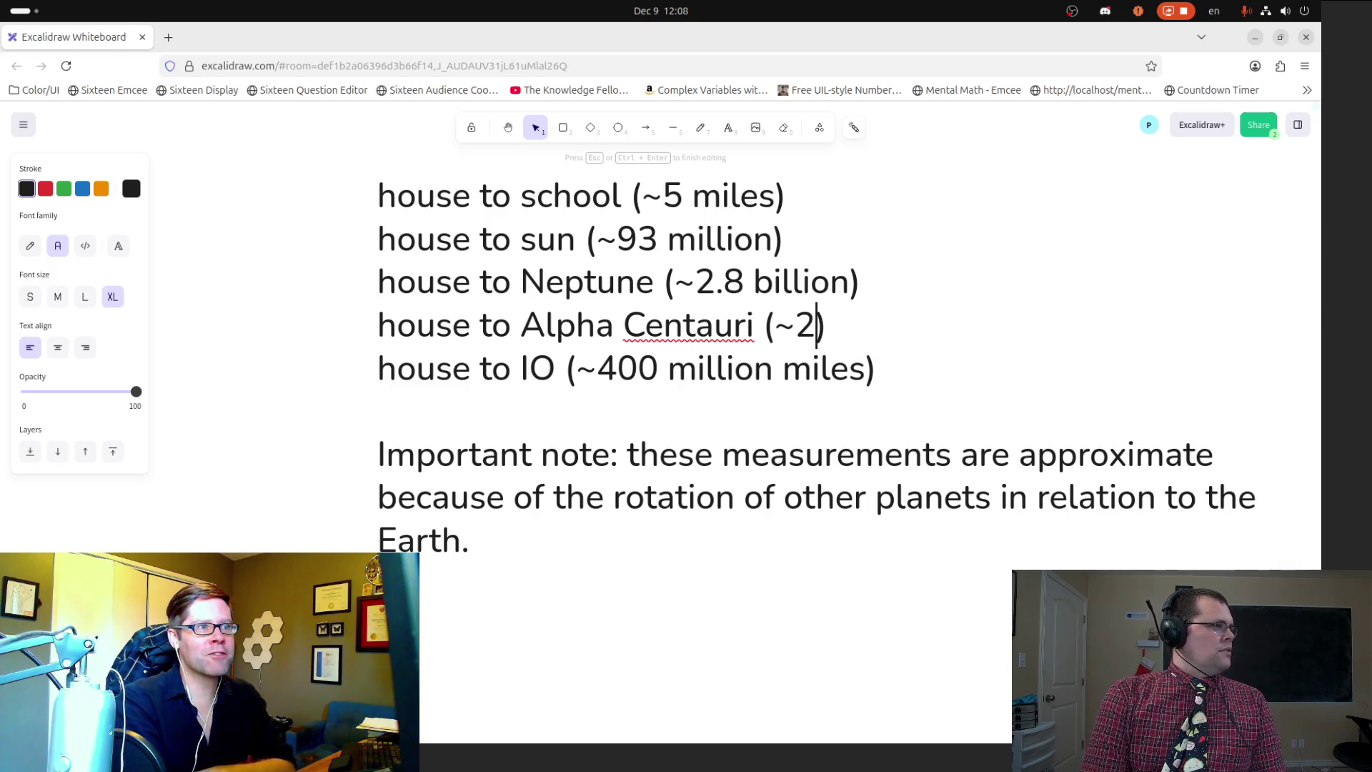
type(".5 qui")
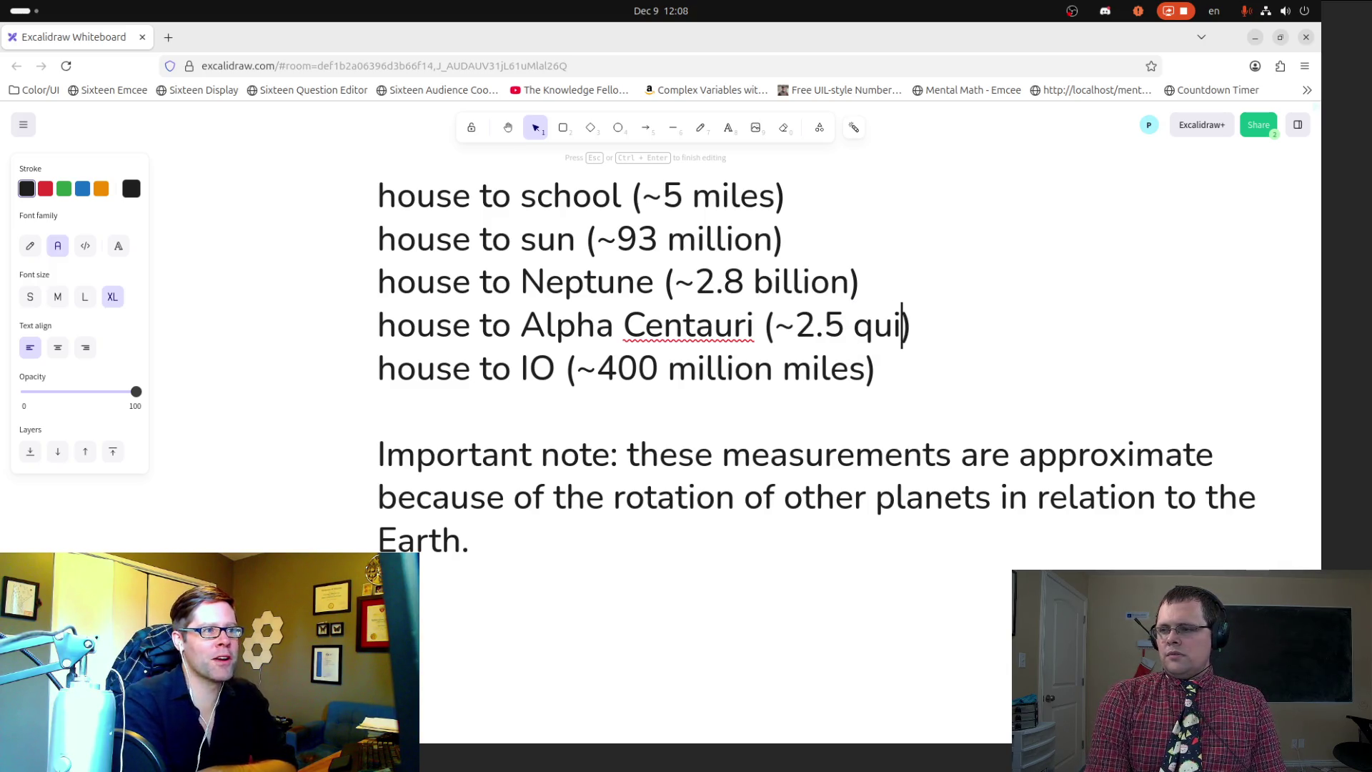
type("ntillion")
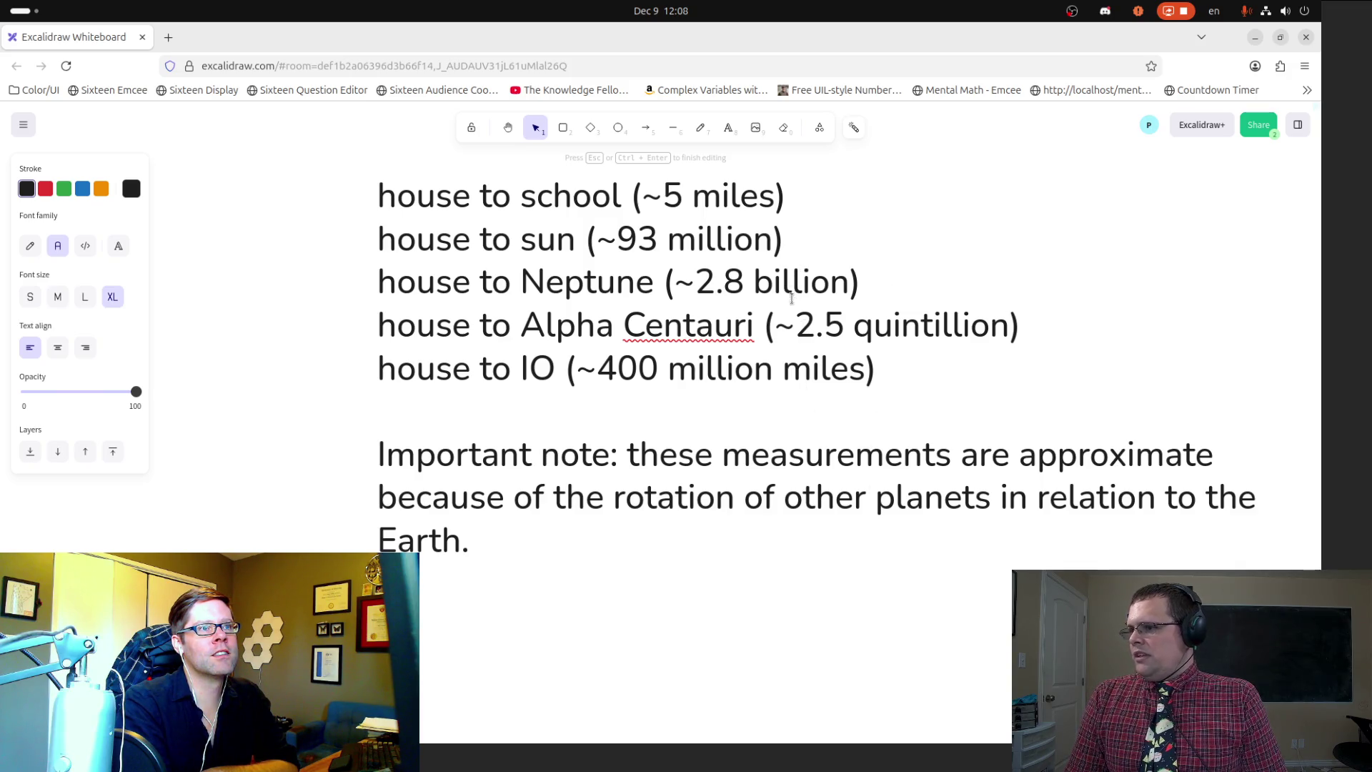
type("million")
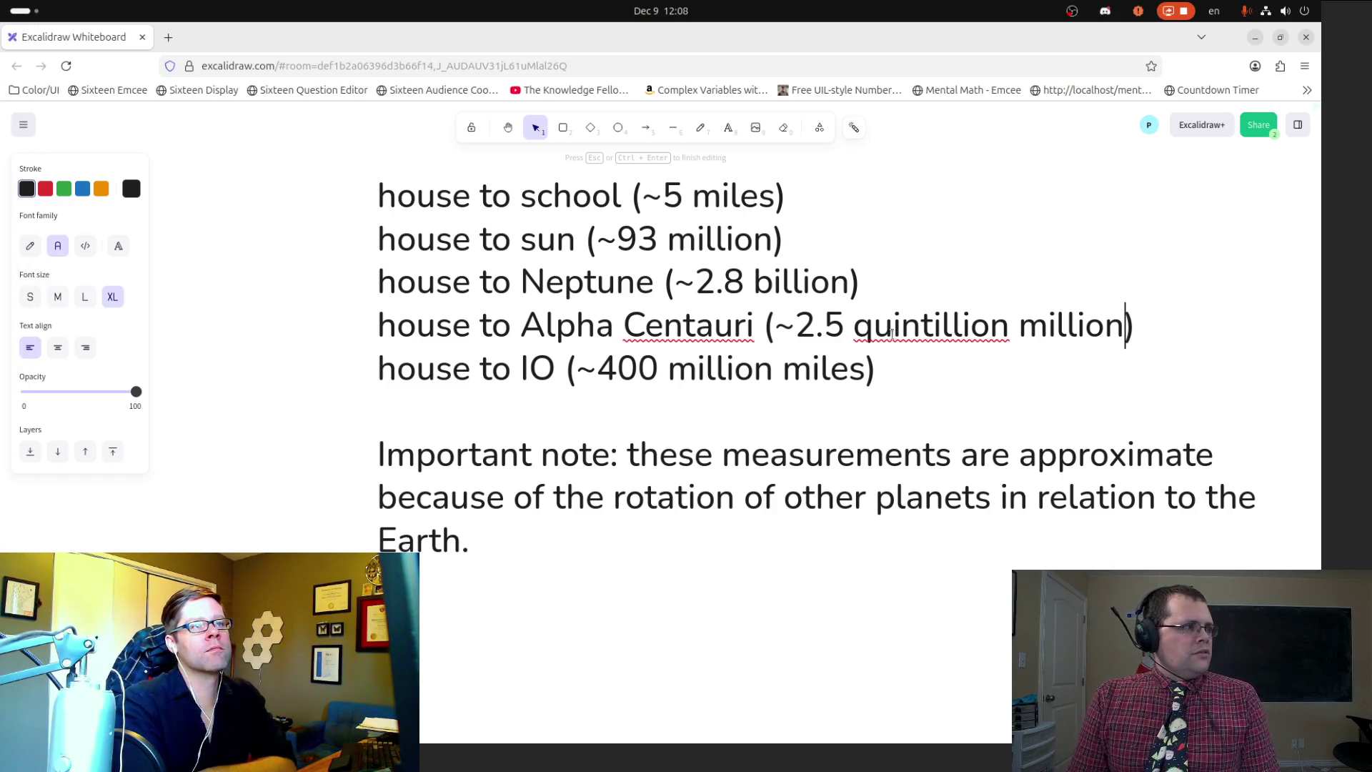
left_click(830, 333)
key("BackSpace")
key("ctrl+s")
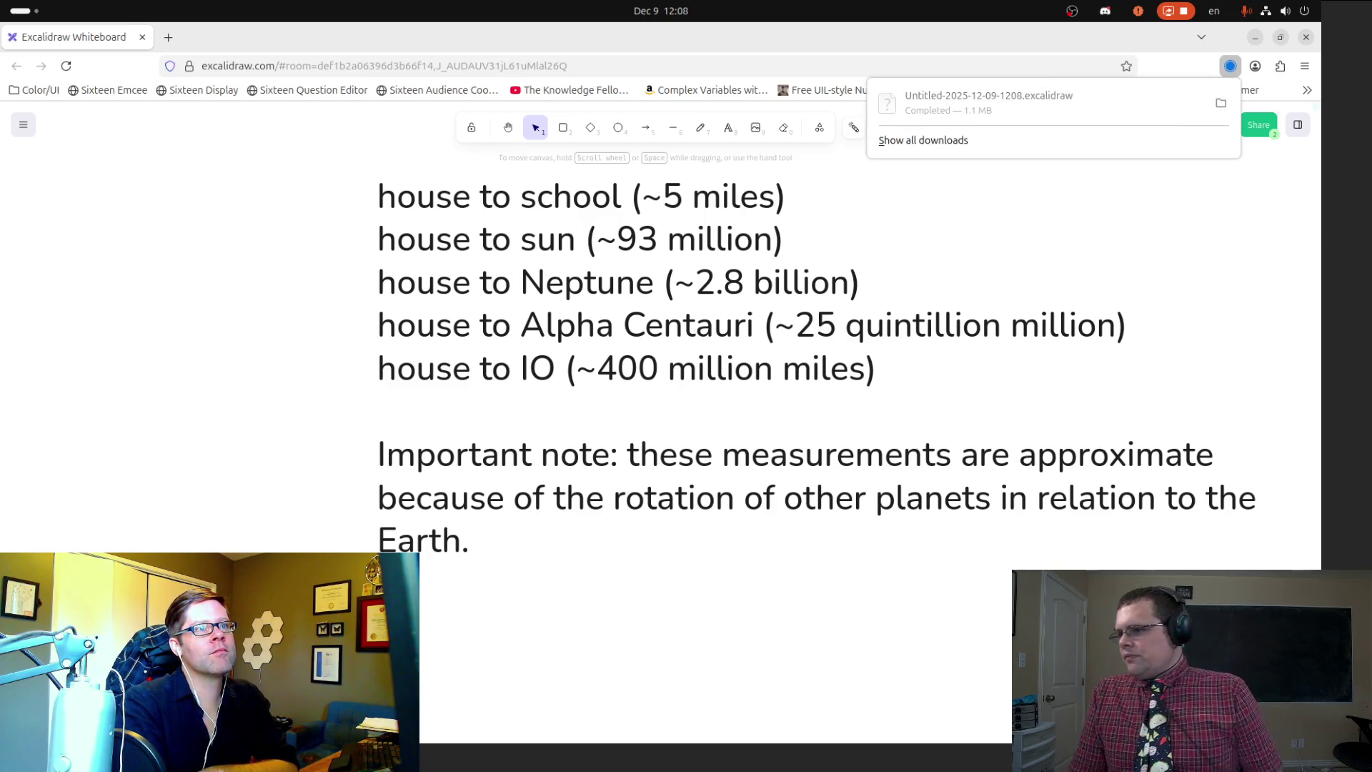
Step: Change 'million' to 'miles' on the Alpha Centauri line, undoing a stray freehand stroke
left_click(893, 382)
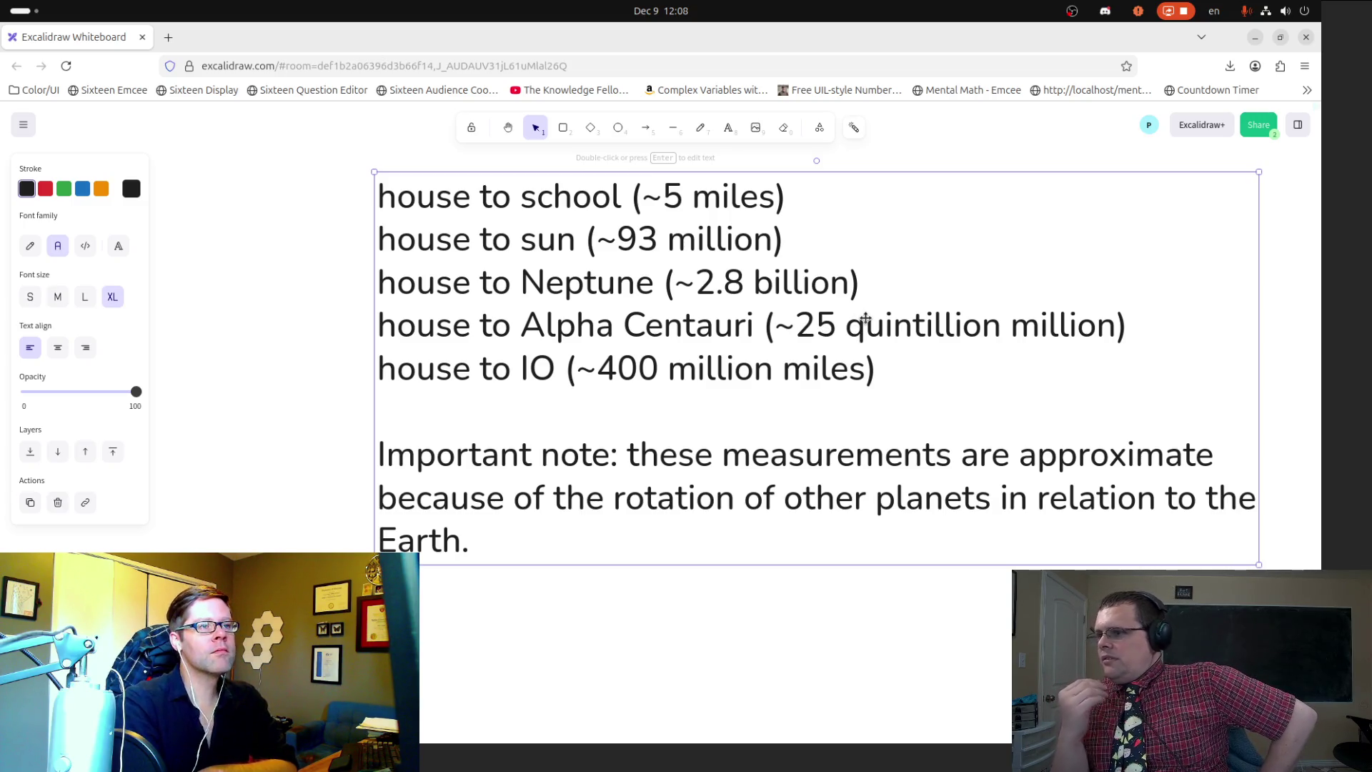
double_click(1043, 325)
left_click(1049, 325)
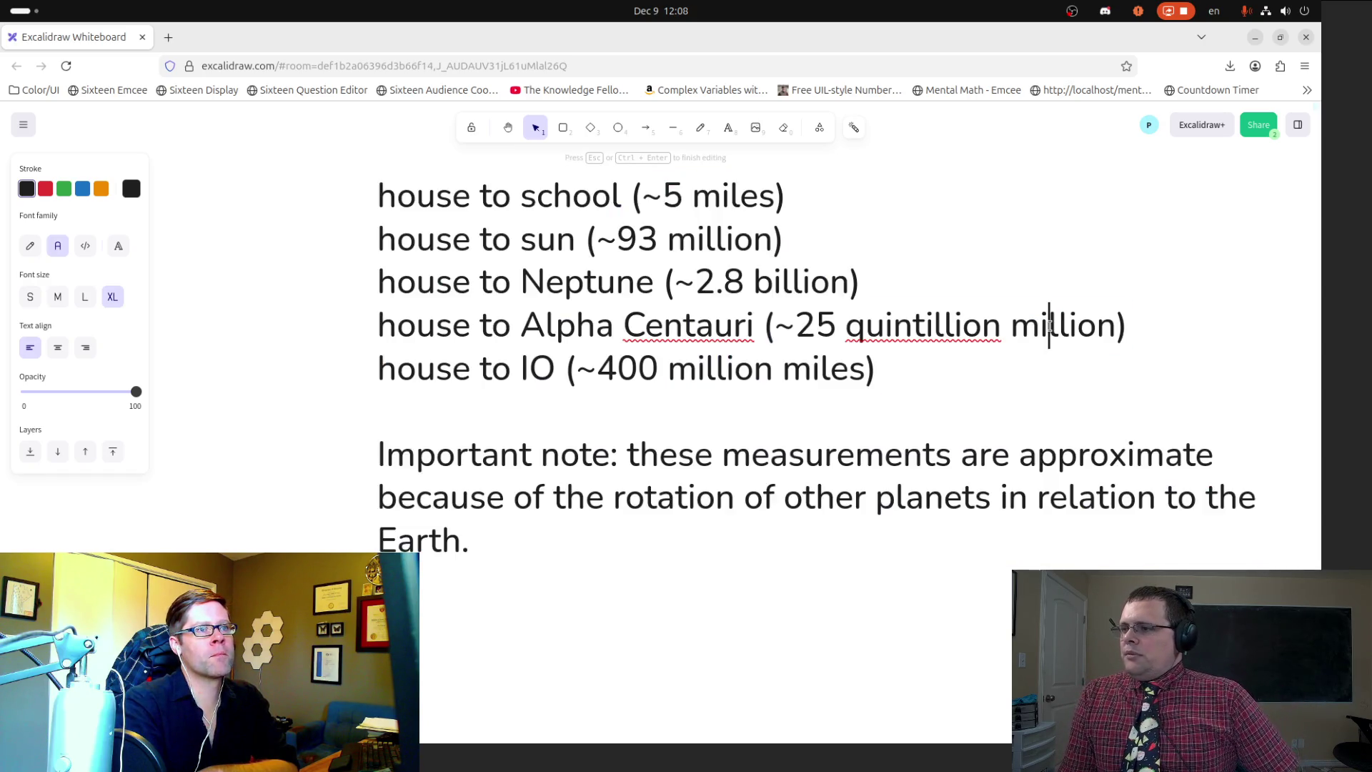
left_click_drag(1049, 325, 1118, 325)
type("es")
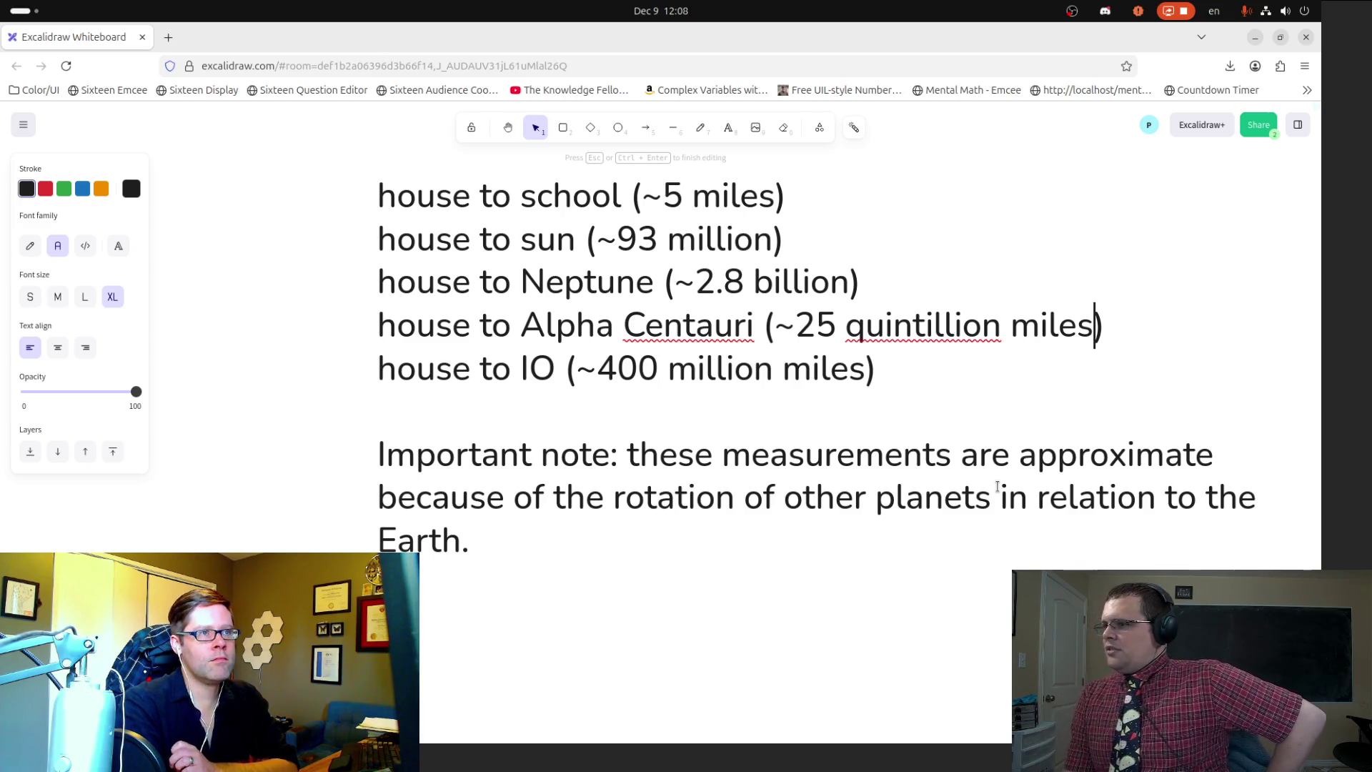
left_click(701, 127)
left_click_drag(582, 589, 543, 643)
key("ctrl+z")
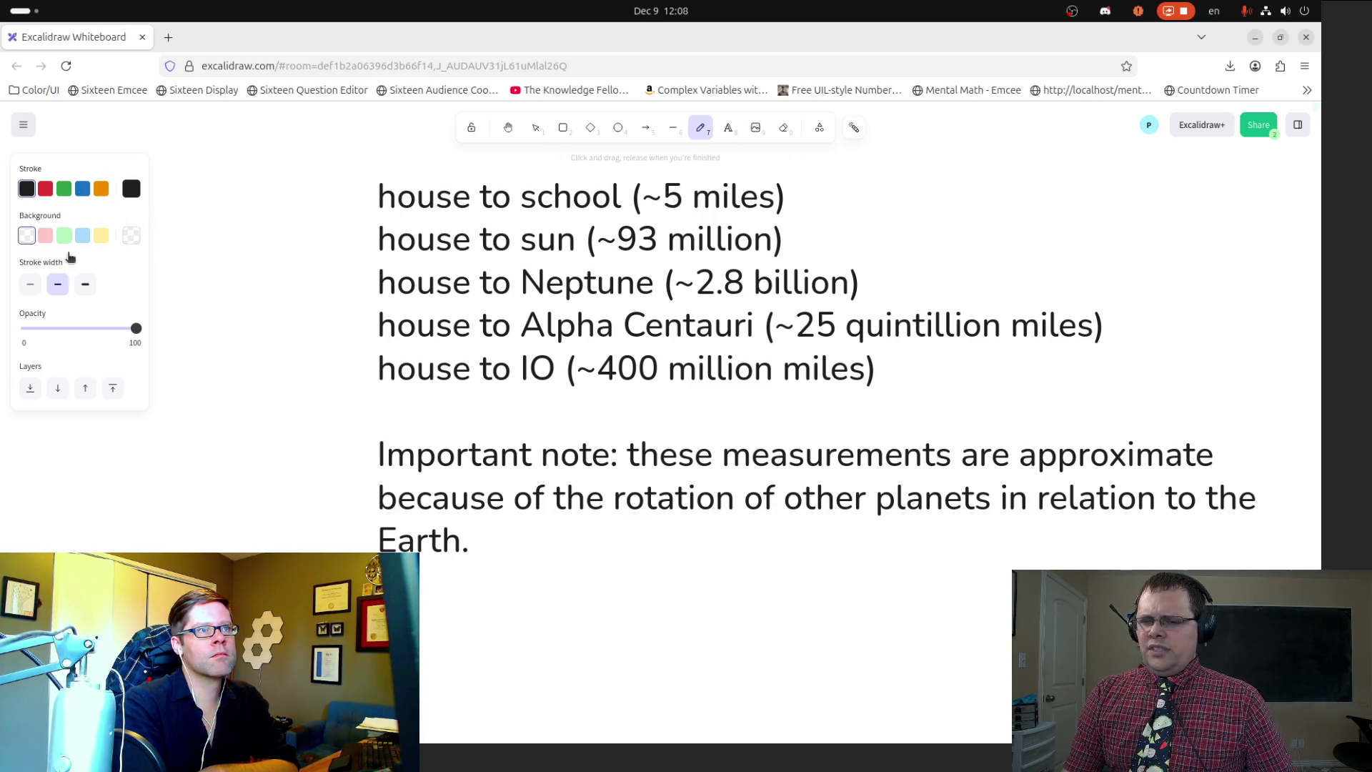
Step: Redraw the number line with a thin stroke and tick marks past the H and S marks
left_click(30, 284)
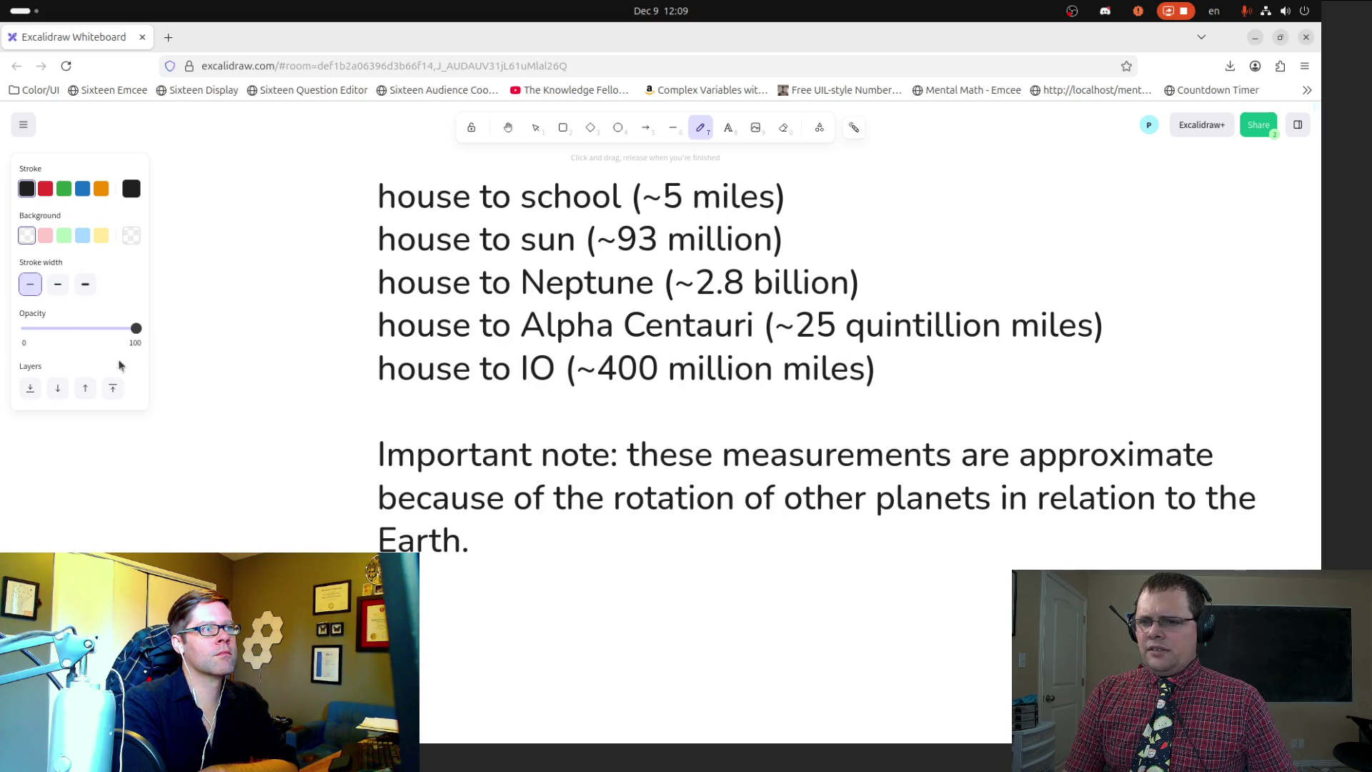
mouse_move(509, 576)
left_mouse_down()
mouse_move(472, 609)
mouse_move(508, 634)
mouse_move(765, 613)
mouse_move(1011, 616)
left_mouse_up()
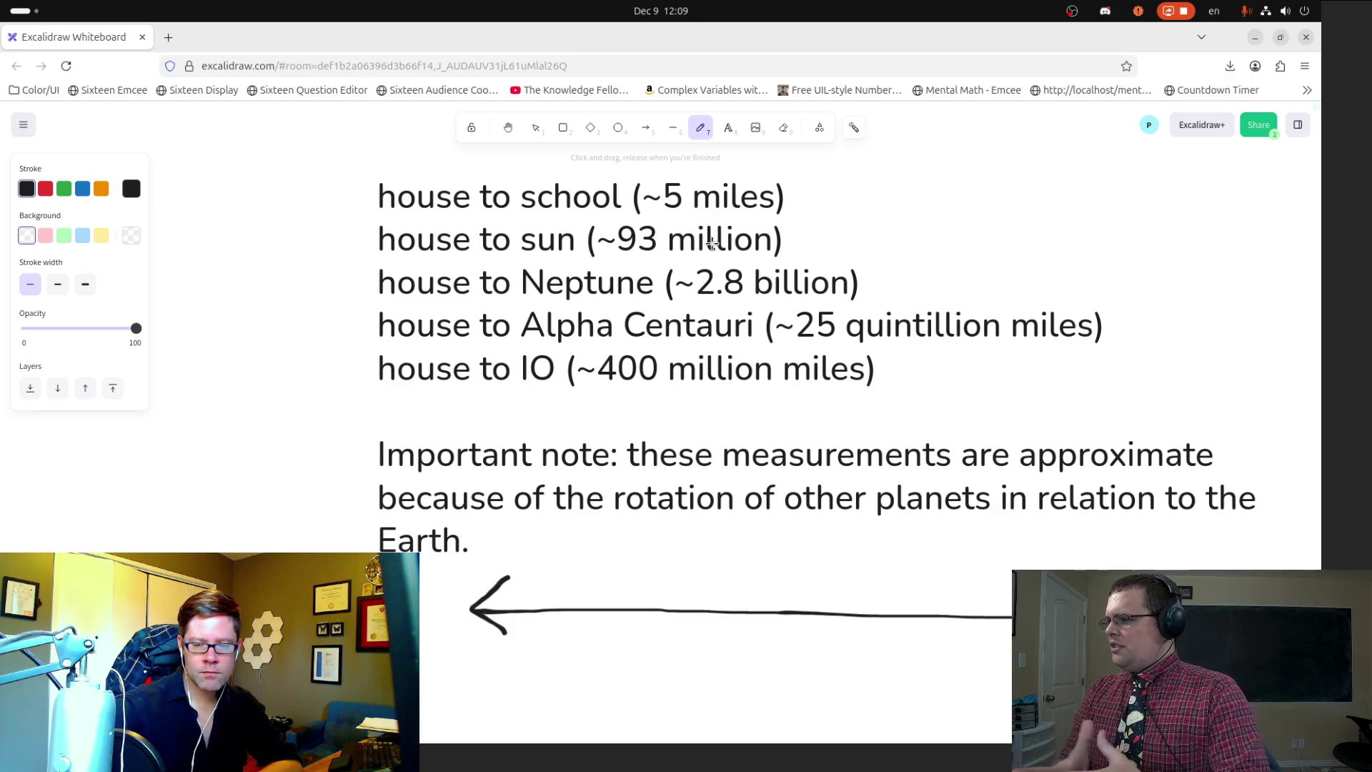
left_click_drag(531, 586, 534, 664)
mouse_move(606, 593)
left_mouse_down()
mouse_move(615, 693)
mouse_move(639, 677)
mouse_move(641, 694)
left_mouse_up()
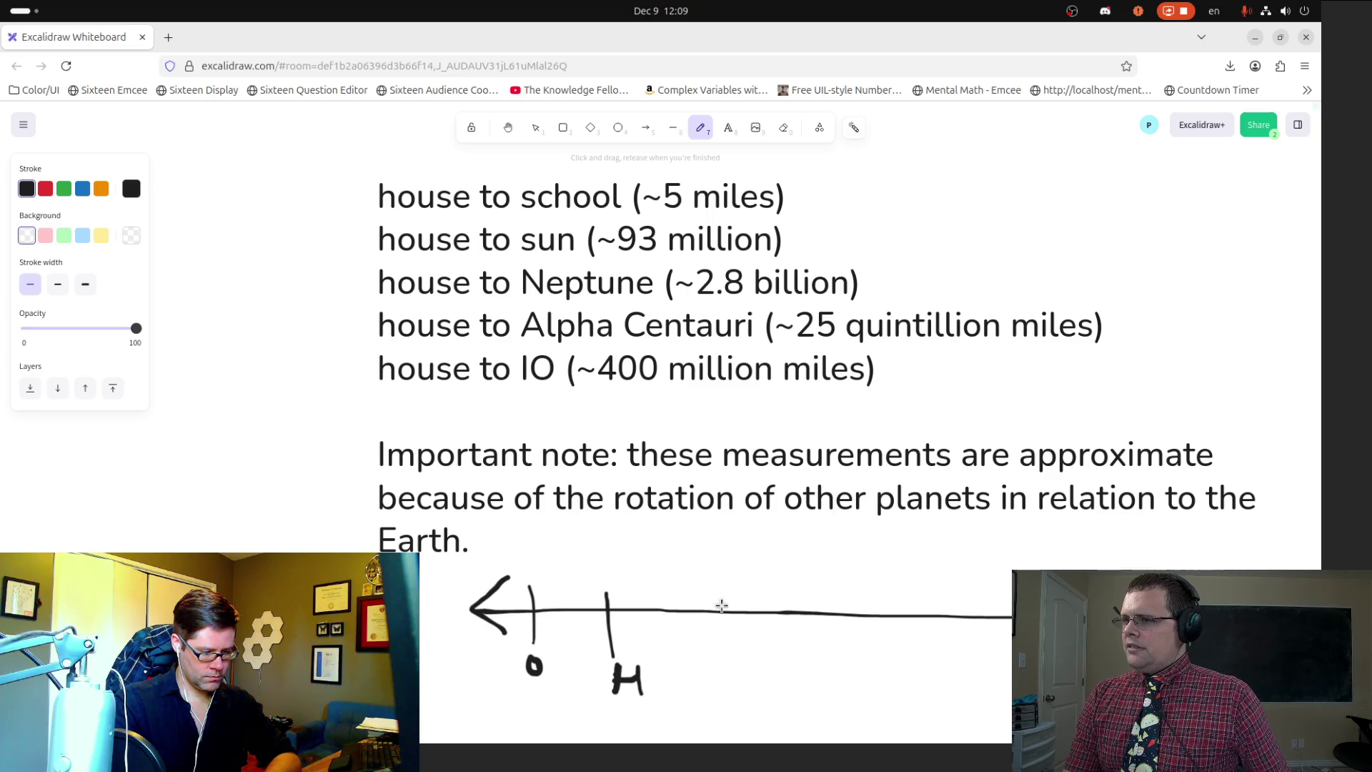
left_click_drag(704, 599, 705, 690)
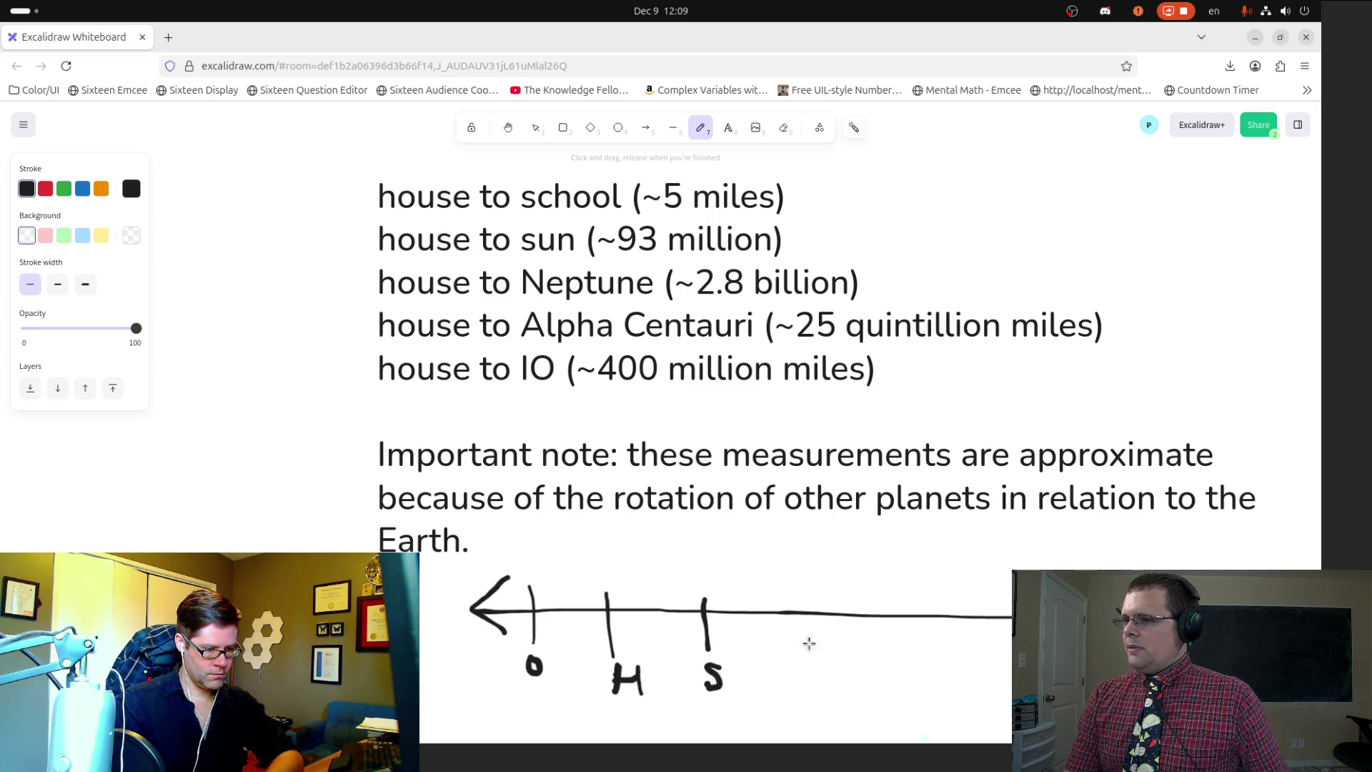
left_click_drag(846, 600, 849, 657)
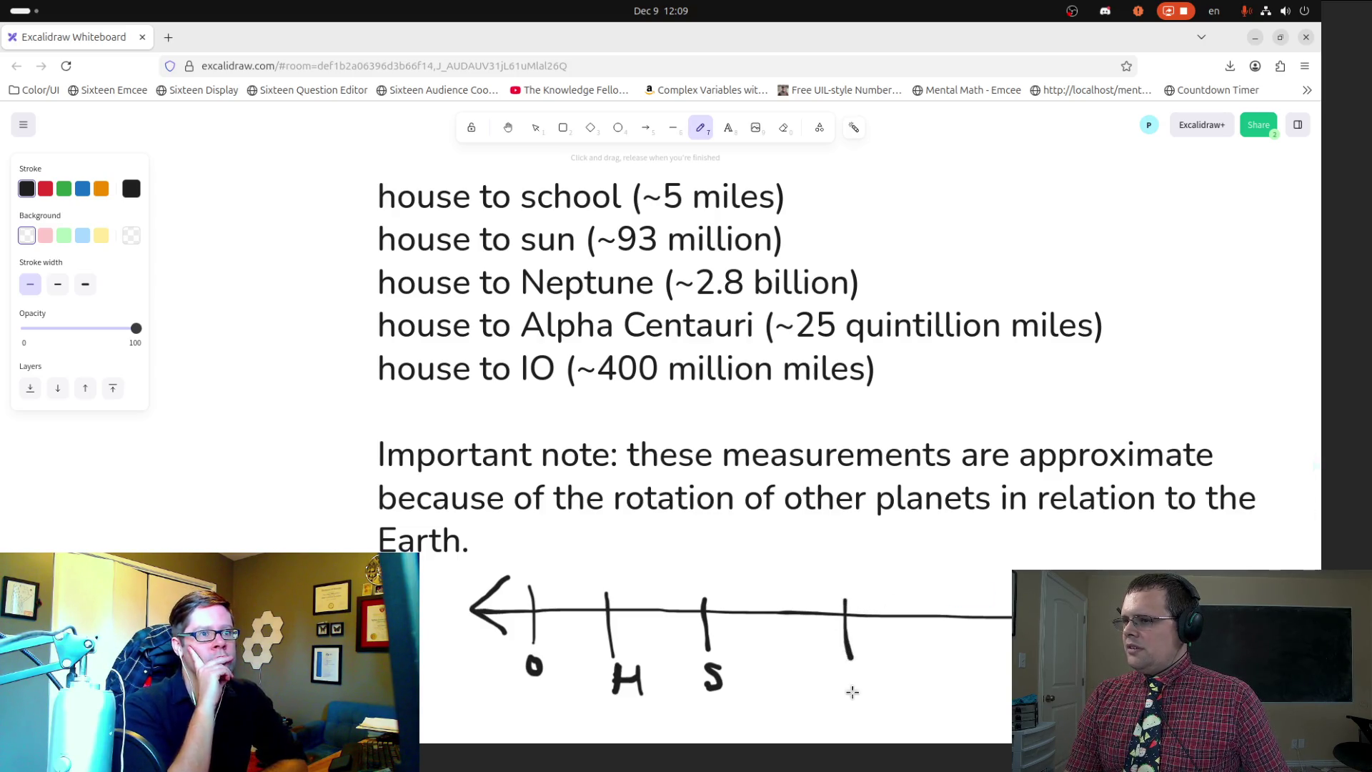
Step: Write IO under the fourth tick, add a tick for N, and pan to show the line
mouse_move(848, 684)
left_mouse_down()
mouse_move(850, 703)
mouse_move(861, 677)
mouse_move(867, 700)
mouse_move(874, 684)
left_mouse_up()
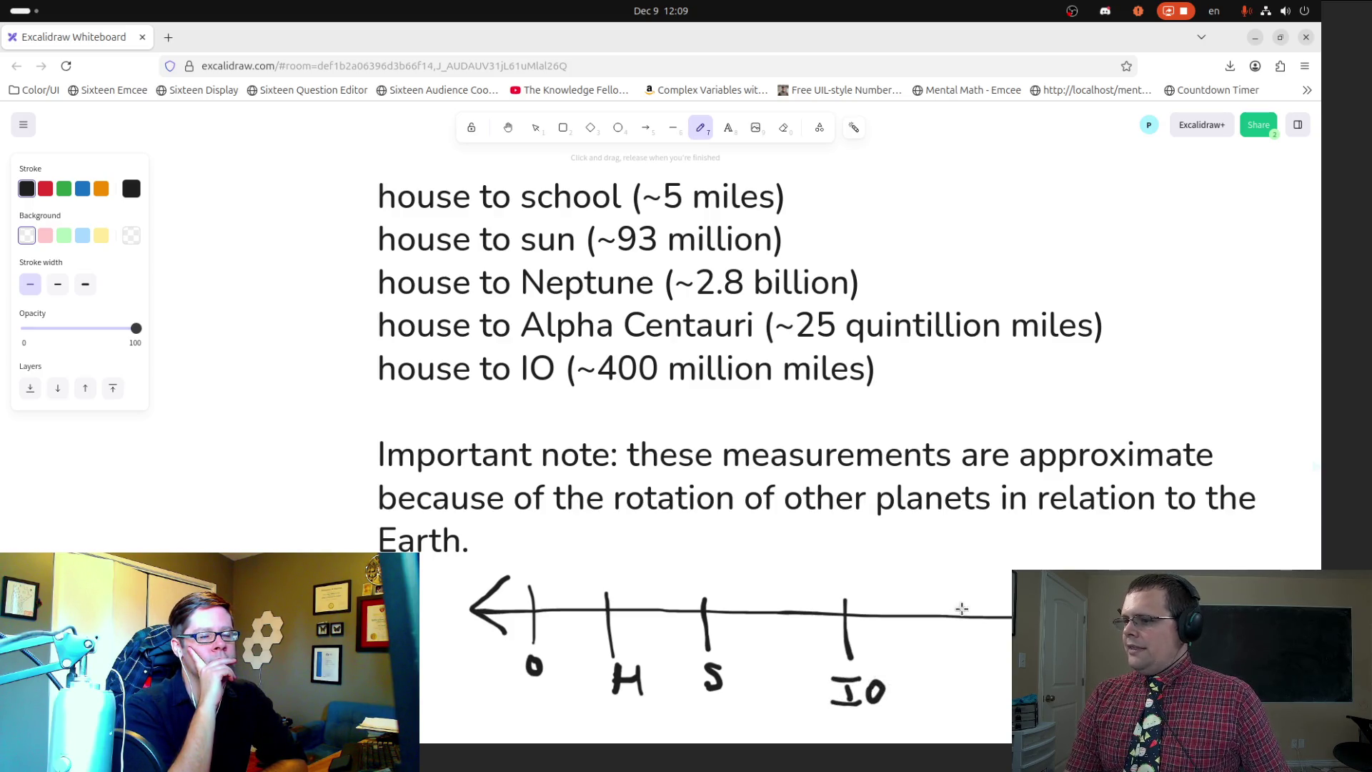
mouse_move(937, 603)
left_mouse_down()
mouse_move(942, 653)
mouse_move(961, 671)
mouse_move(960, 656)
left_mouse_up()
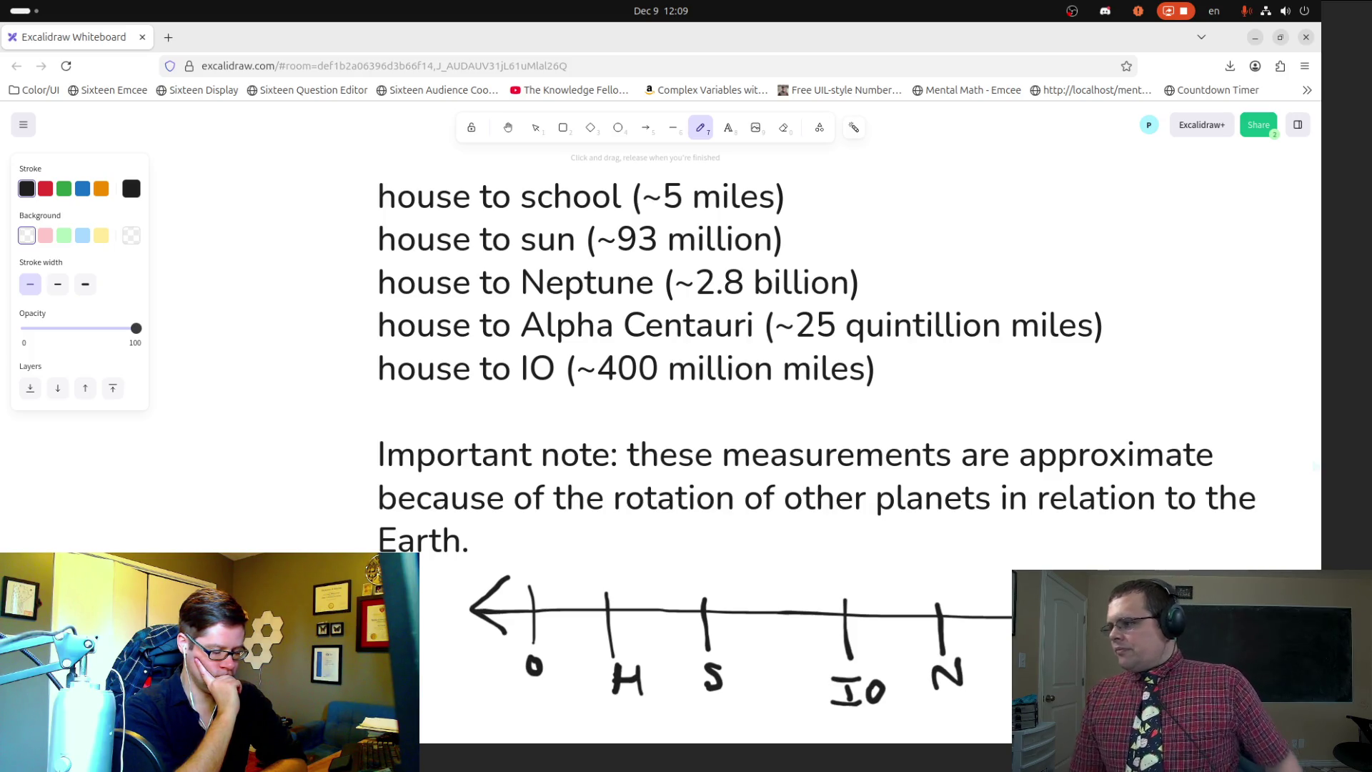
left_click(508, 127)
left_click_drag(729, 448, 701, 267)
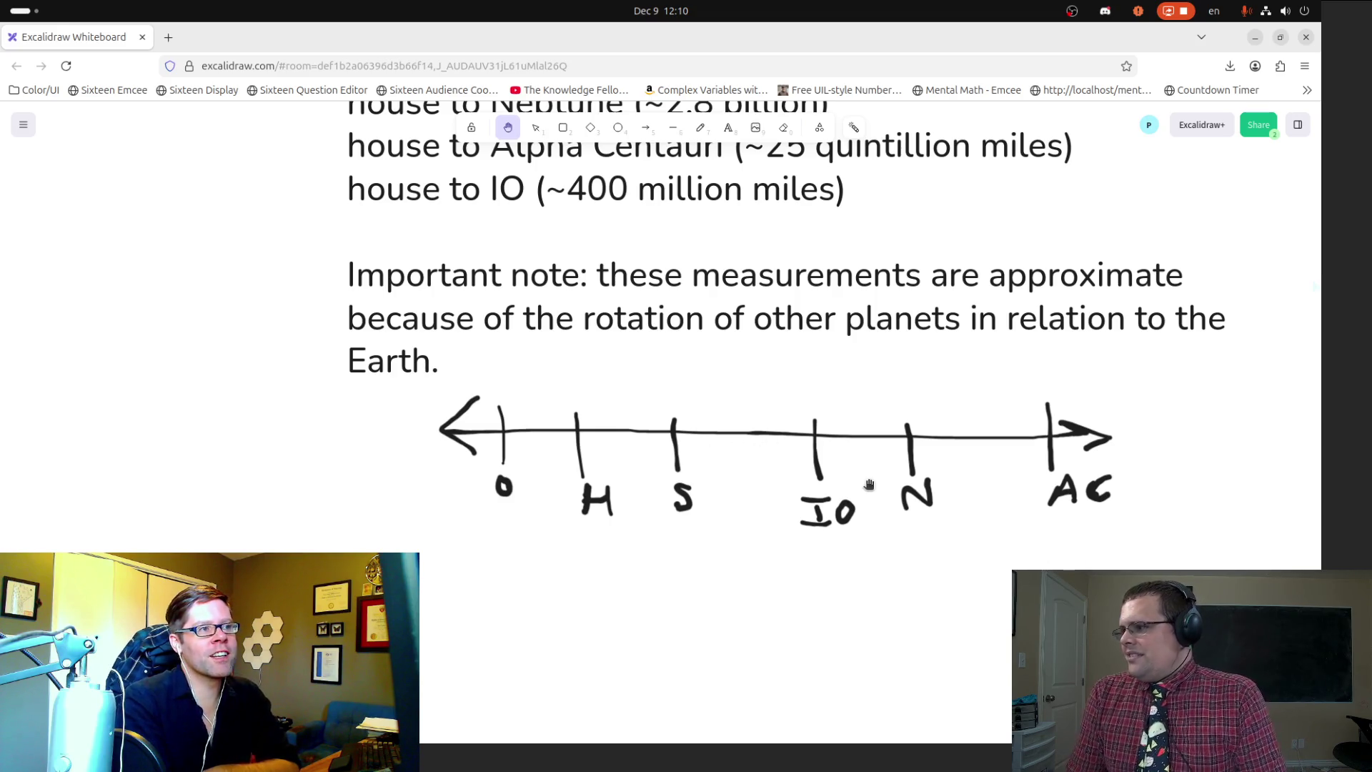
scroll(607, 543, "down", 3)
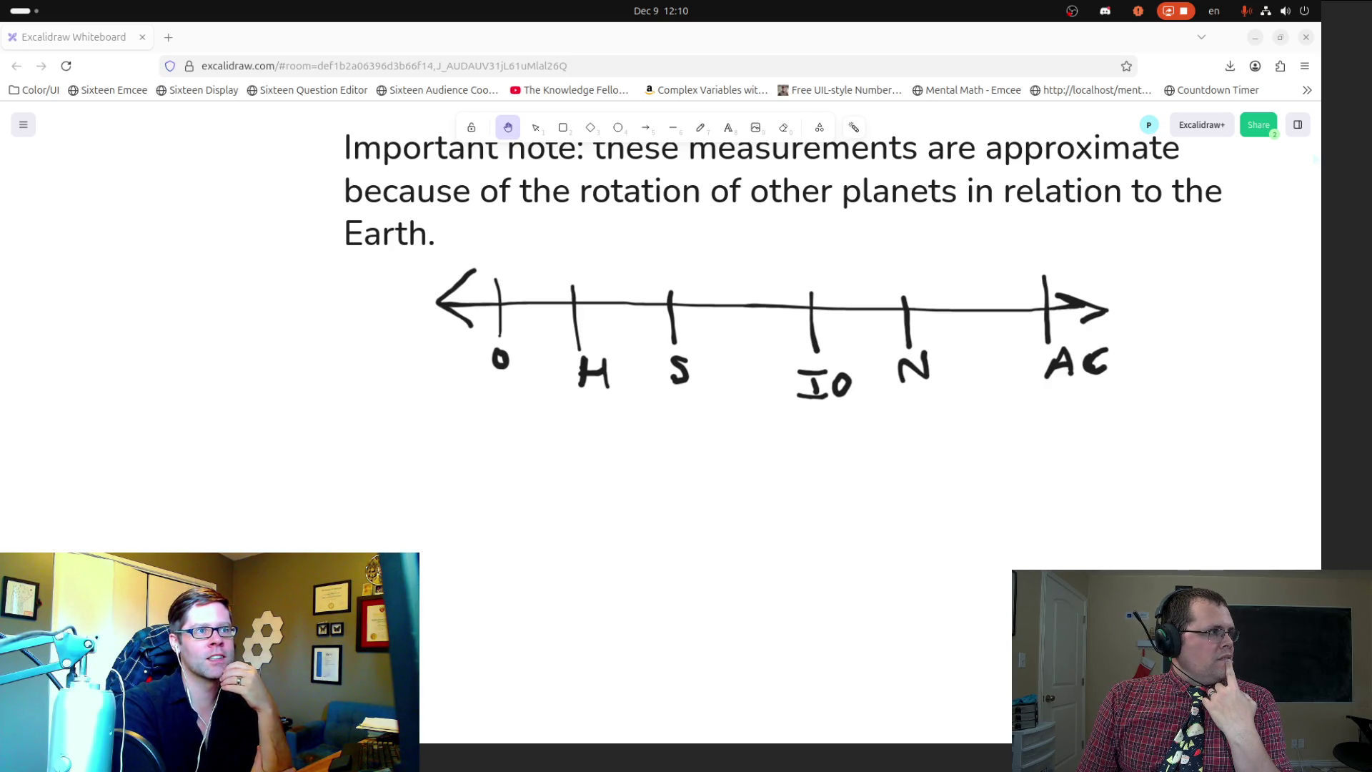
scroll(343, 484, "up", 2)
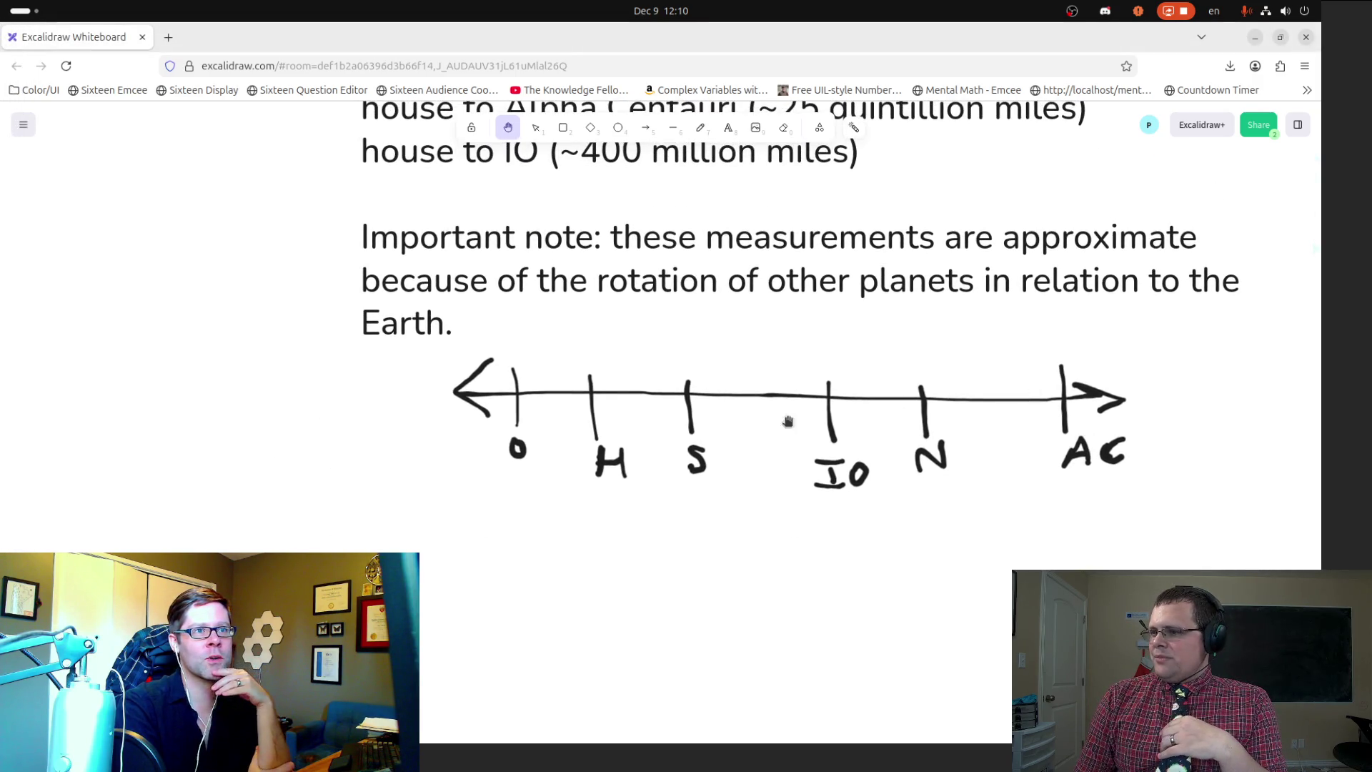
mouse_move(808, 309)
left_mouse_down()
mouse_move(833, 497)
mouse_move(821, 506)
left_mouse_up()
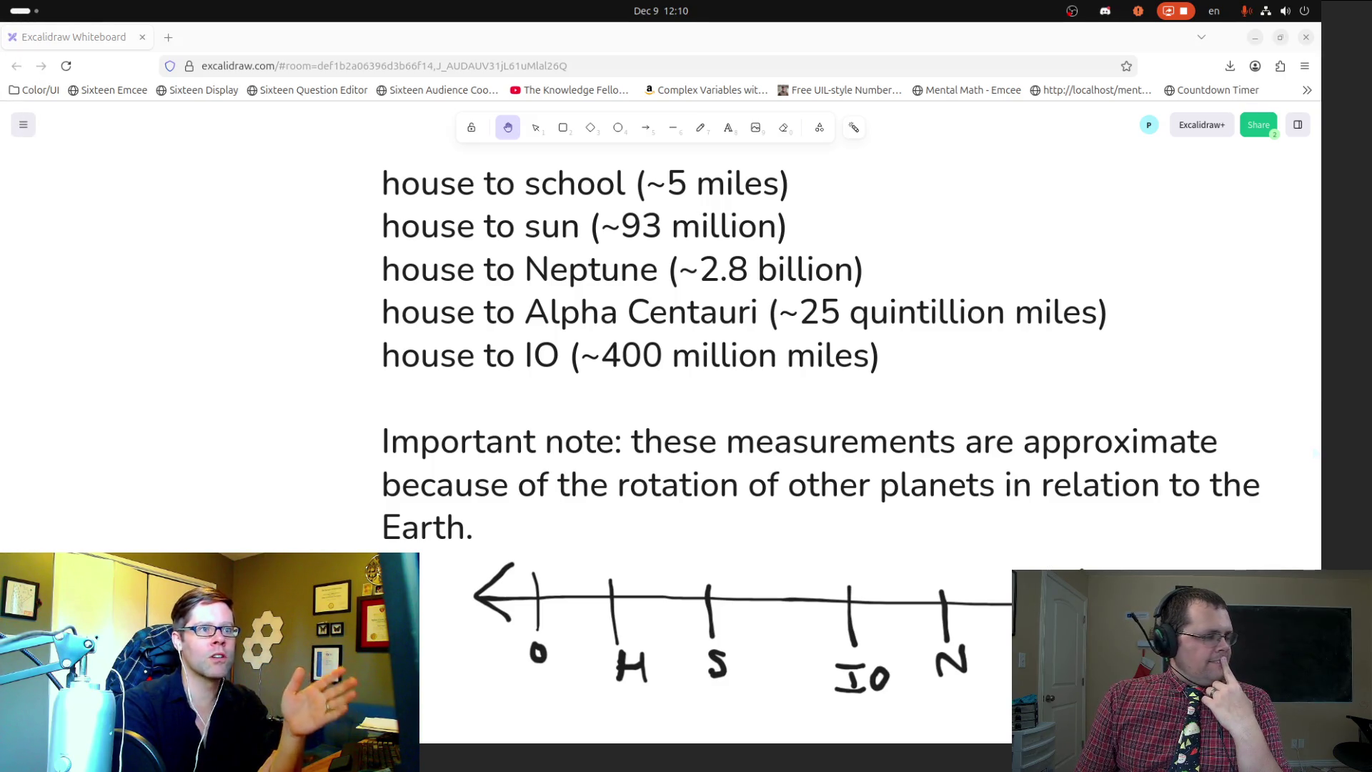
left_click_drag(959, 542, 944, 493)
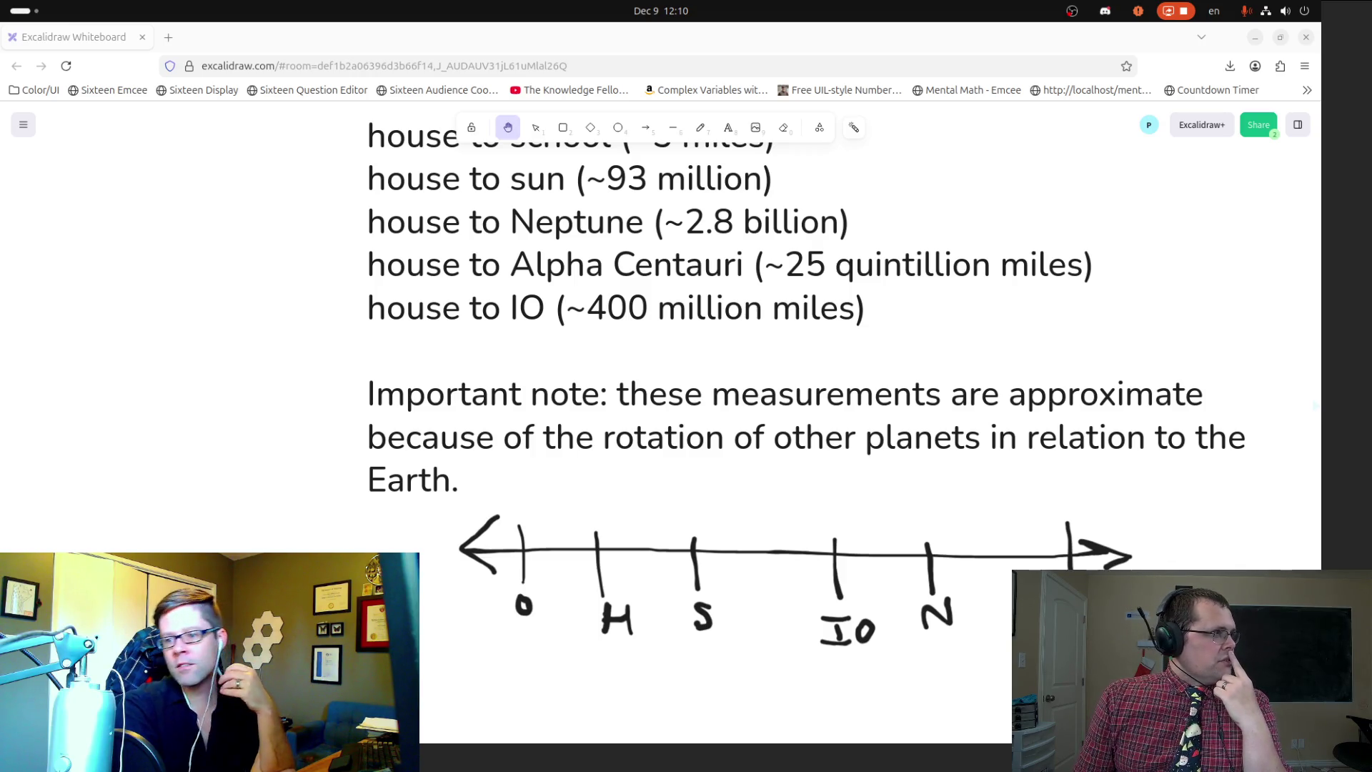
left_click_drag(523, 424, 492, 248)
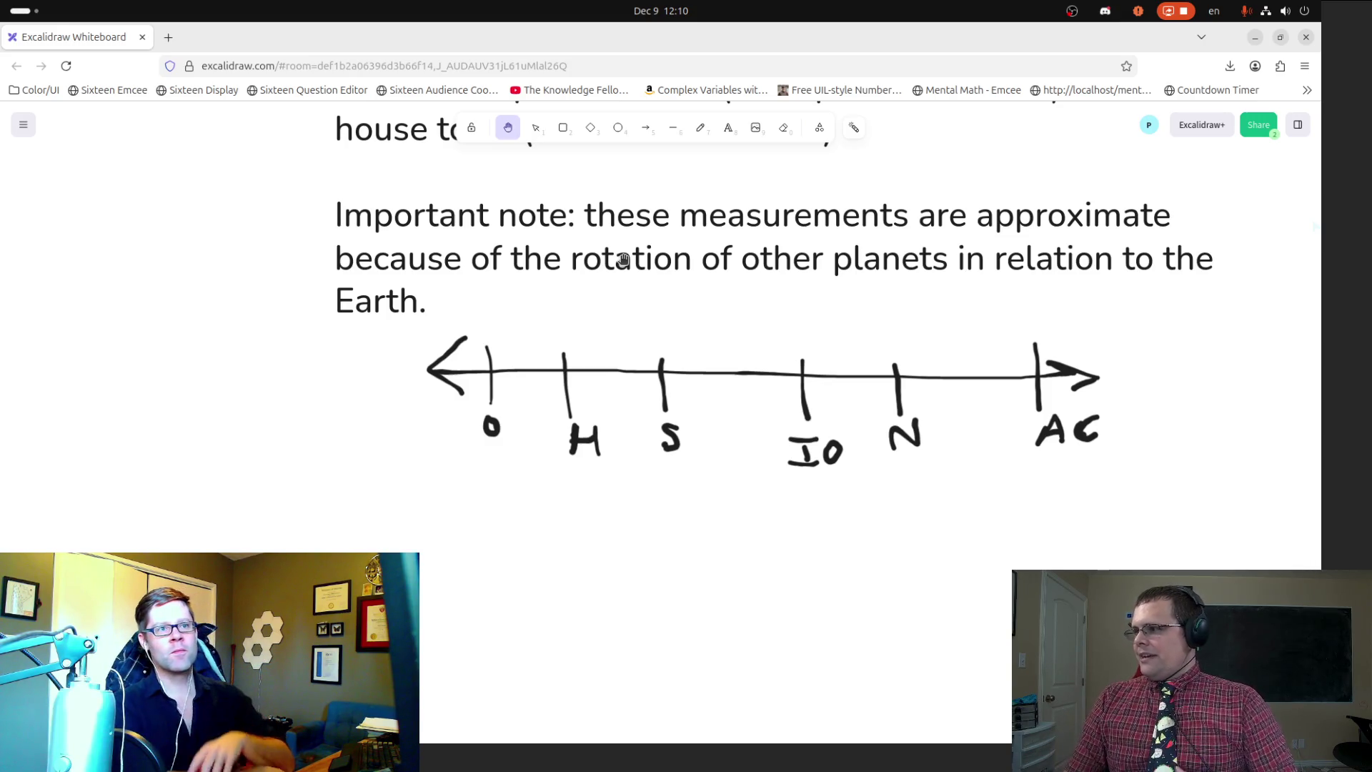
mouse_move(494, 234)
left_mouse_down()
mouse_move(512, 319)
mouse_move(487, 339)
mouse_move(278, 340)
left_mouse_up()
left_click_drag(420, 345, 430, 280)
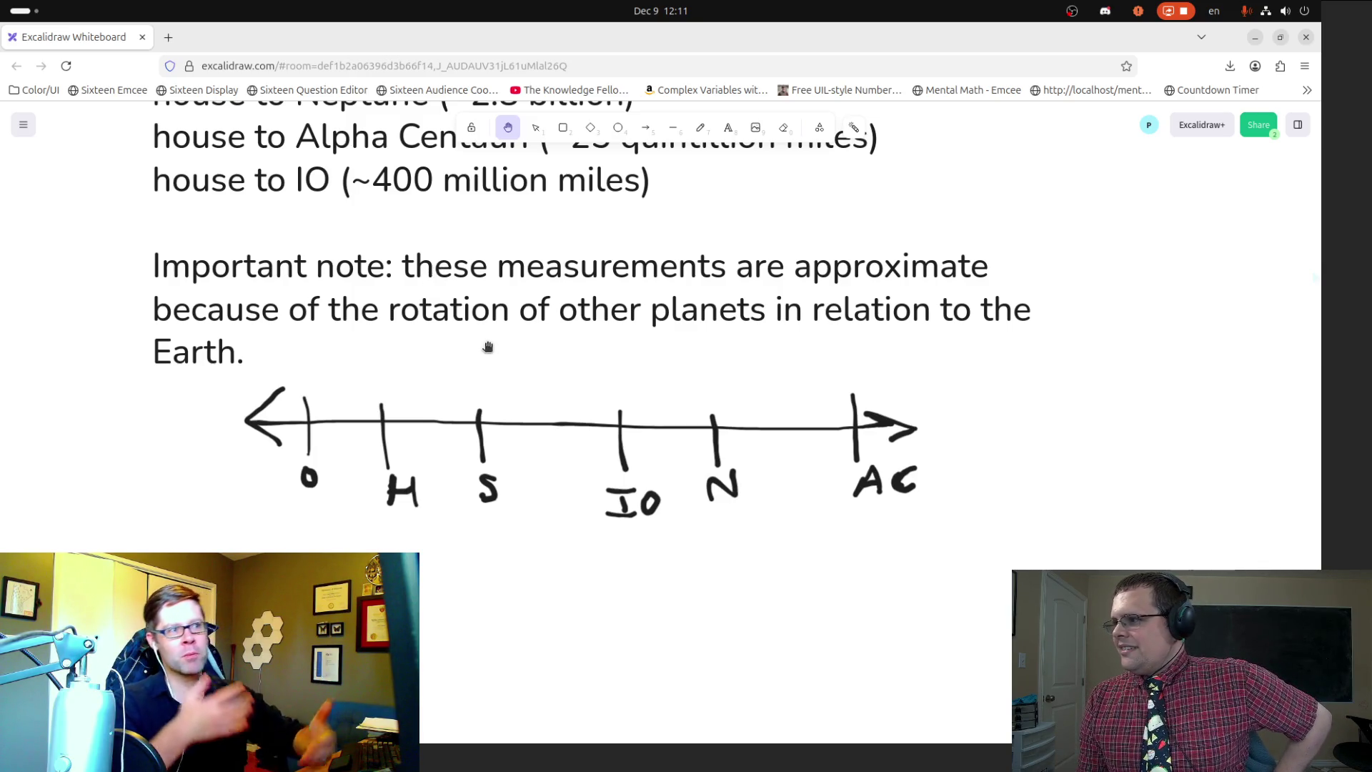
left_click_drag(483, 320, 485, 397)
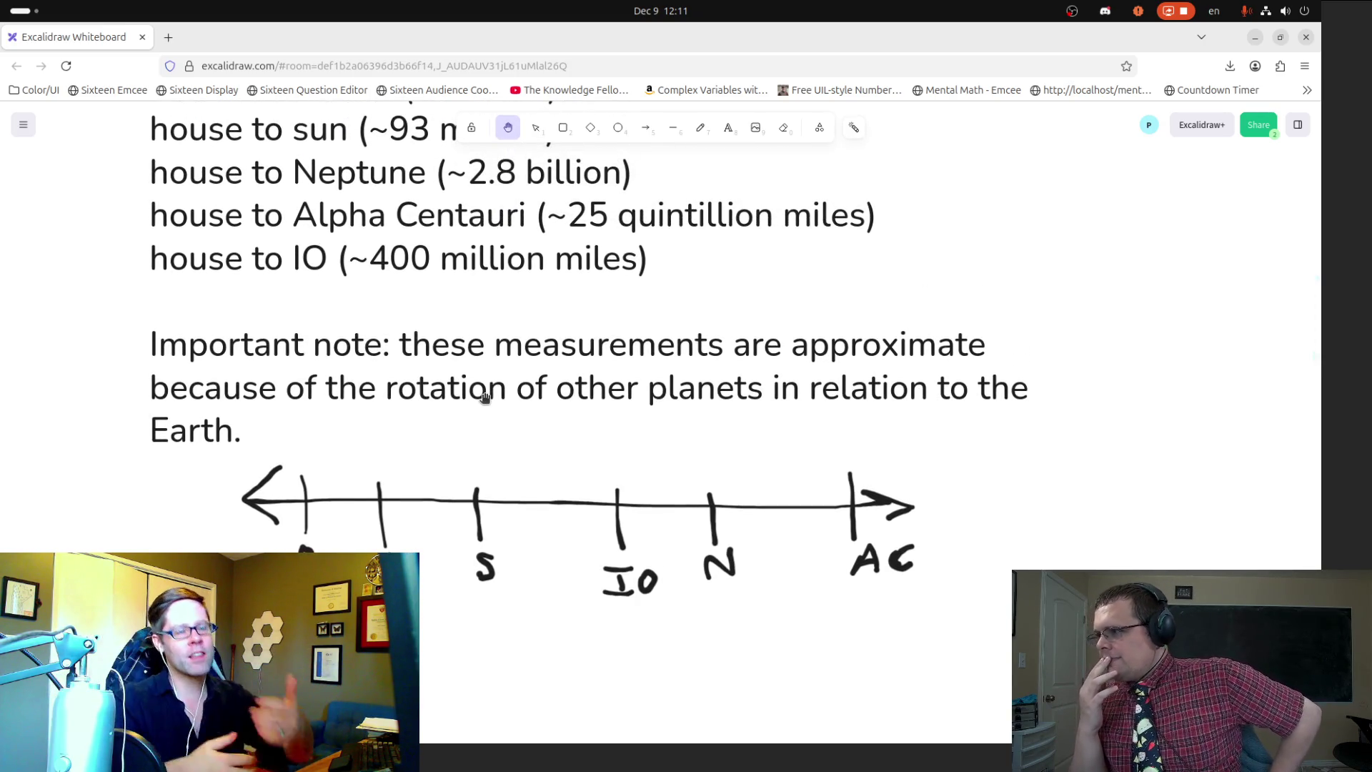
left_click_drag(429, 367, 443, 423)
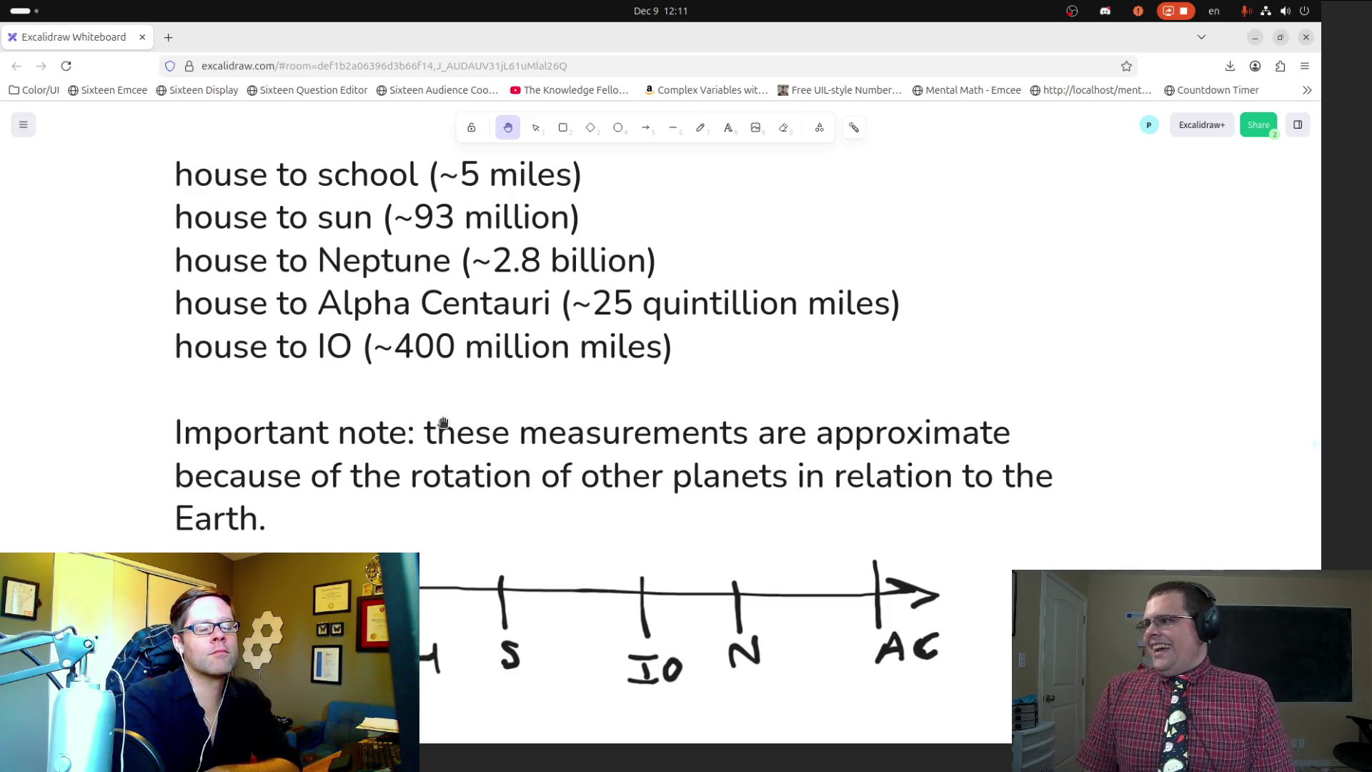
left_click_drag(748, 384, 728, 253)
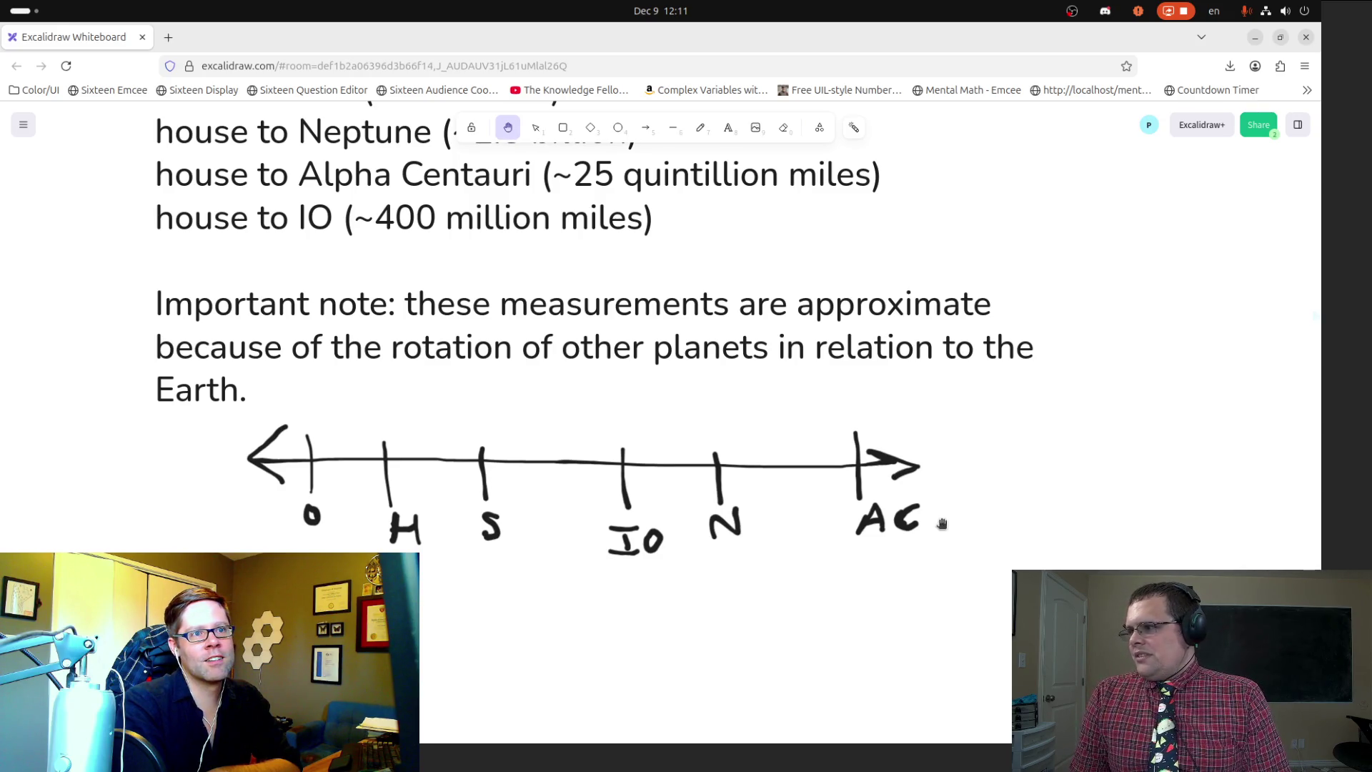
scroll(821, 550, "down", 1)
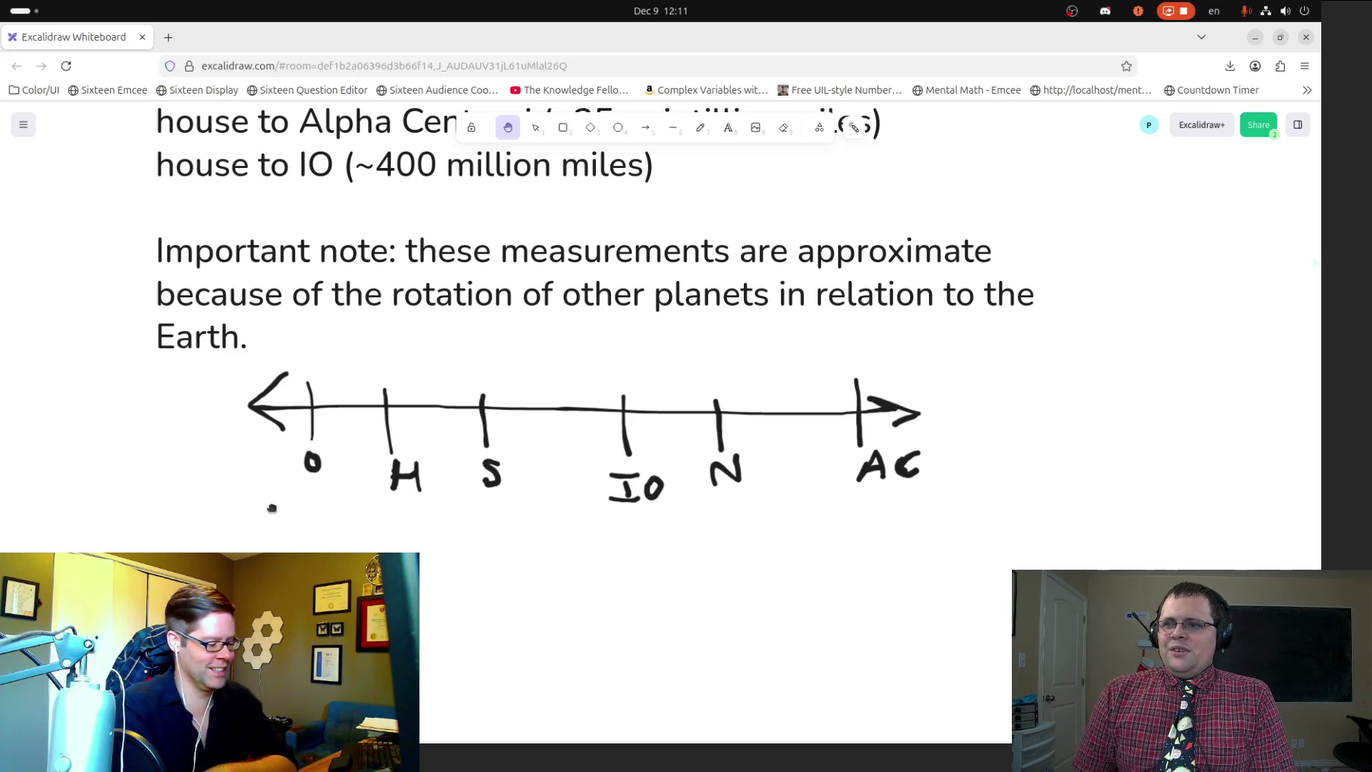
scroll(273, 499, "up", 3)
left_click_drag(369, 508, 367, 528)
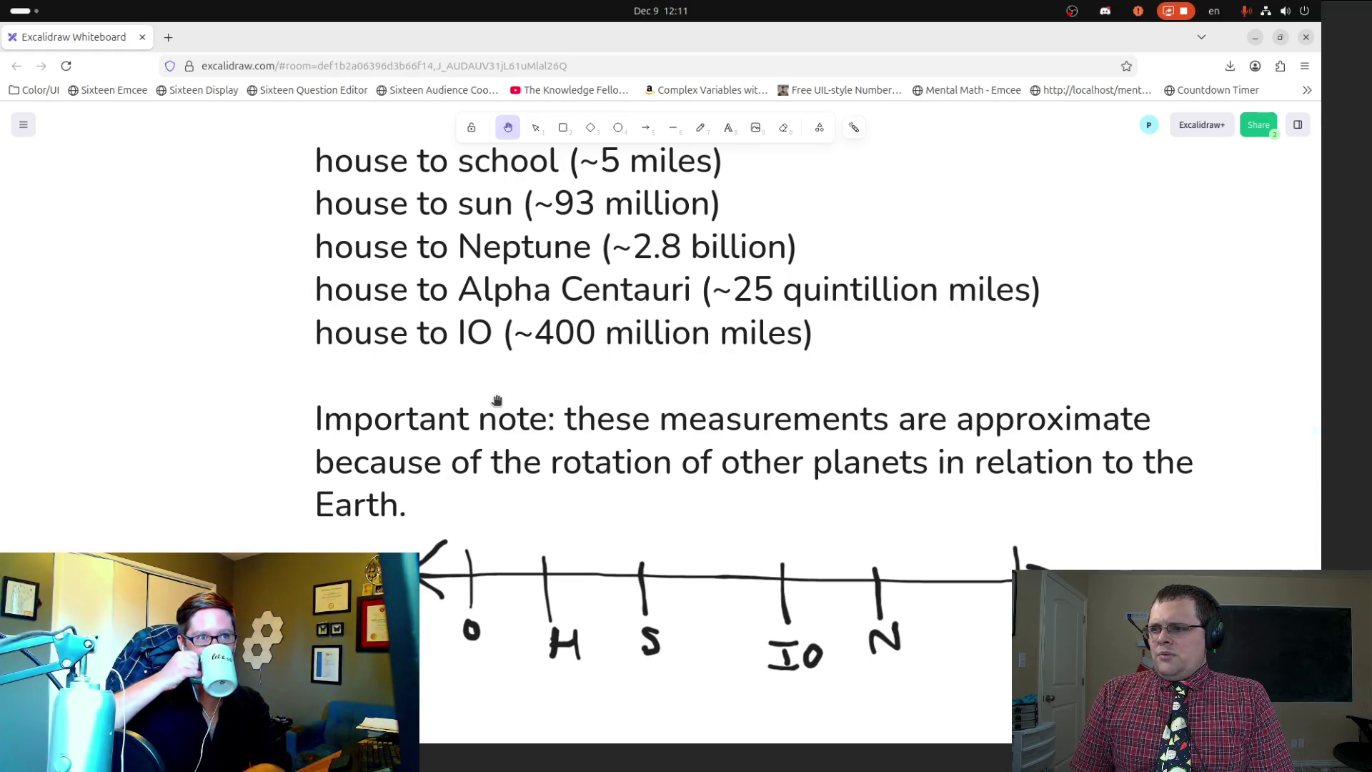
mouse_move(2, 192)
left_click(17, 73)
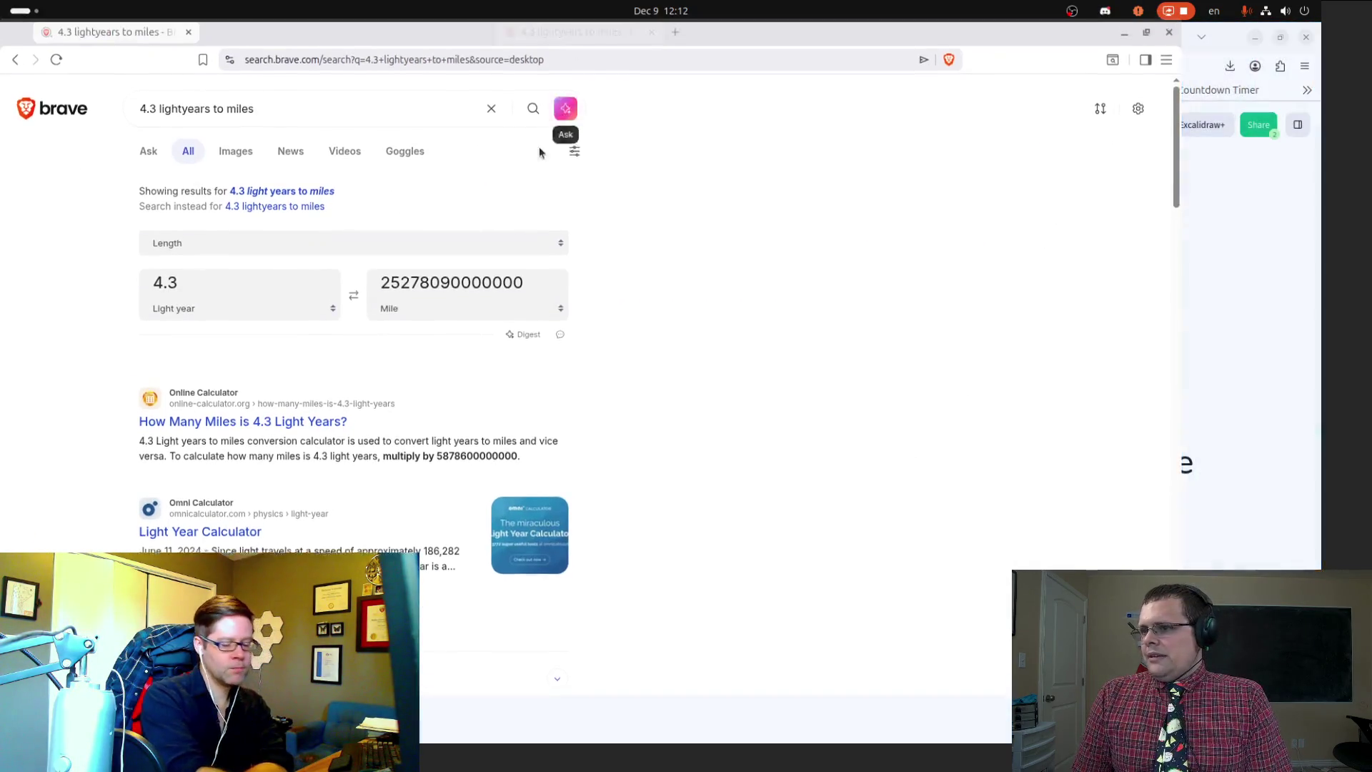
key("ctrl+plus")
key("ctrl+plus")
key("ctrl+plus")
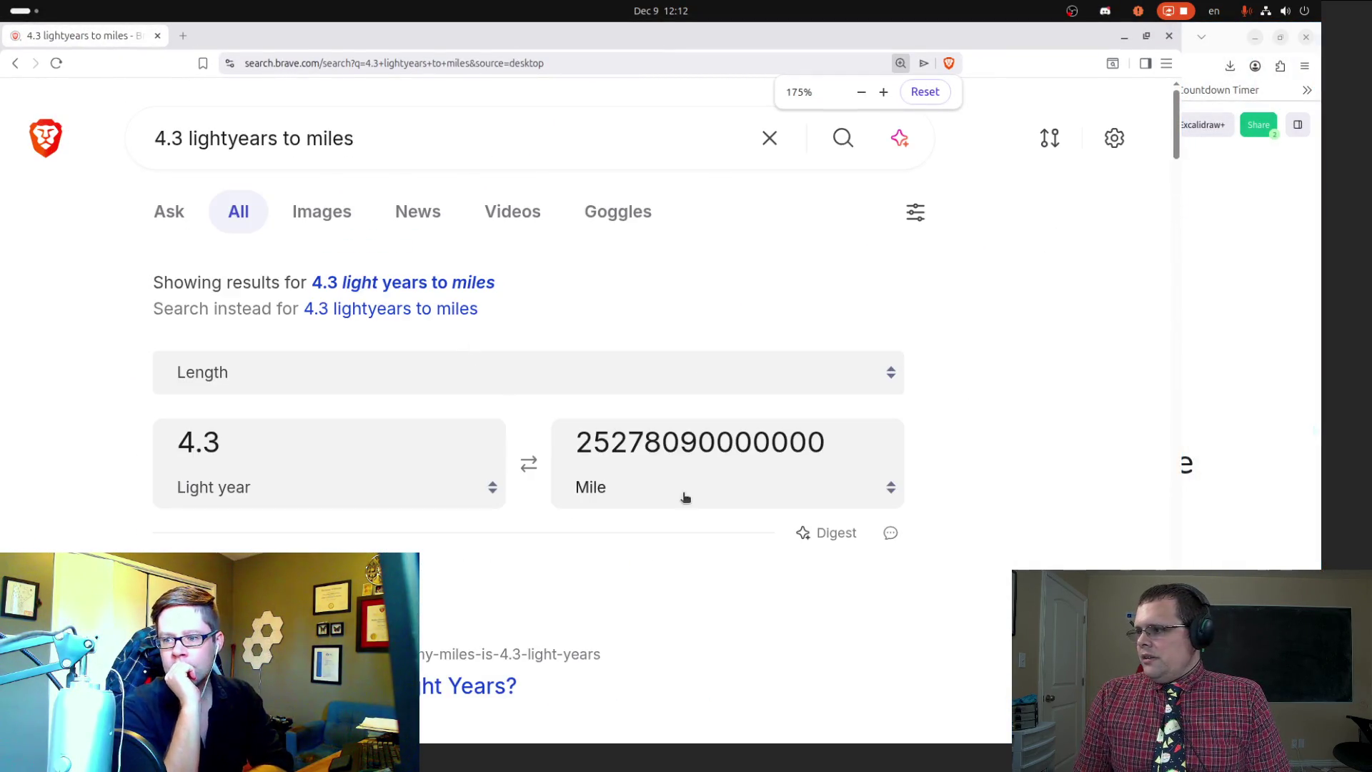
left_click_drag(773, 442, 824, 444)
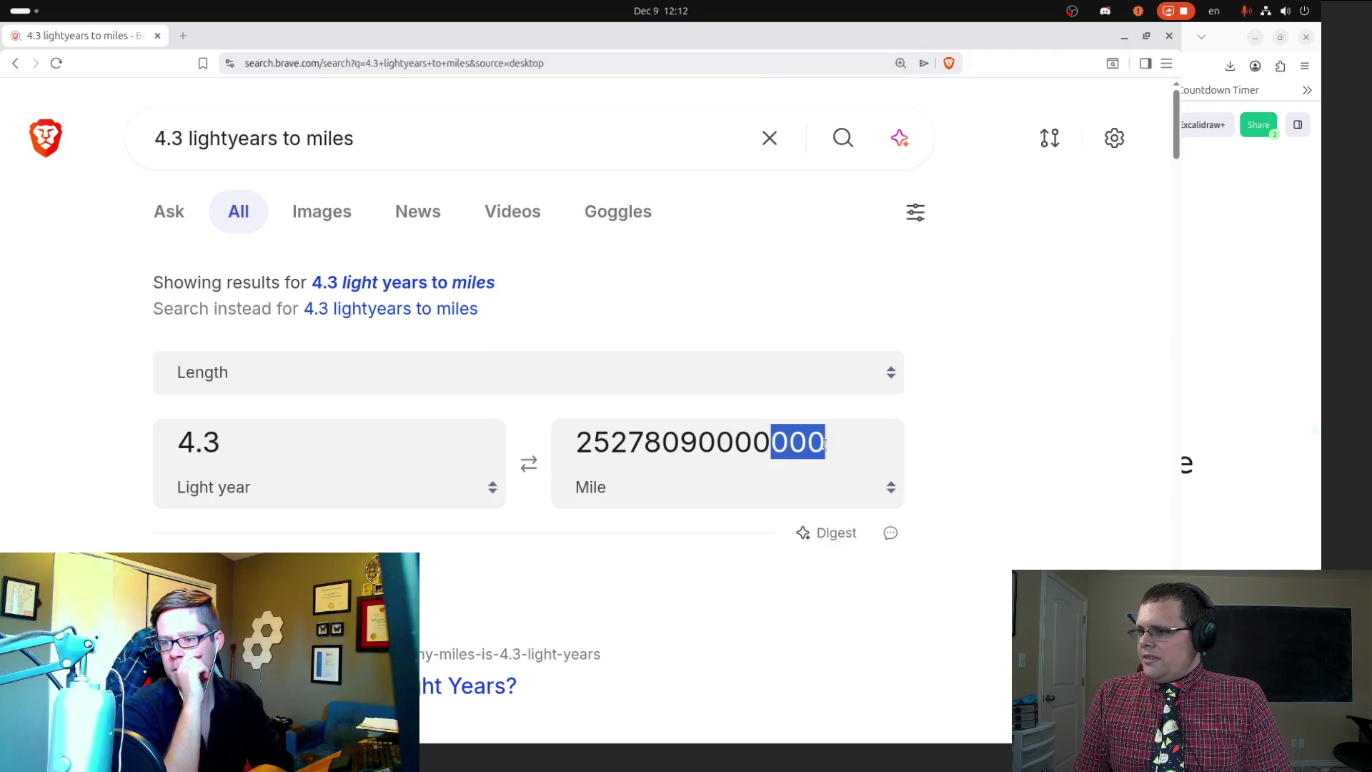
left_click_drag(720, 443, 766, 443)
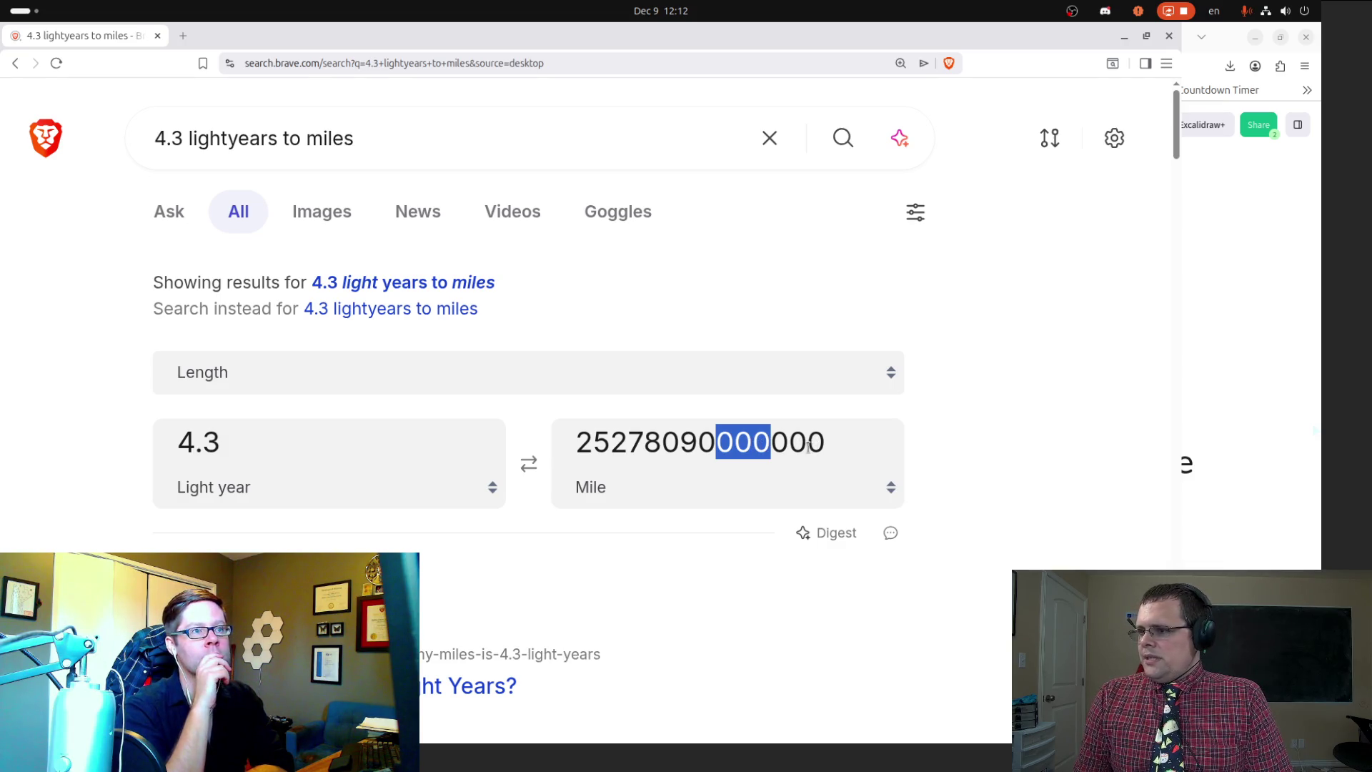
left_click_drag(661, 442, 714, 441)
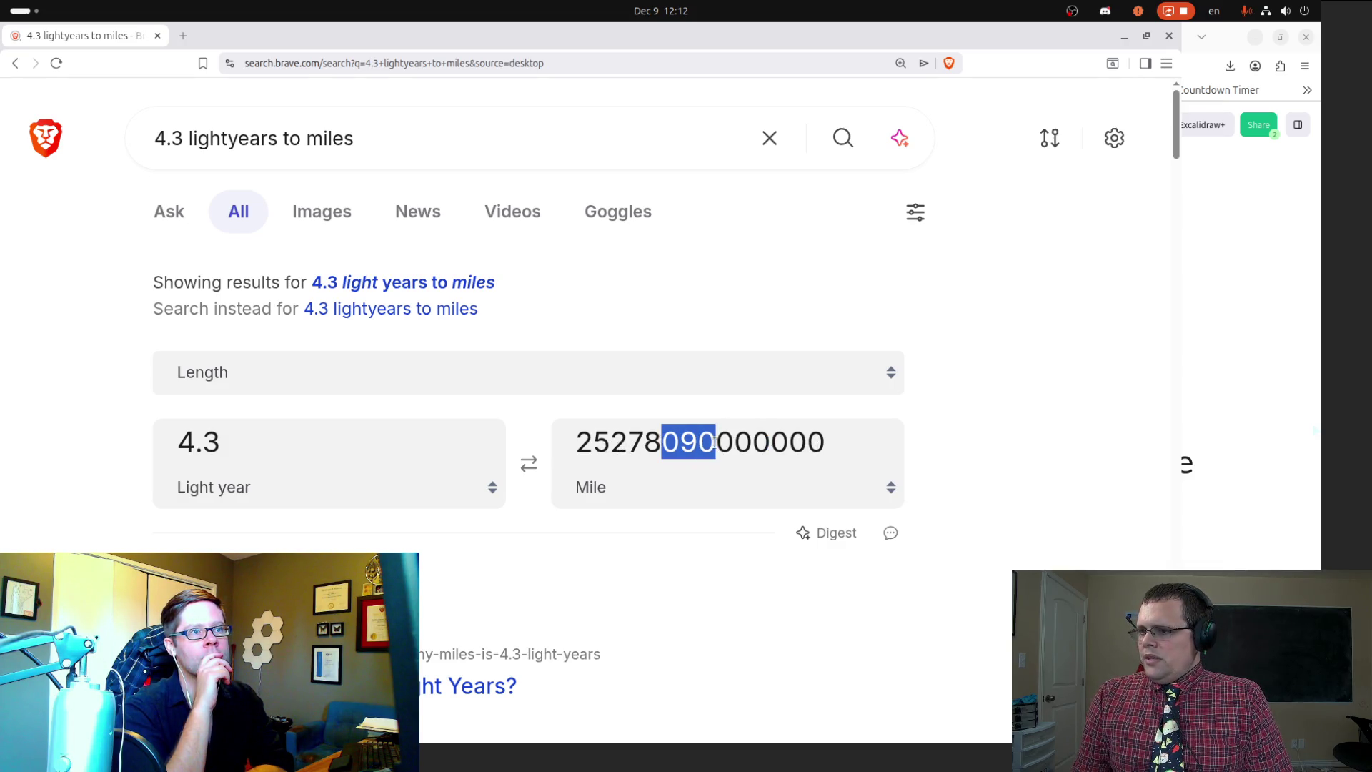
mouse_move(610, 445)
left_mouse_down()
mouse_move(653, 447)
mouse_move(593, 441)
mouse_move(610, 441)
left_mouse_up()
mouse_move(940, 50)
left_mouse_down()
mouse_move(923, 70)
mouse_move(900, 57)
mouse_move(217, 63)
mouse_move(70, 97)
mouse_move(0, 295)
mouse_move(0, 71)
left_mouse_up()
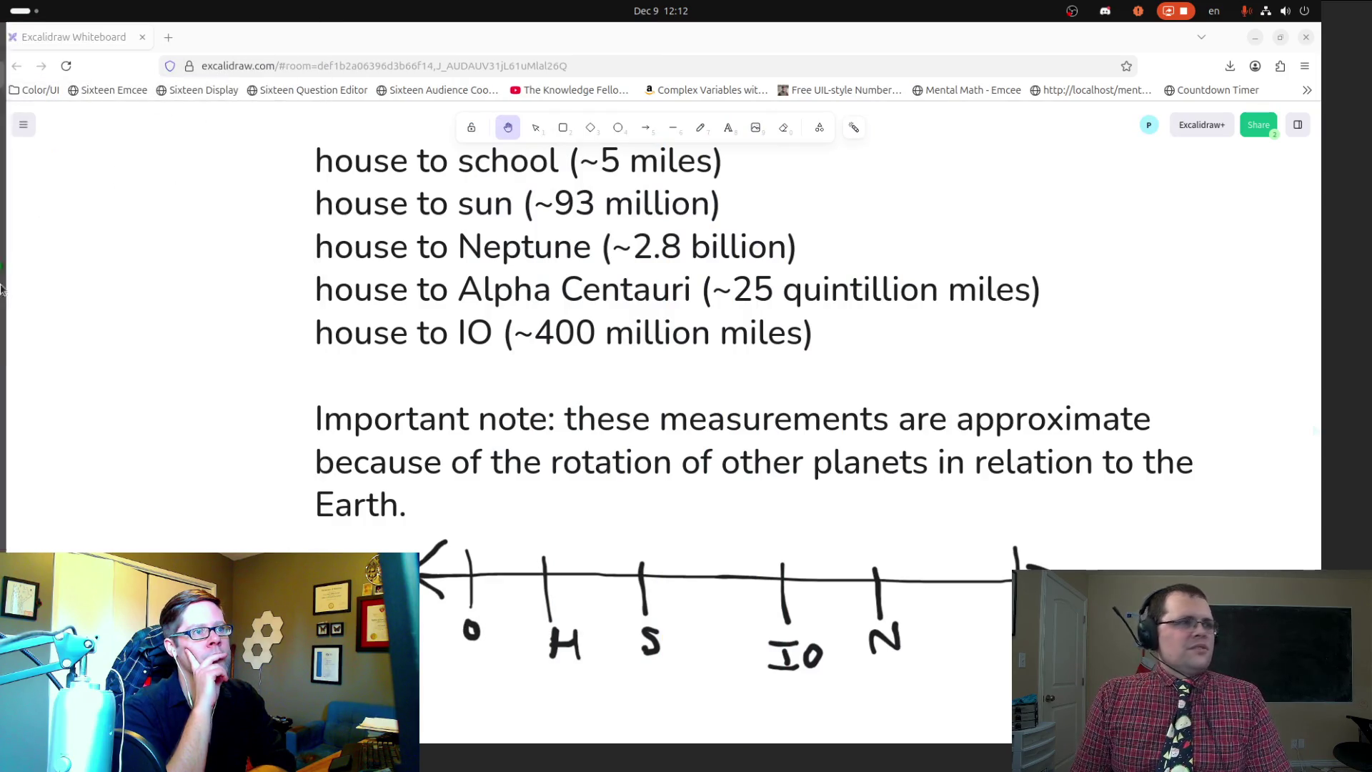
Step: Replace 'quintillion' with 'trillion' on the Alpha Centauri line
left_click(789, 289)
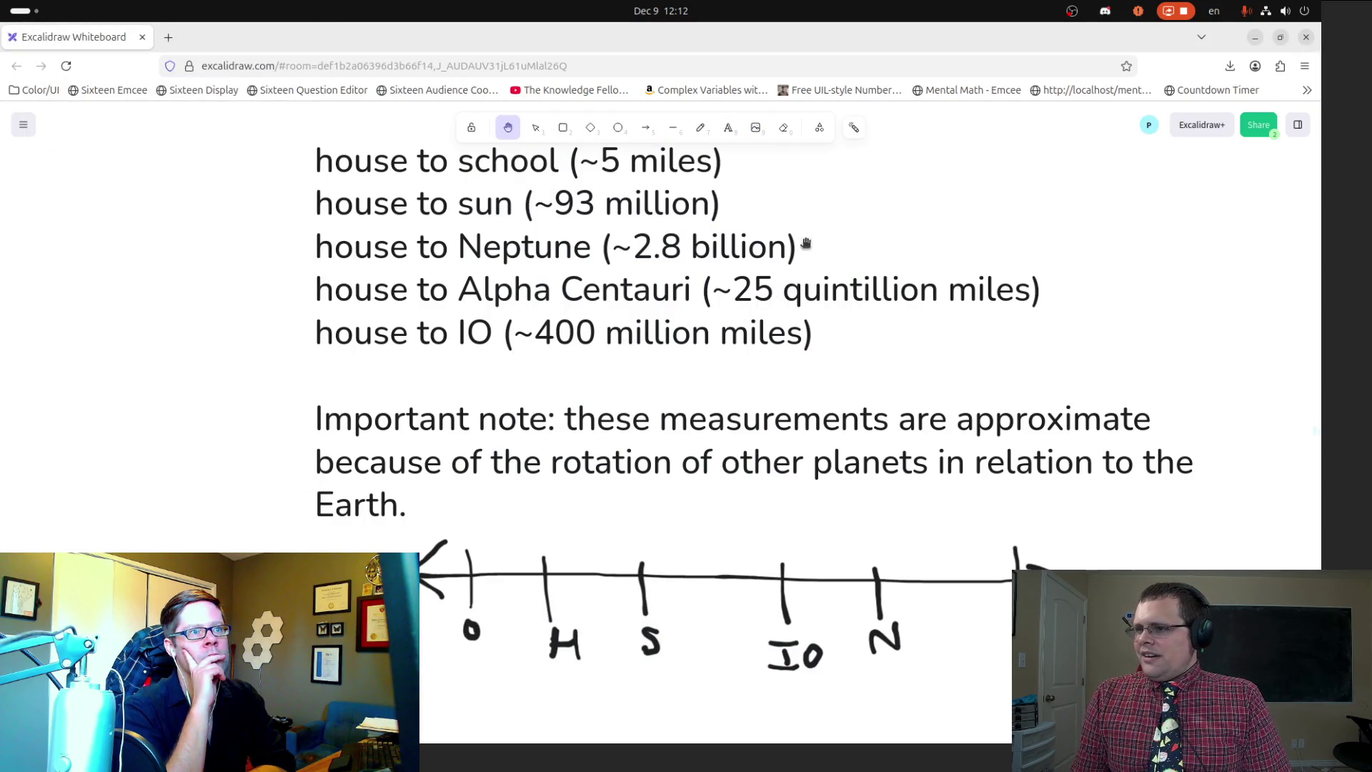
key("v")
double_click(819, 296)
double_click(819, 297)
type("tril")
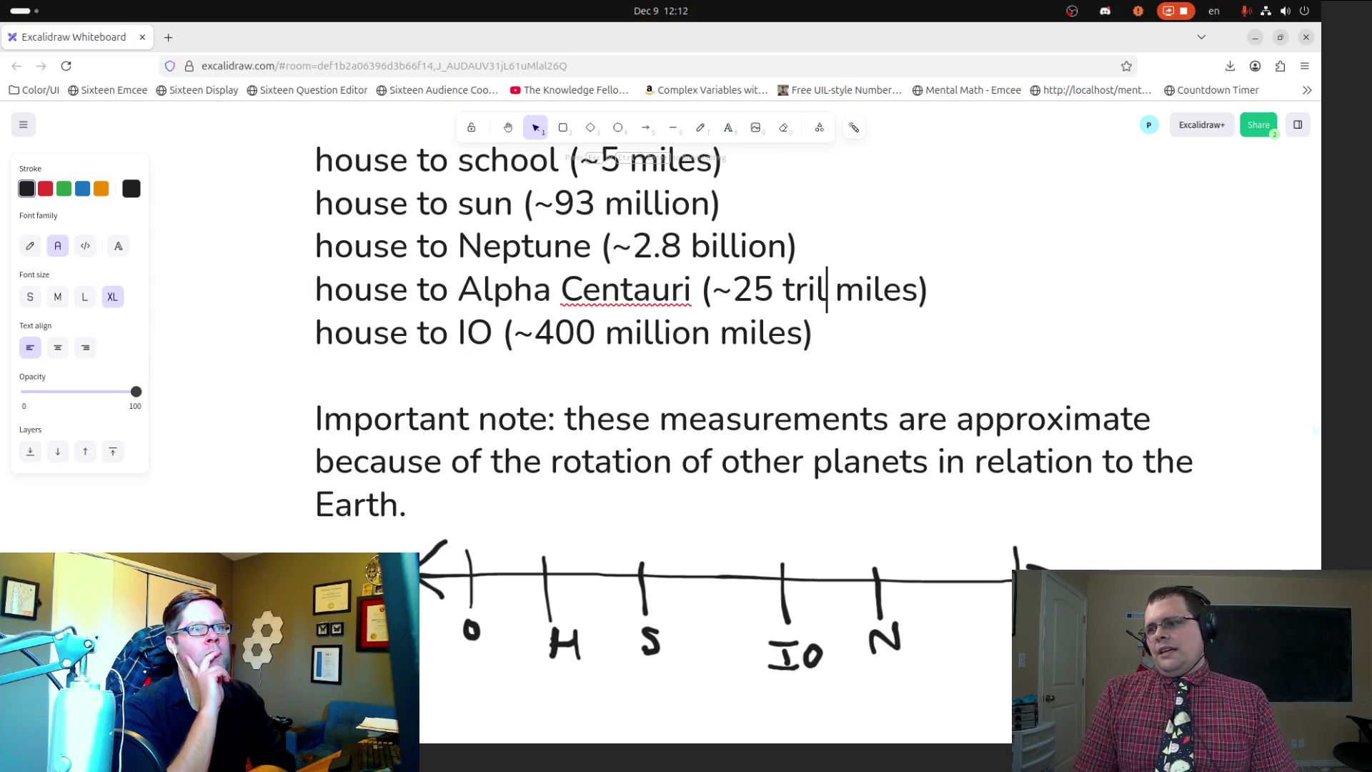
type("lion")
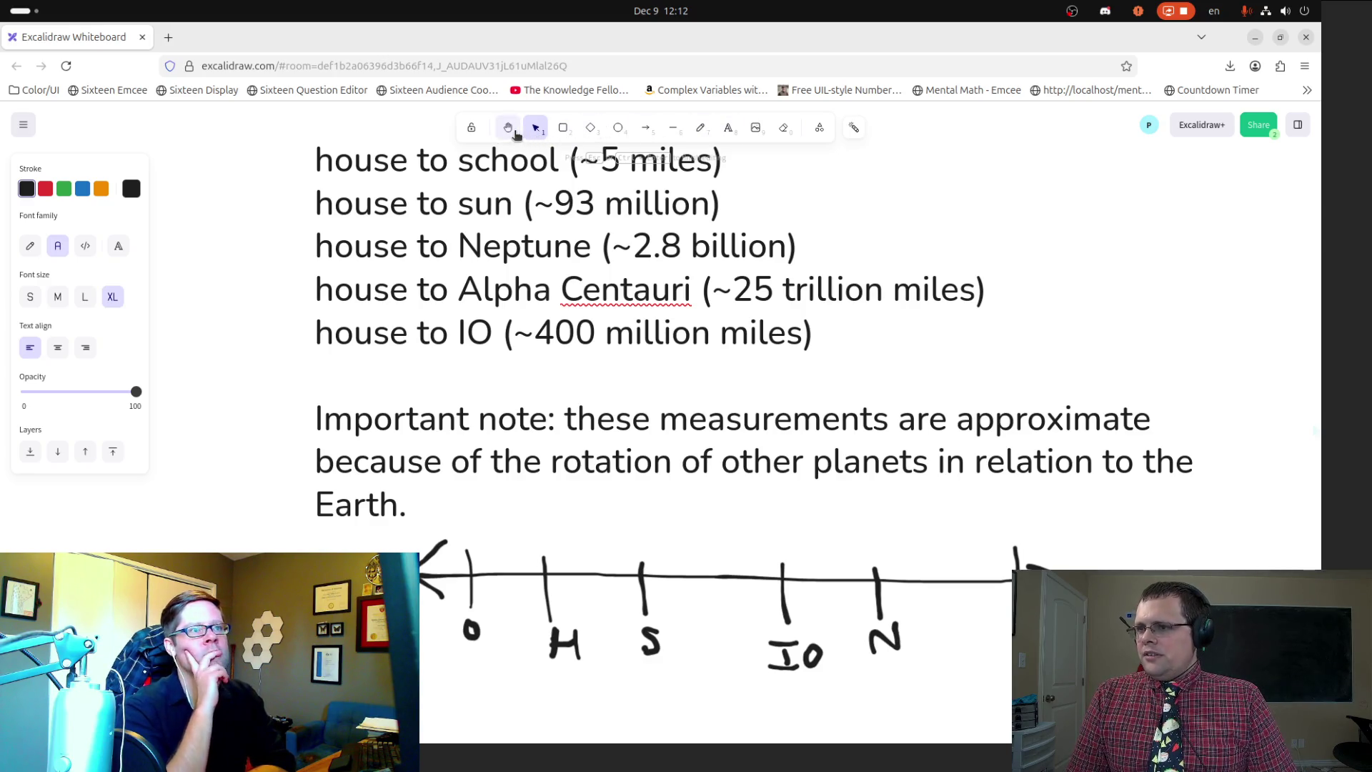
Step: Pan the canvas to bring the number line and the distance list into view
left_click(507, 127)
left_click_drag(640, 389, 626, 261)
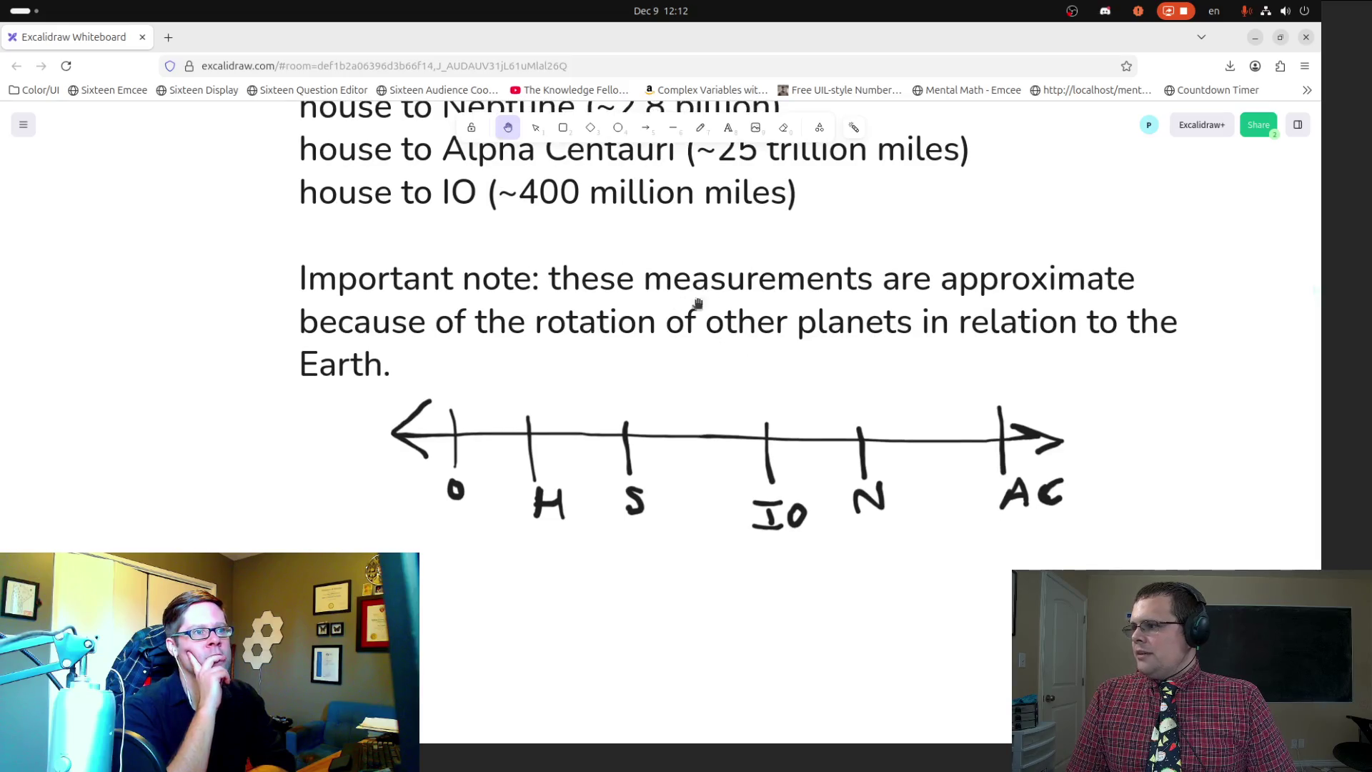
mouse_move(826, 255)
left_mouse_down()
mouse_move(799, 276)
mouse_move(829, 443)
left_mouse_up()
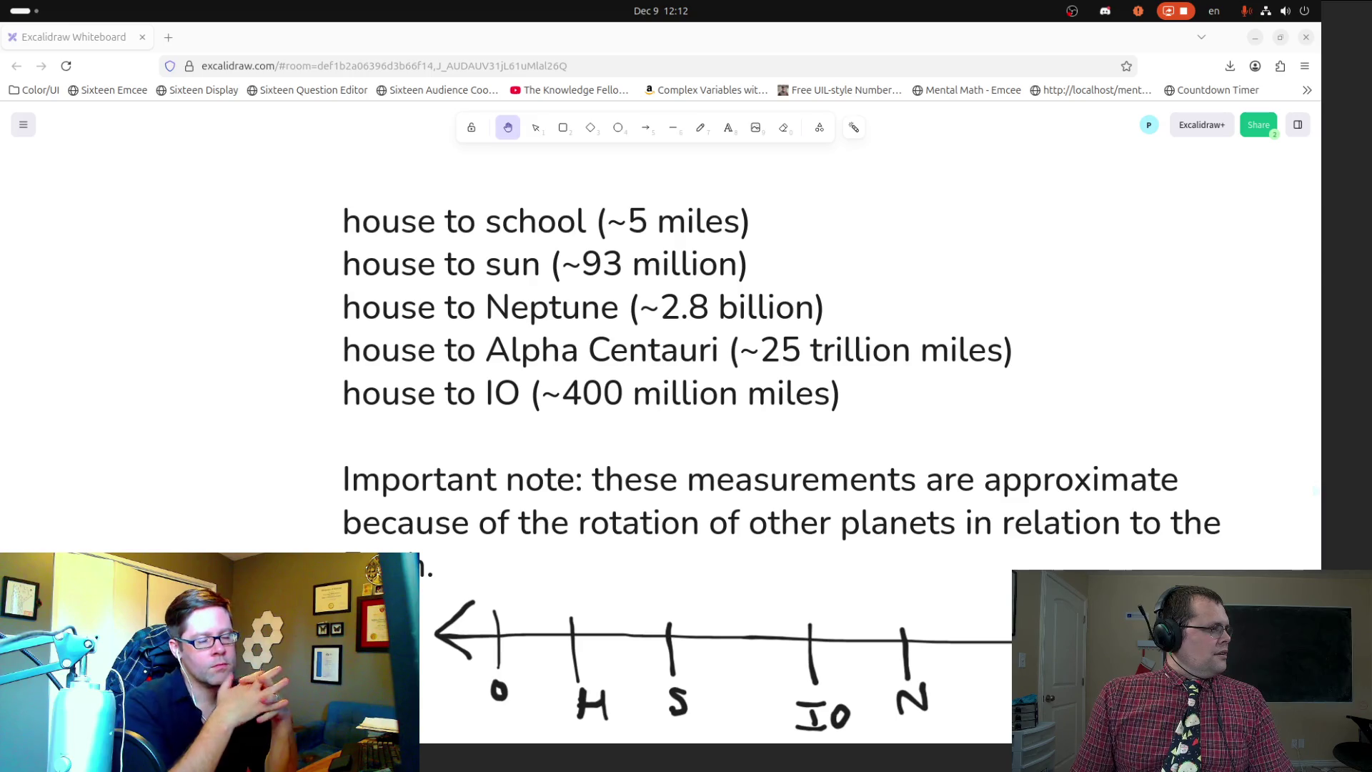
left_click_drag(900, 396, 906, 333)
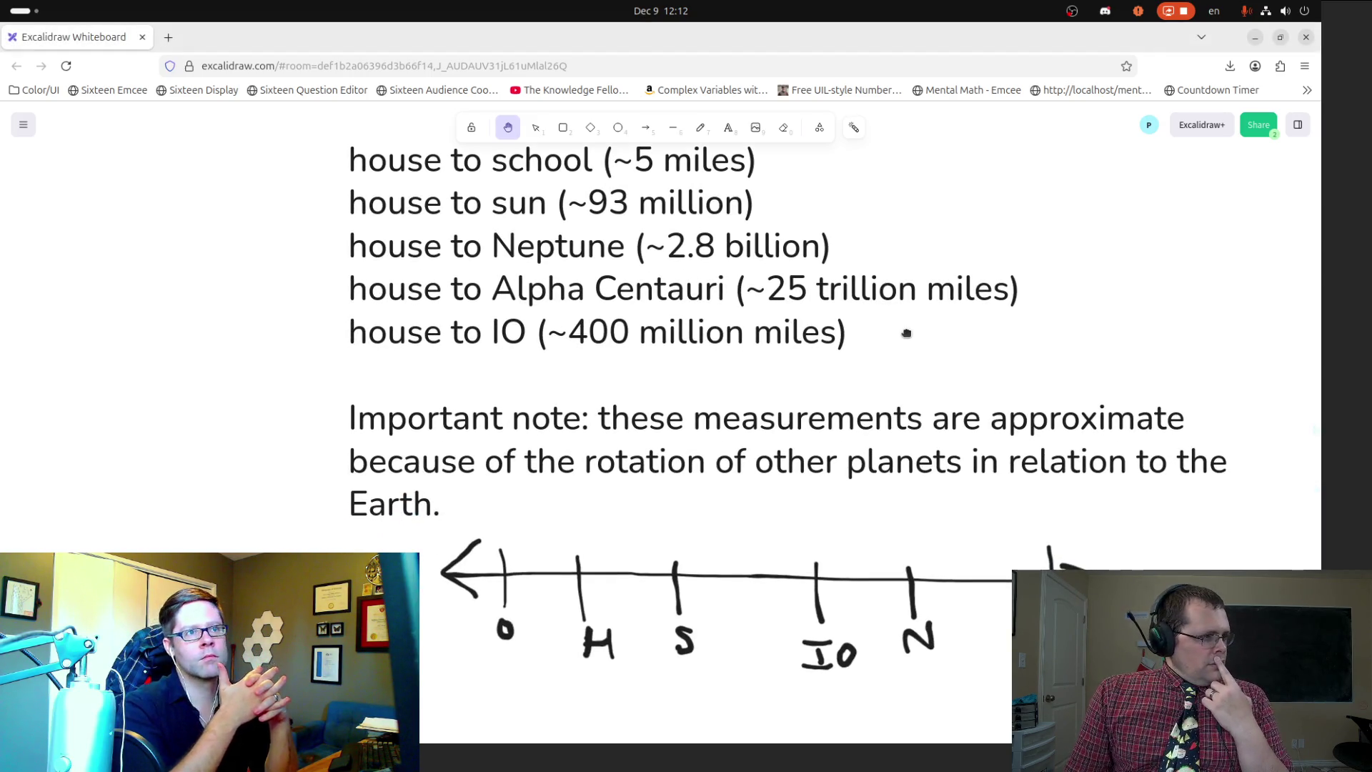
mouse_move(905, 332)
left_mouse_down()
mouse_move(907, 355)
mouse_move(873, 357)
mouse_move(858, 212)
left_mouse_up()
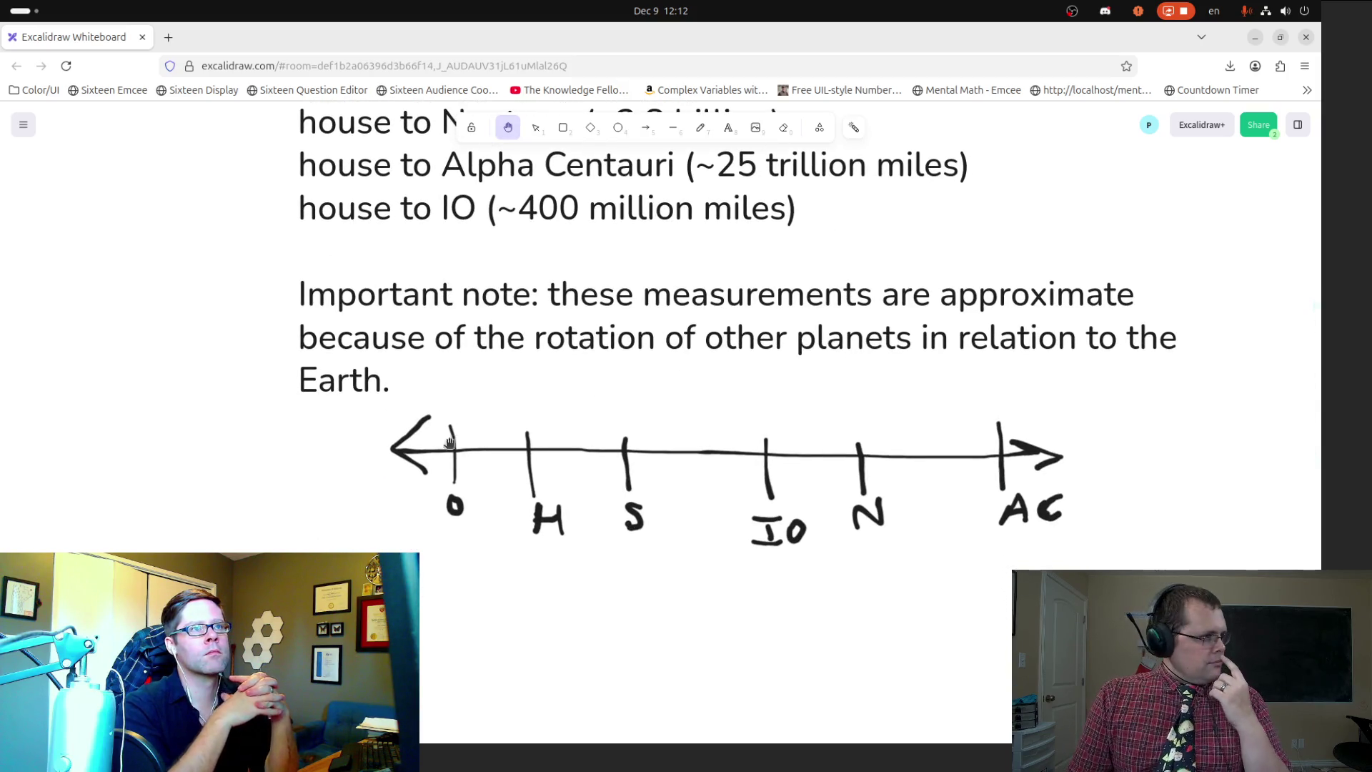
mouse_move(2, 304)
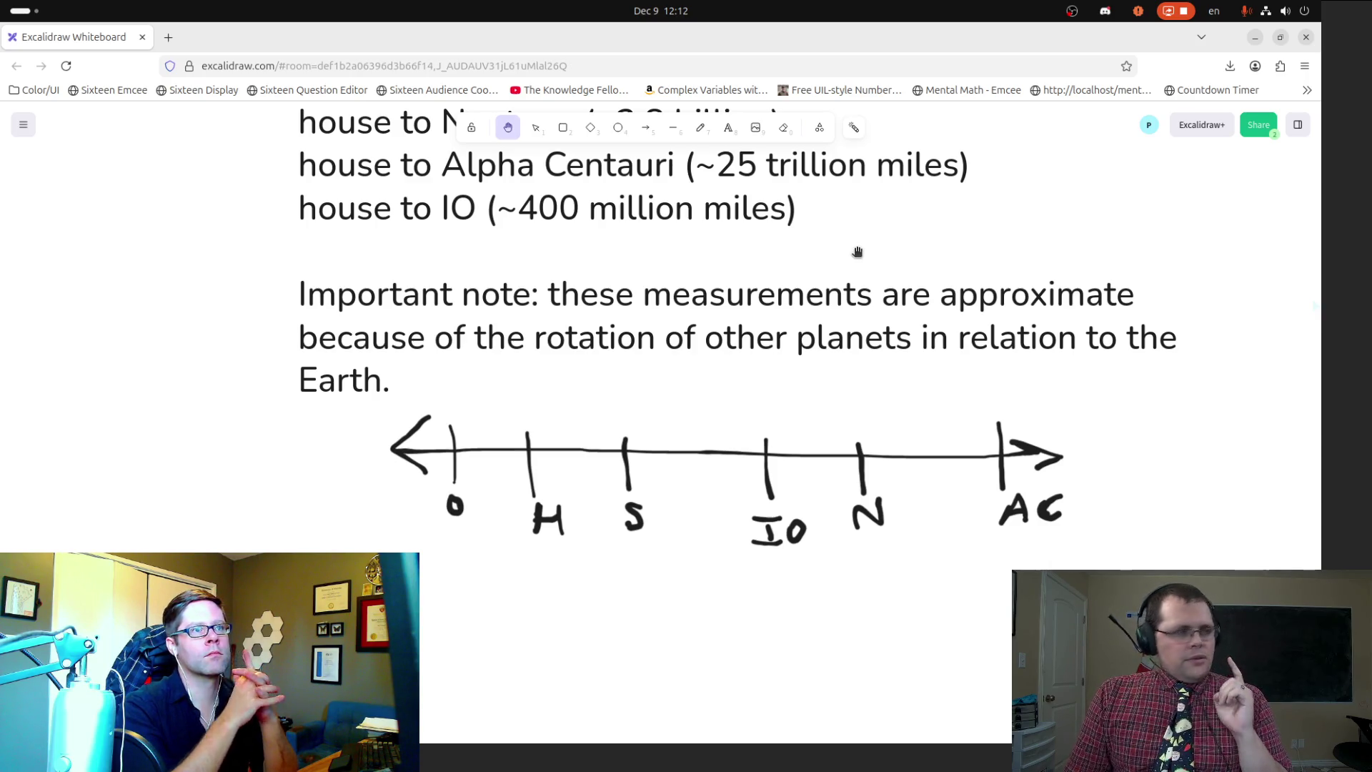
left_click_drag(693, 282, 703, 428)
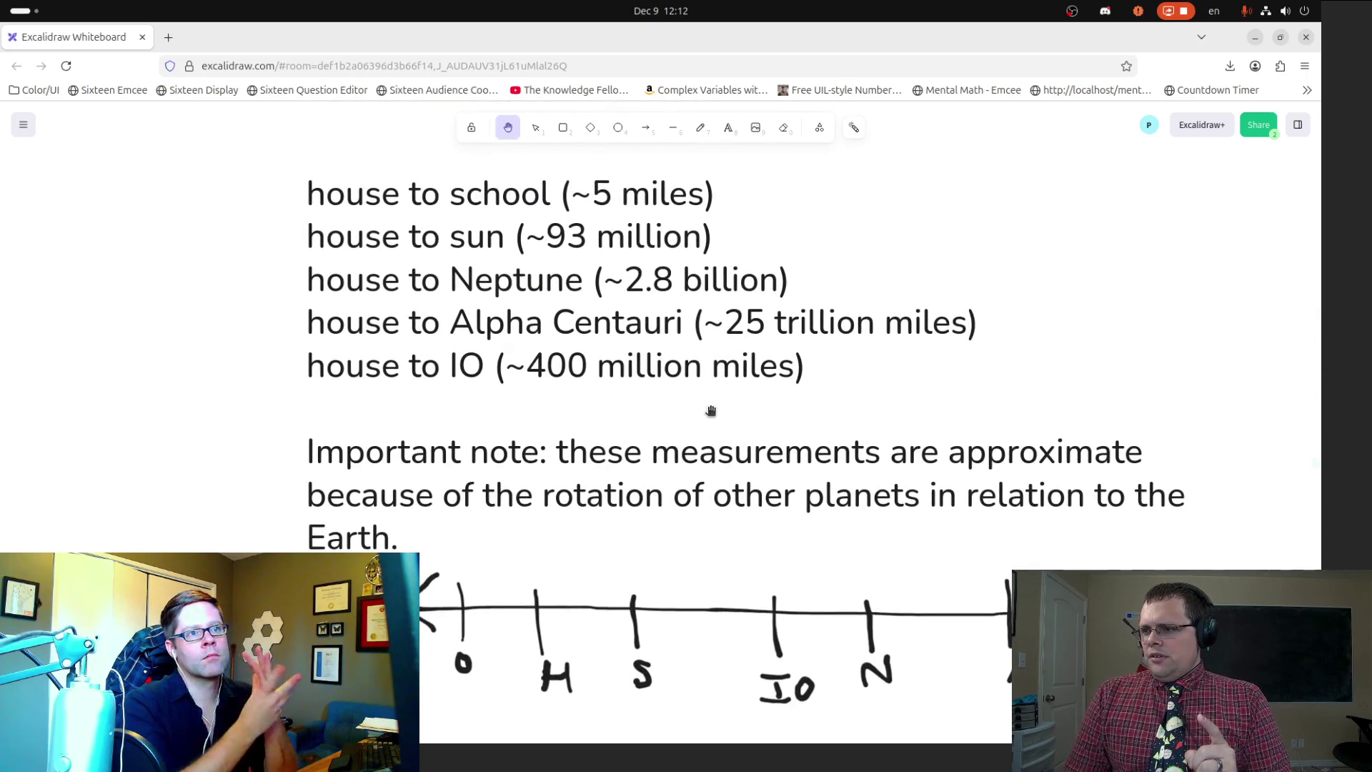
scroll(711, 411, "down", 3)
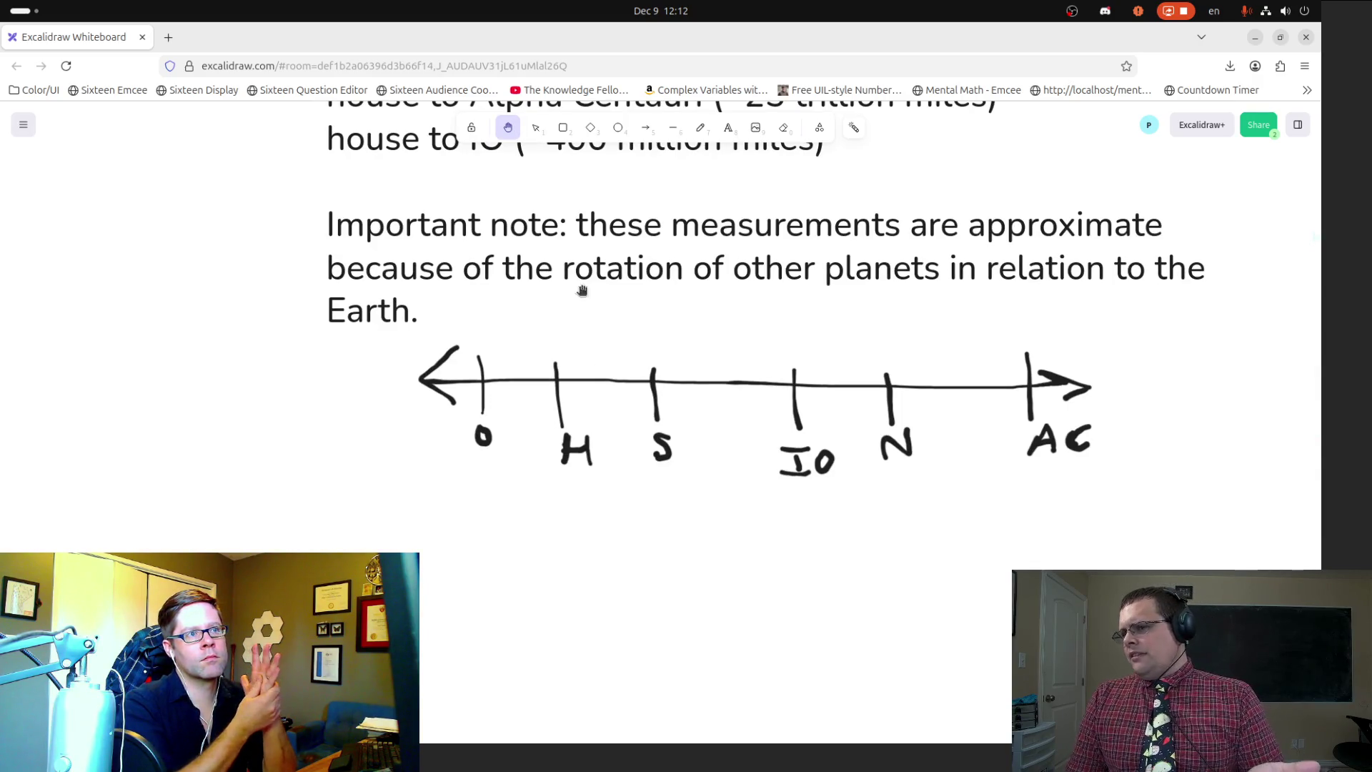
left_click(729, 127)
Step: Write a note under the number line: you're 1/5 of the way to Alpha Centauri, 1/2 the sun
left_click(383, 526)
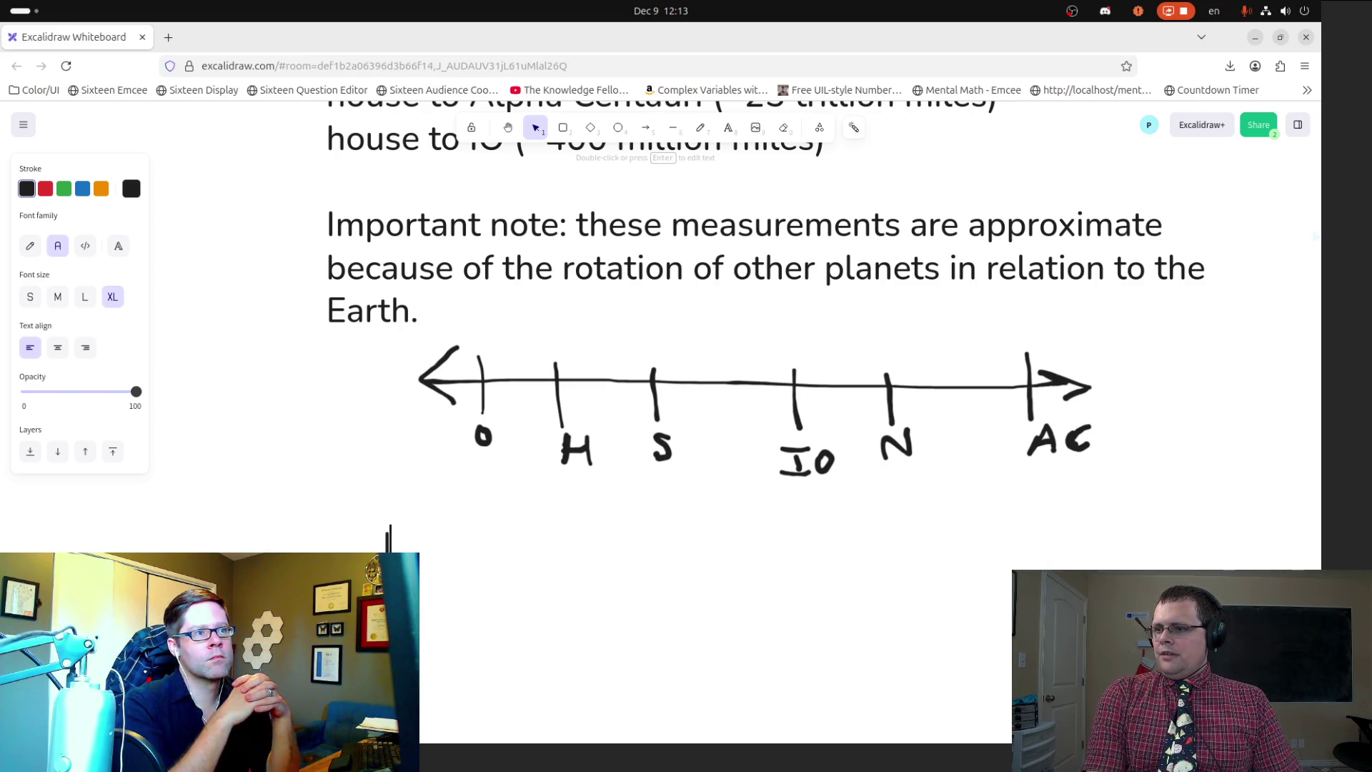
type("By the lo")
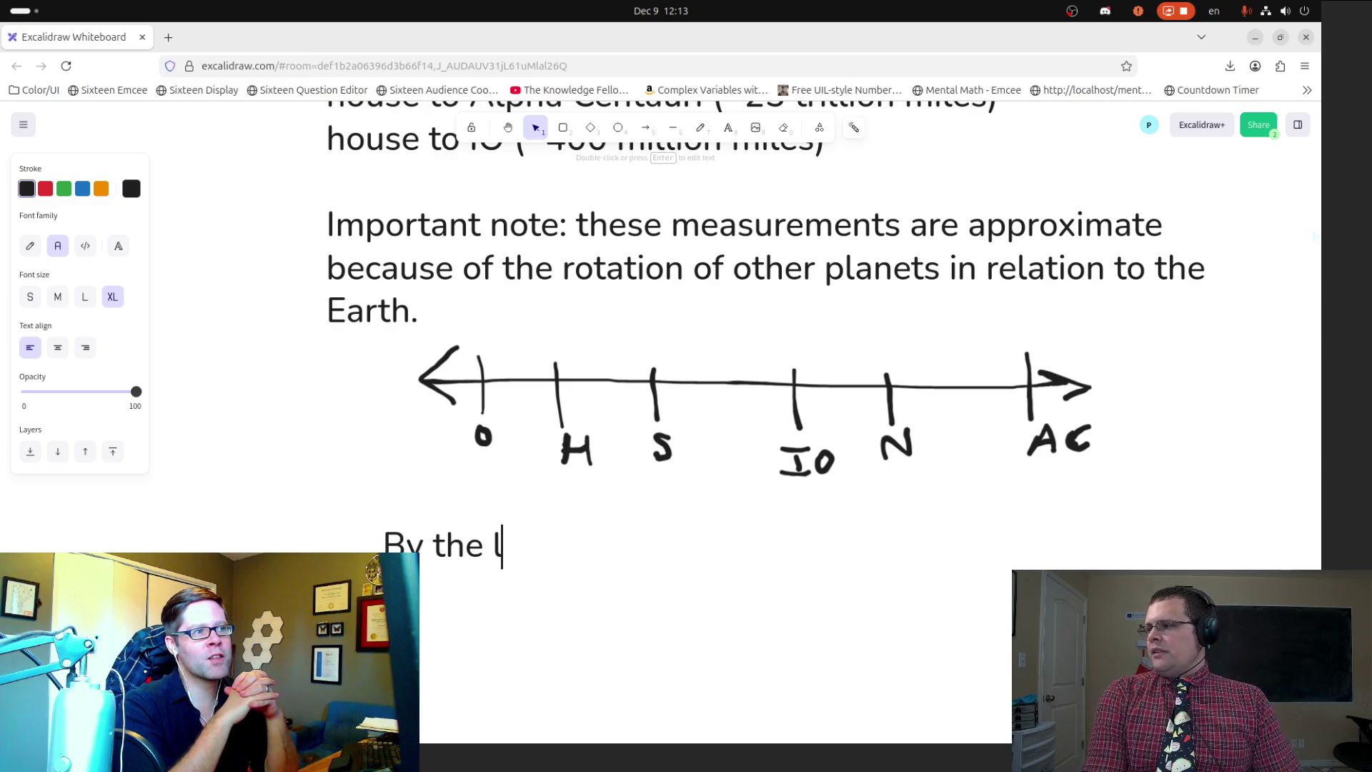
type("ks of your gra")
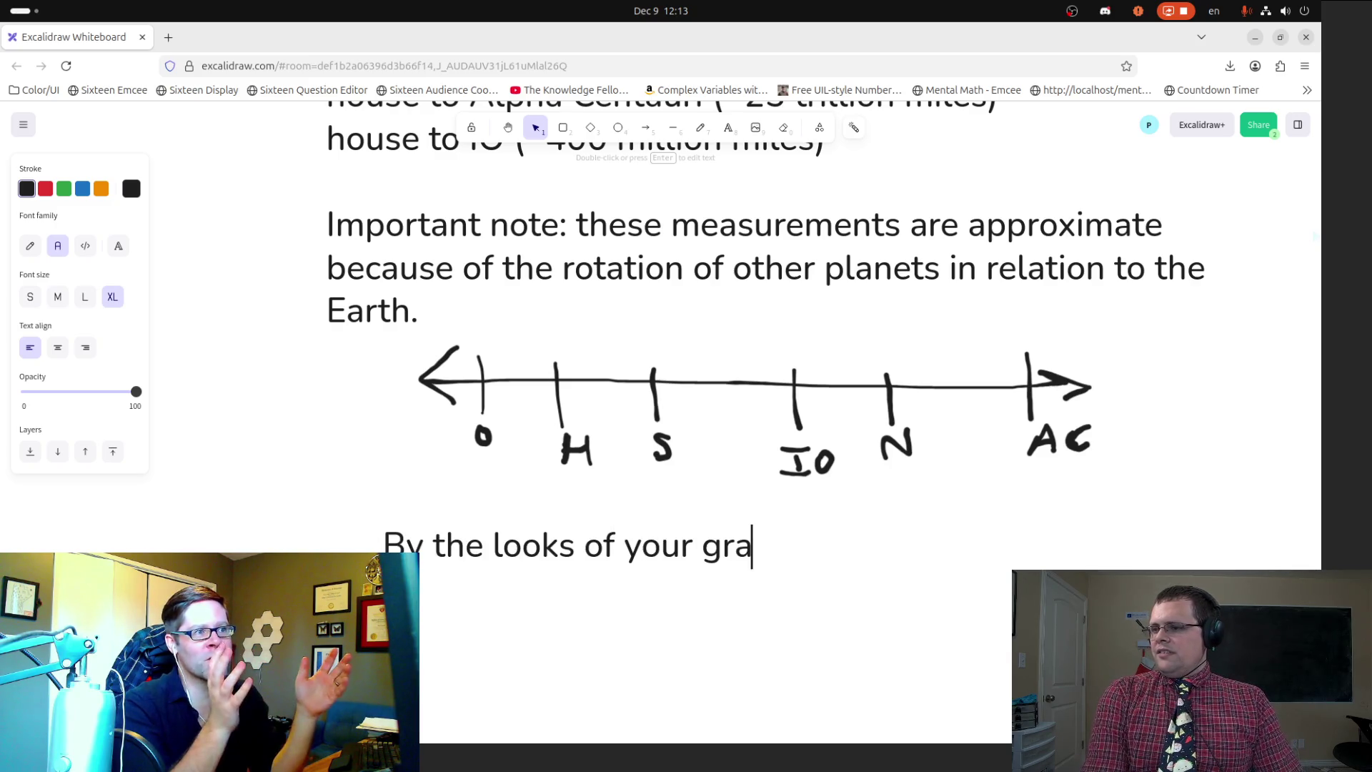
type("ph, i")
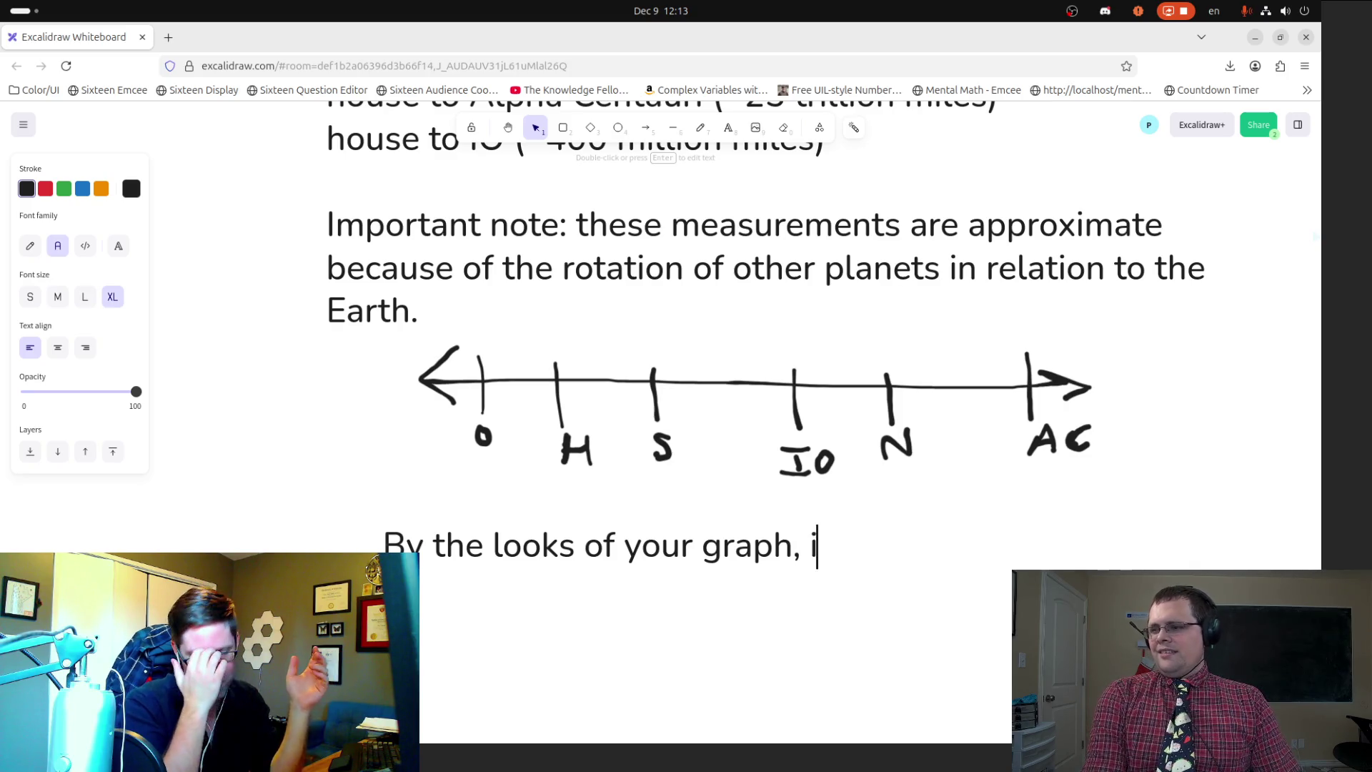
type("t looks like y")
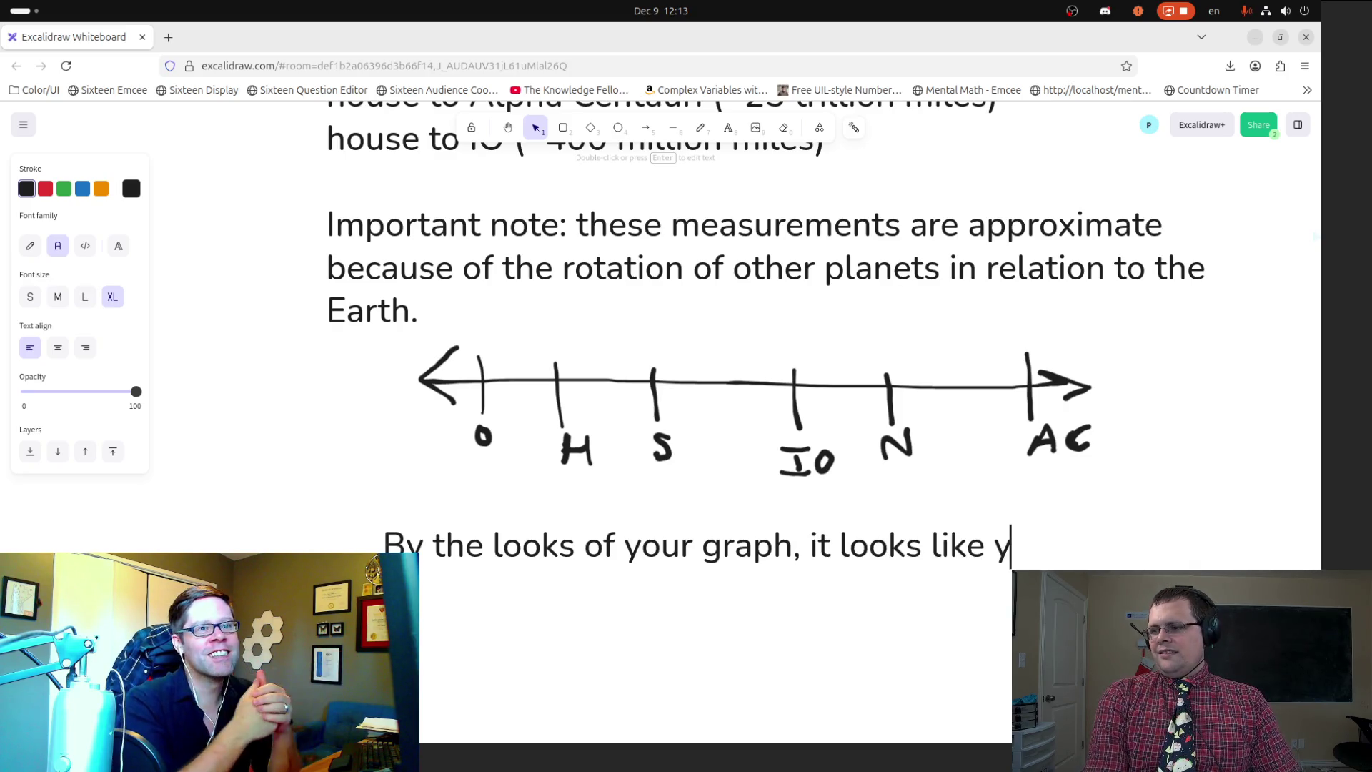
type("ou're 5x")
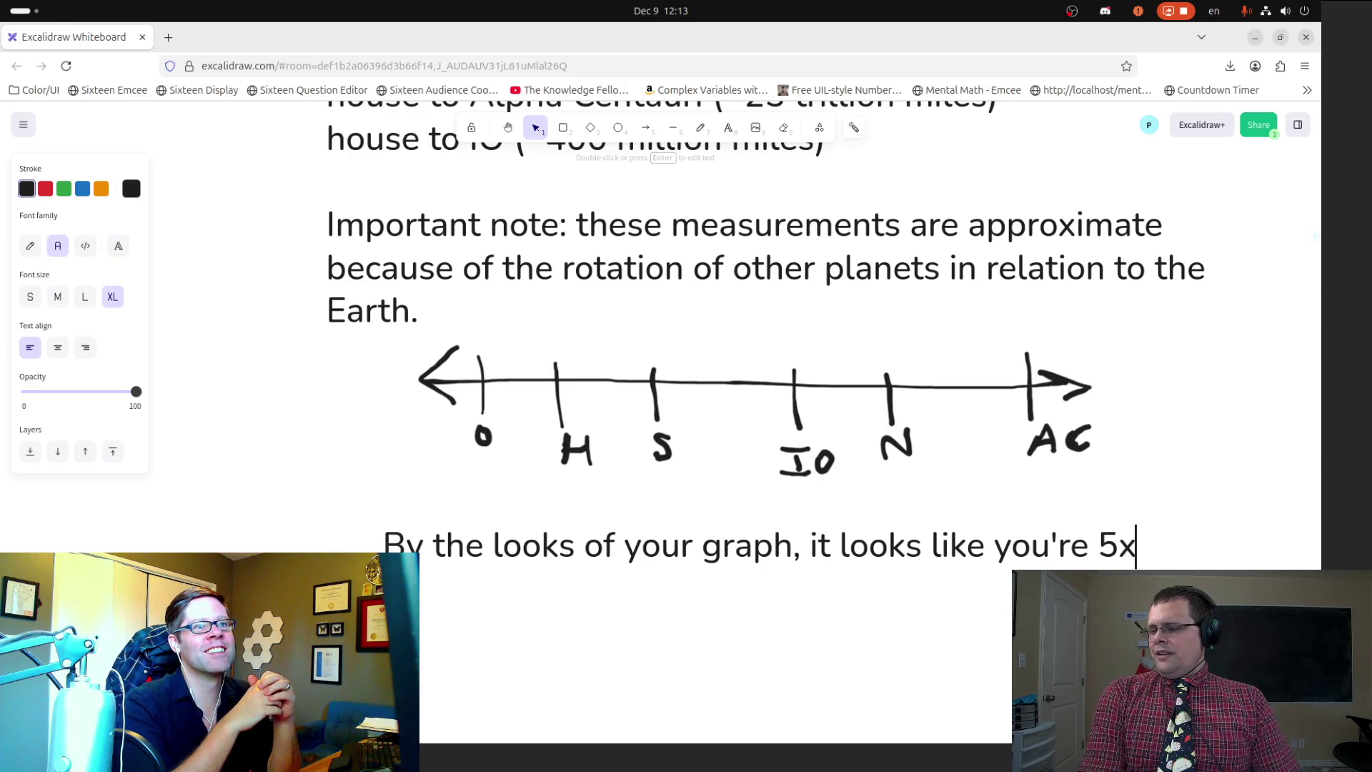
type(" the distanc")
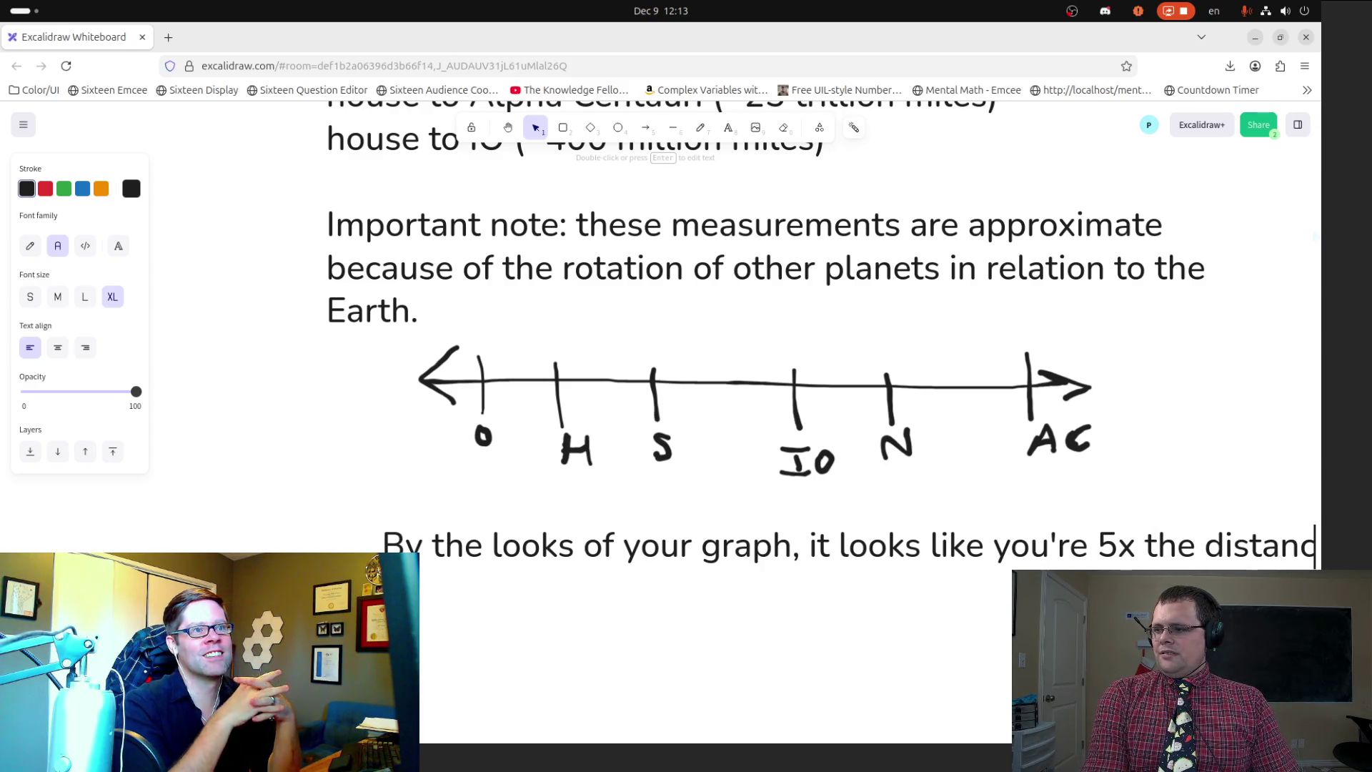
type("e")
key("BackSpace")
key("BackSpace")
key("BackSpace")
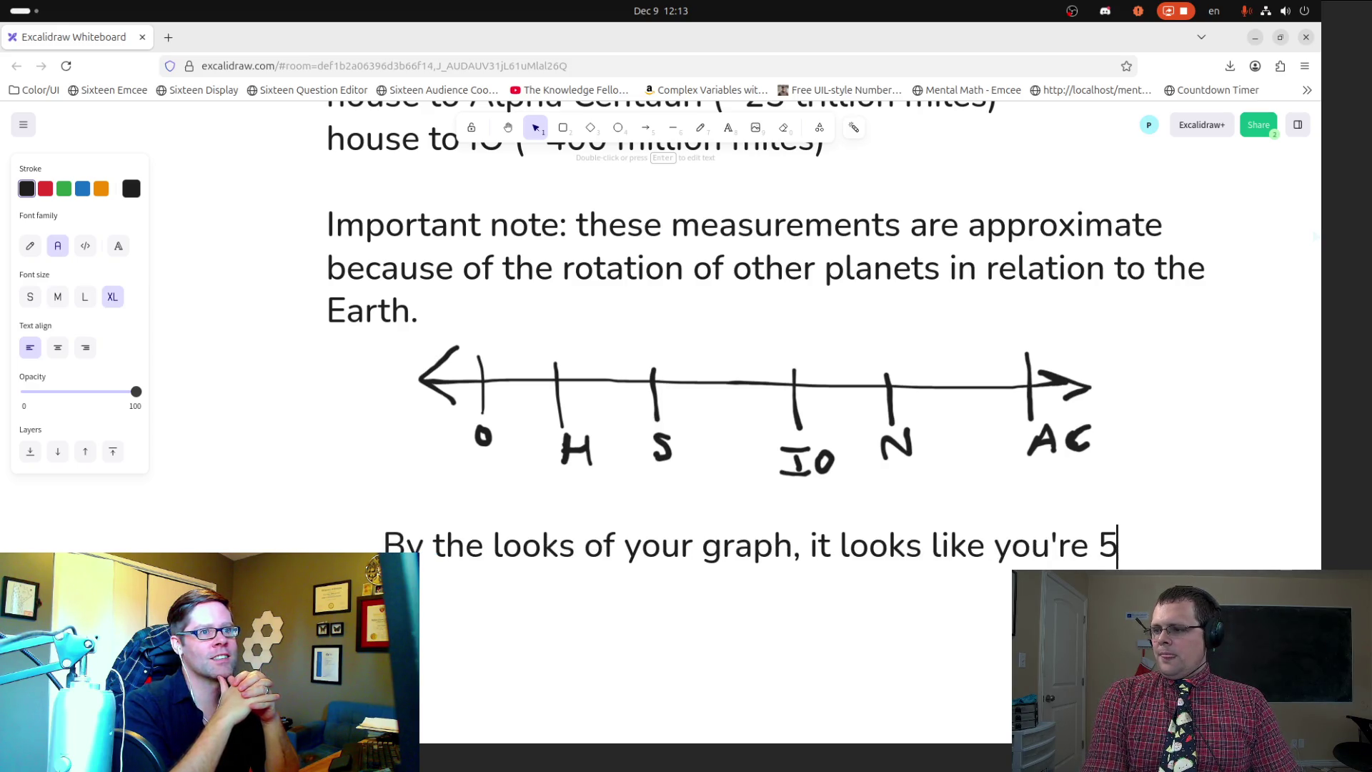
key("BackSpace")
type("1/5 of the")
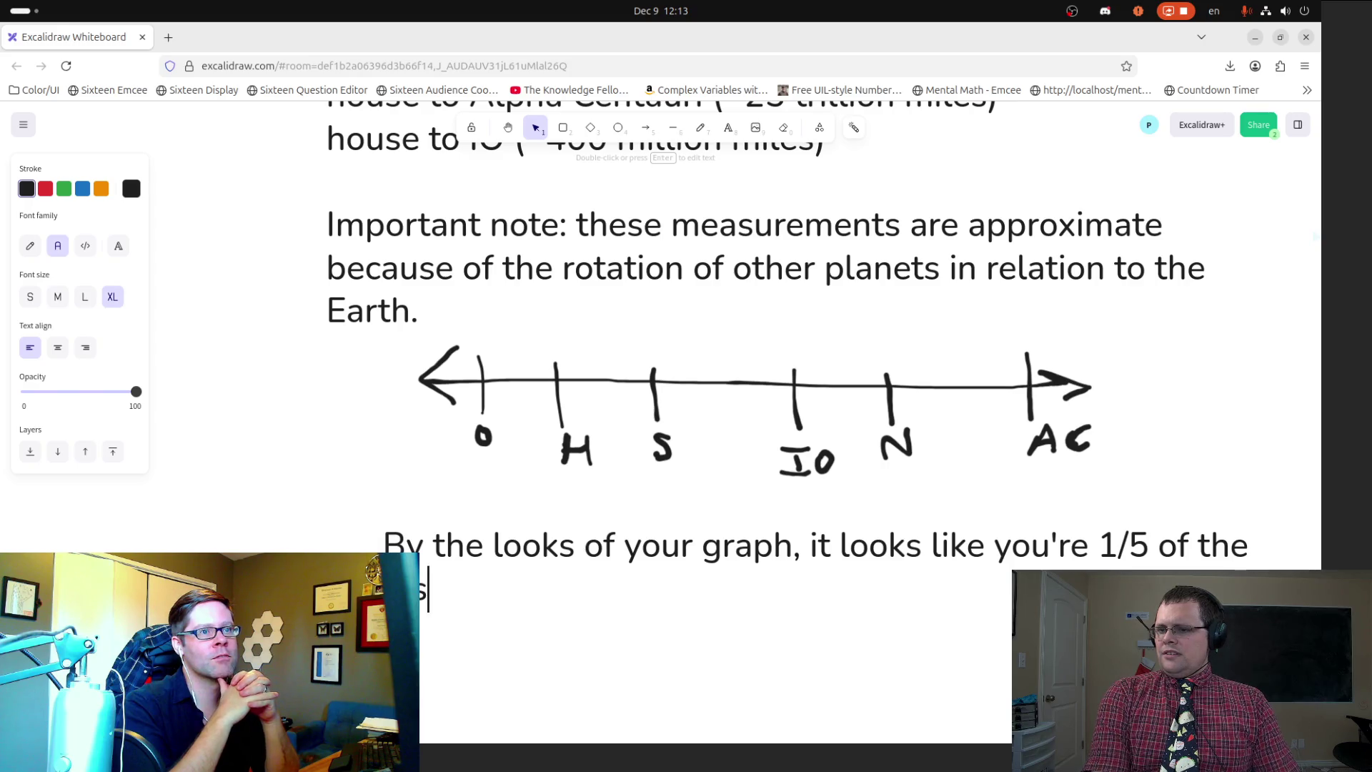
type(" distance to get to ")
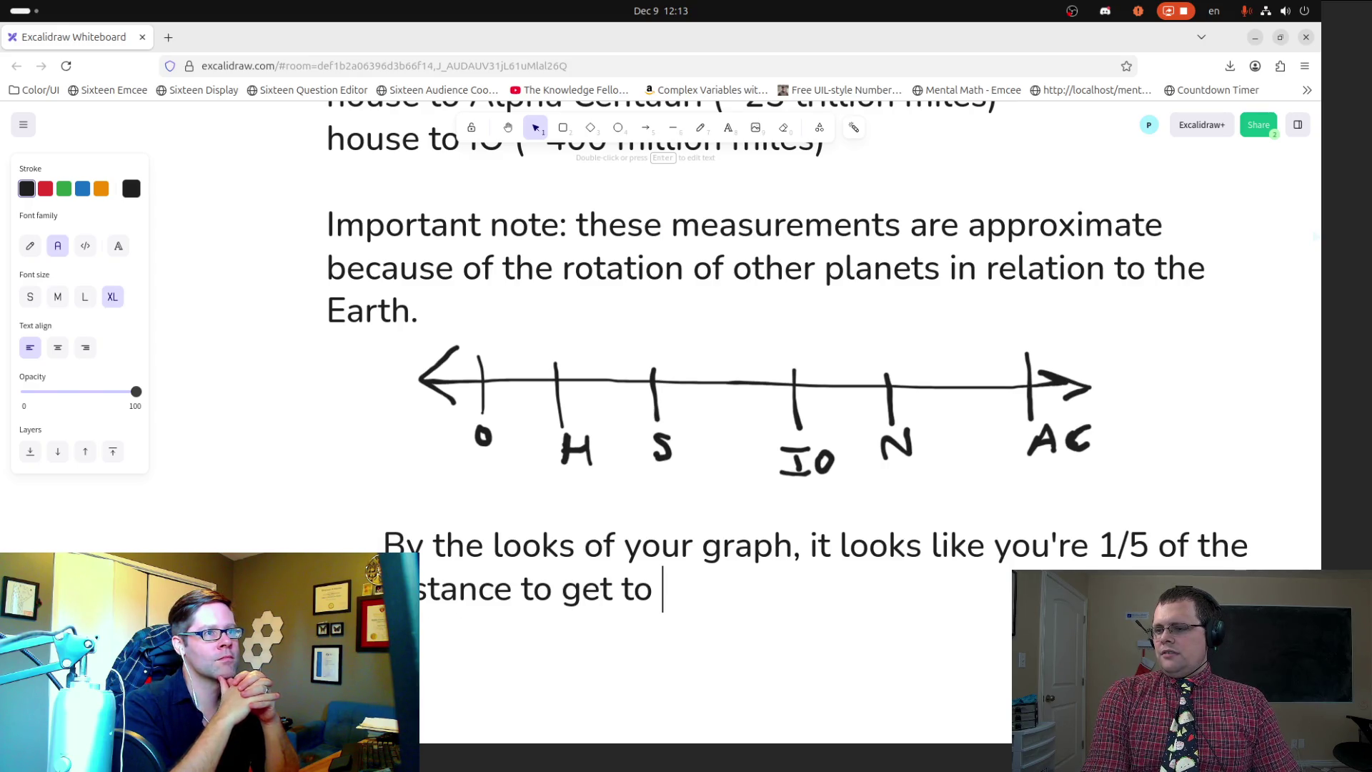
type("Alpha Centauri")
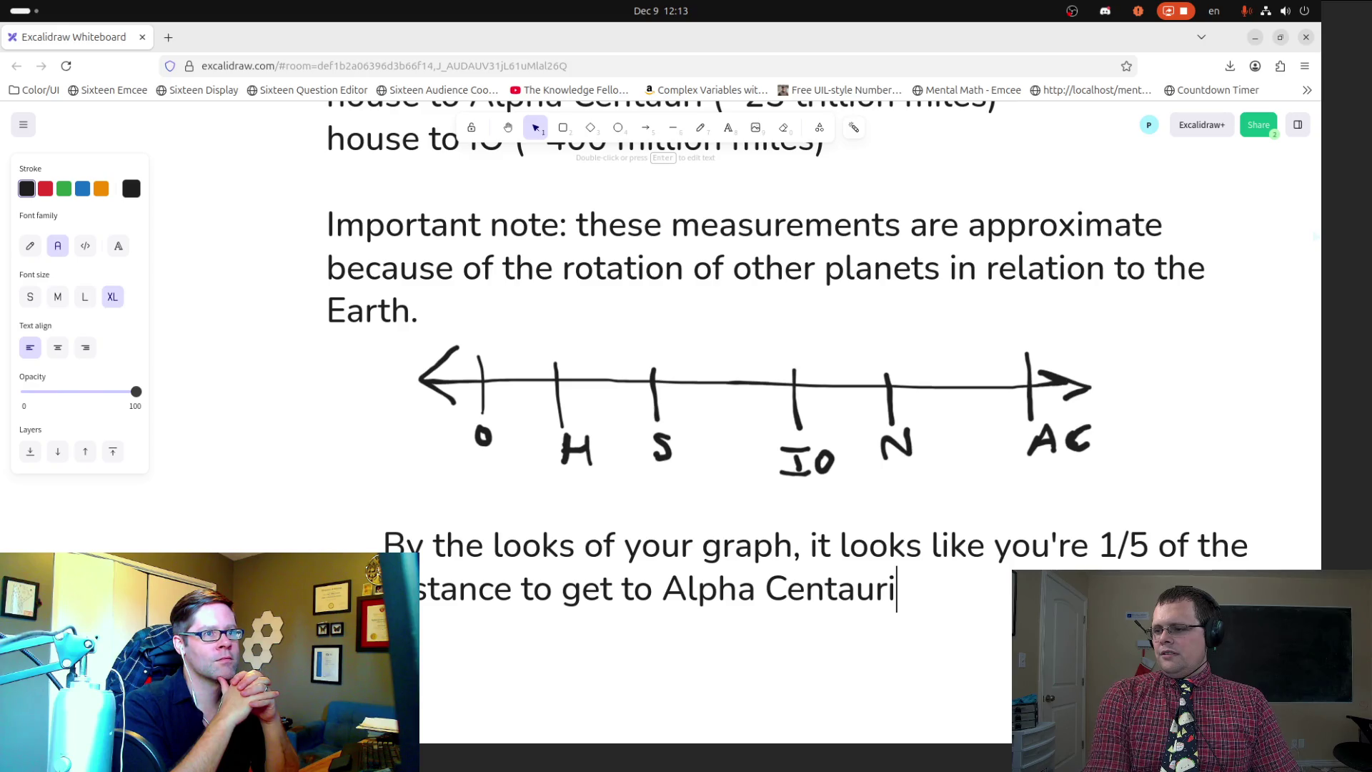
type(" and 1/2")
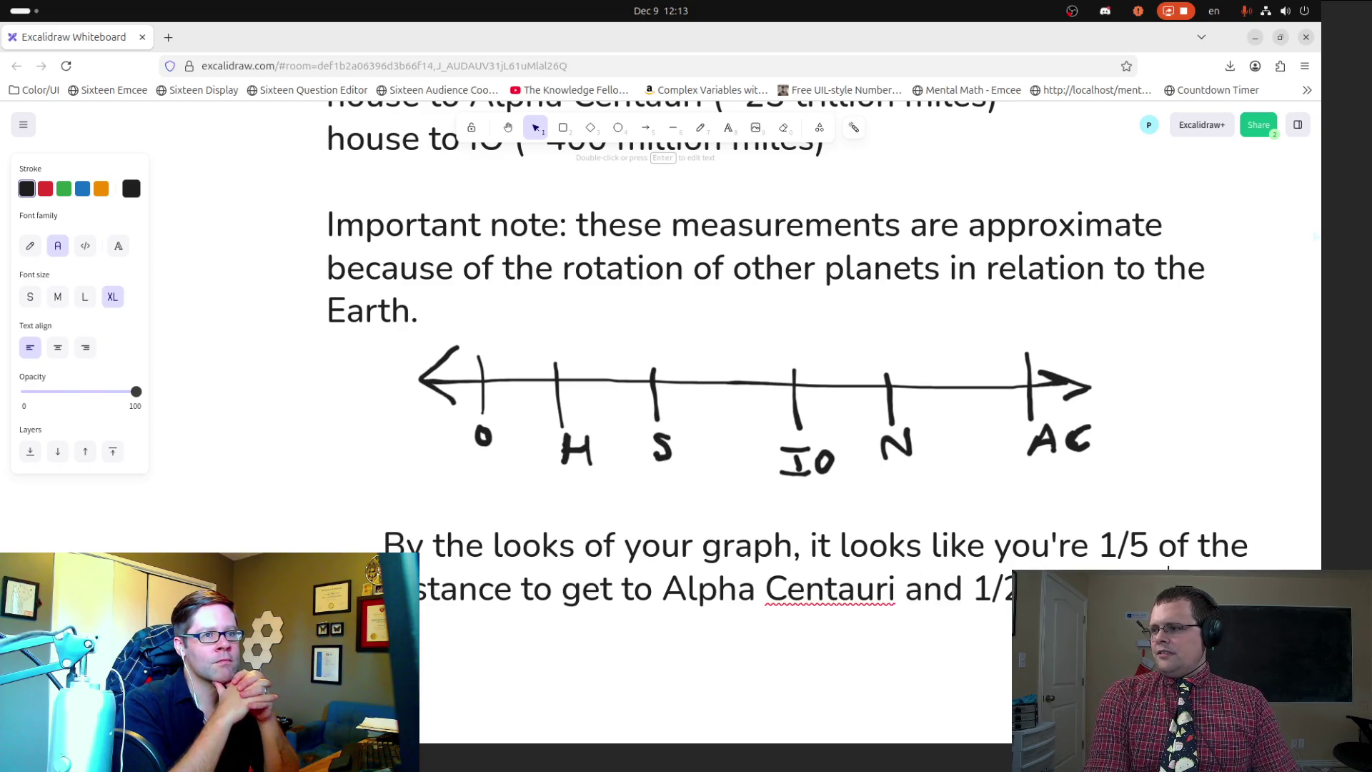
type(" the")
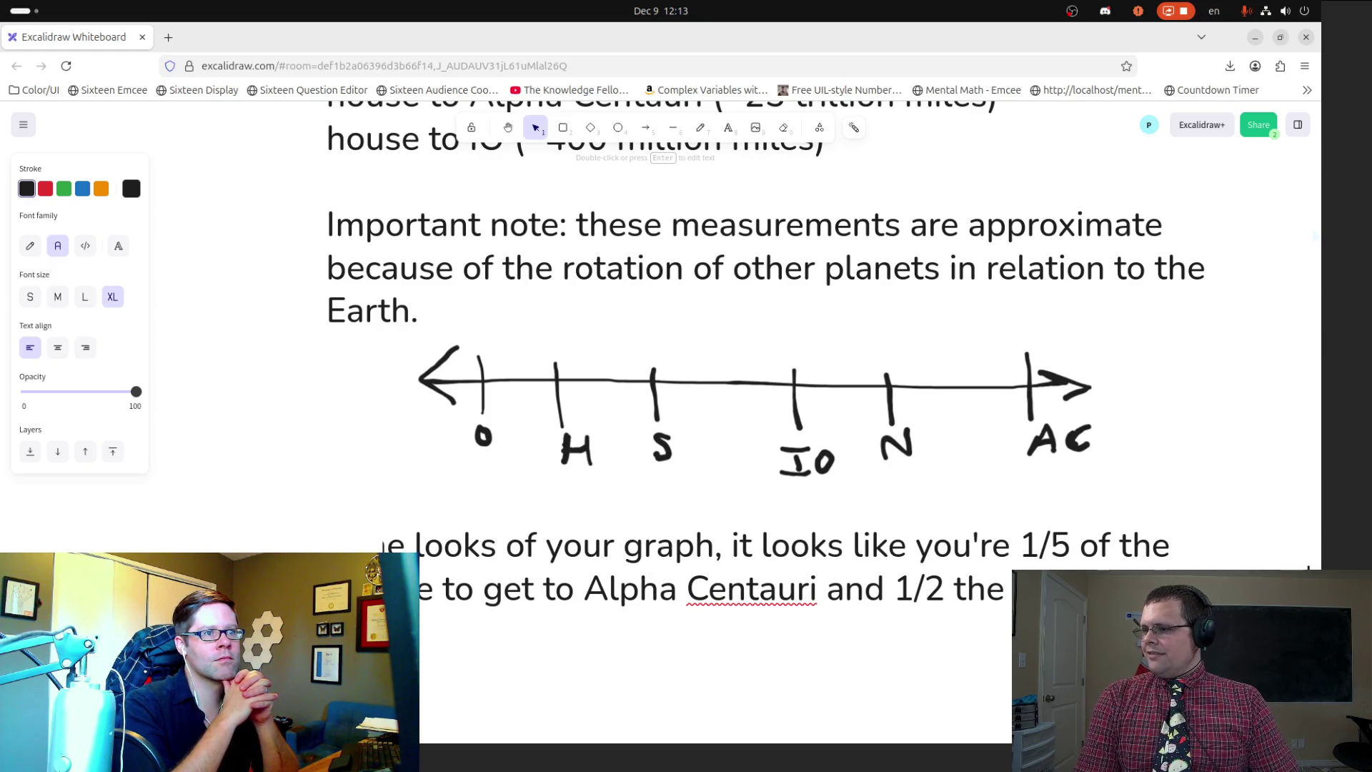
type(" sun.")
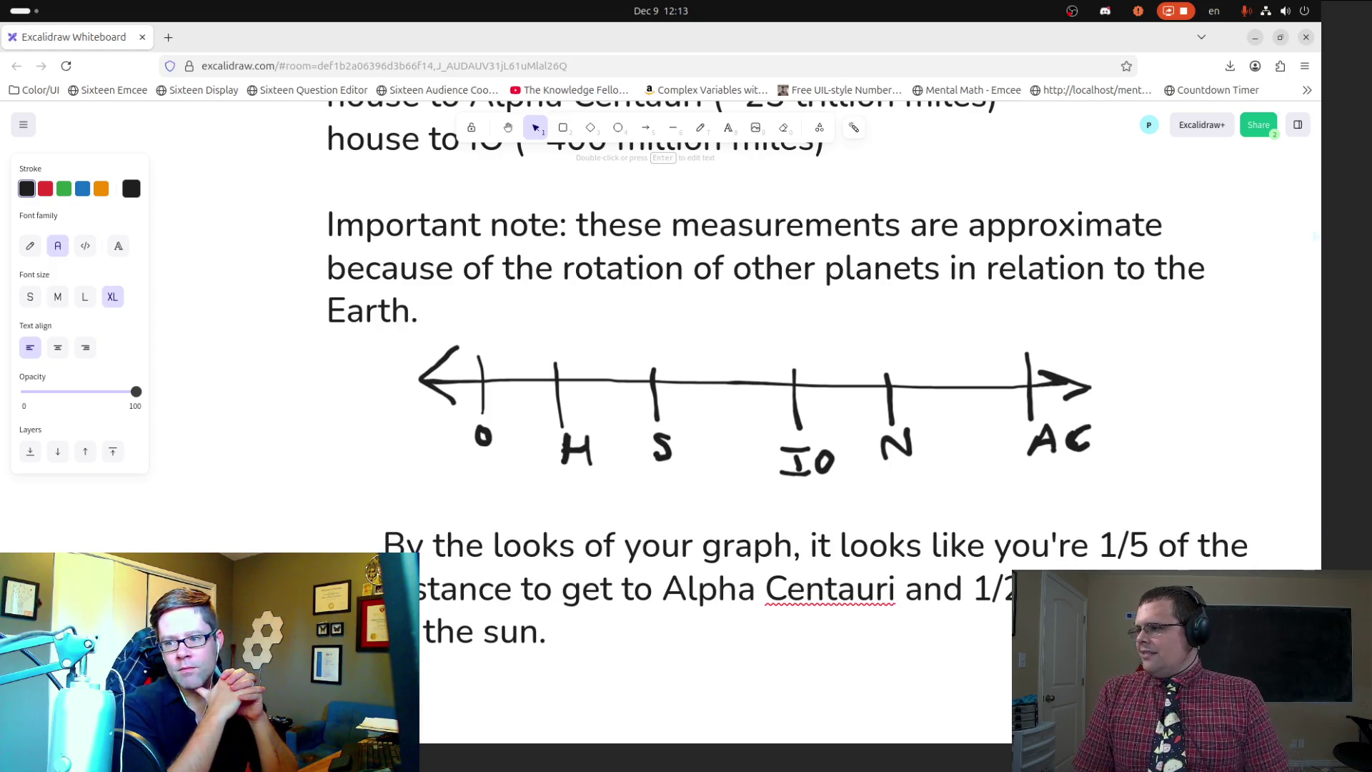
left_click(508, 127)
Step: Add opening and closing quotation marks around the 'By the looks of your graph' paragraph
mouse_move(598, 504)
left_mouse_down()
mouse_move(605, 278)
mouse_move(511, 284)
left_mouse_up()
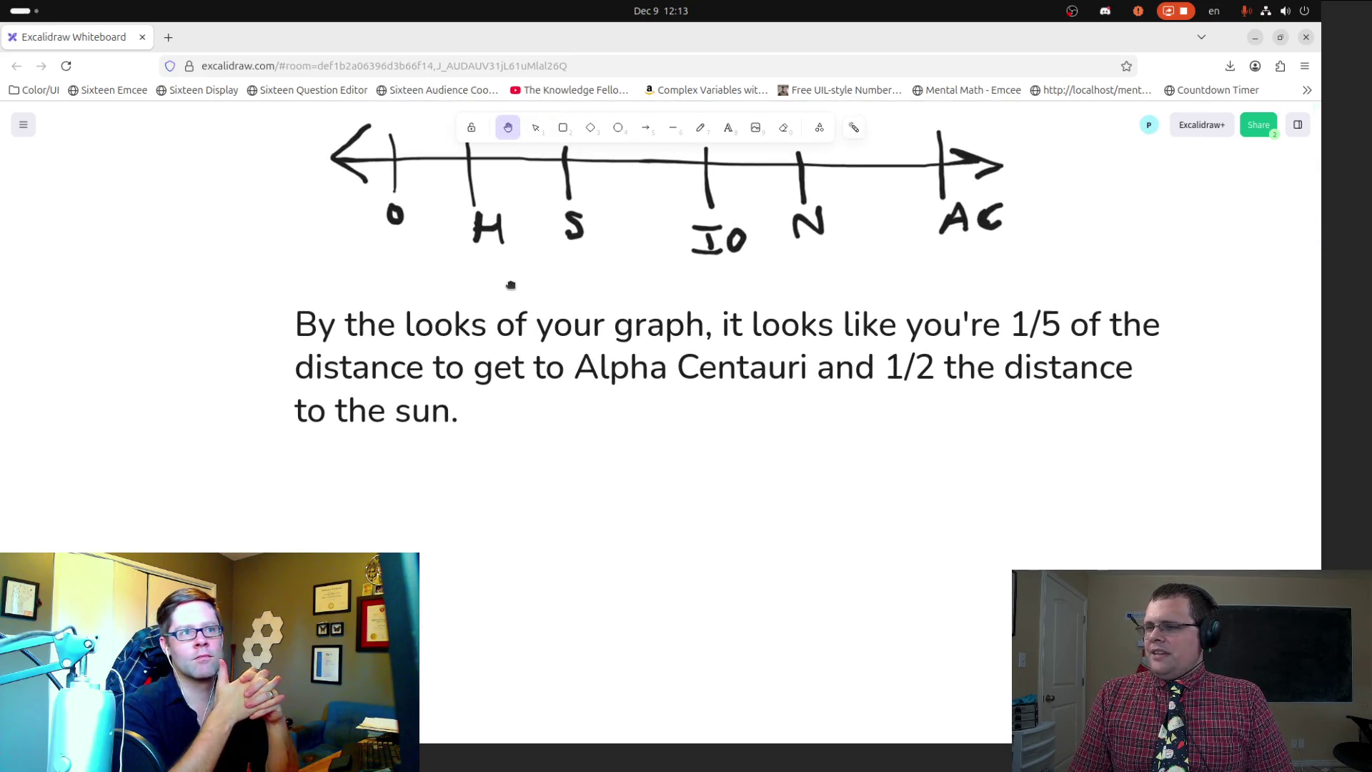
left_click(728, 129)
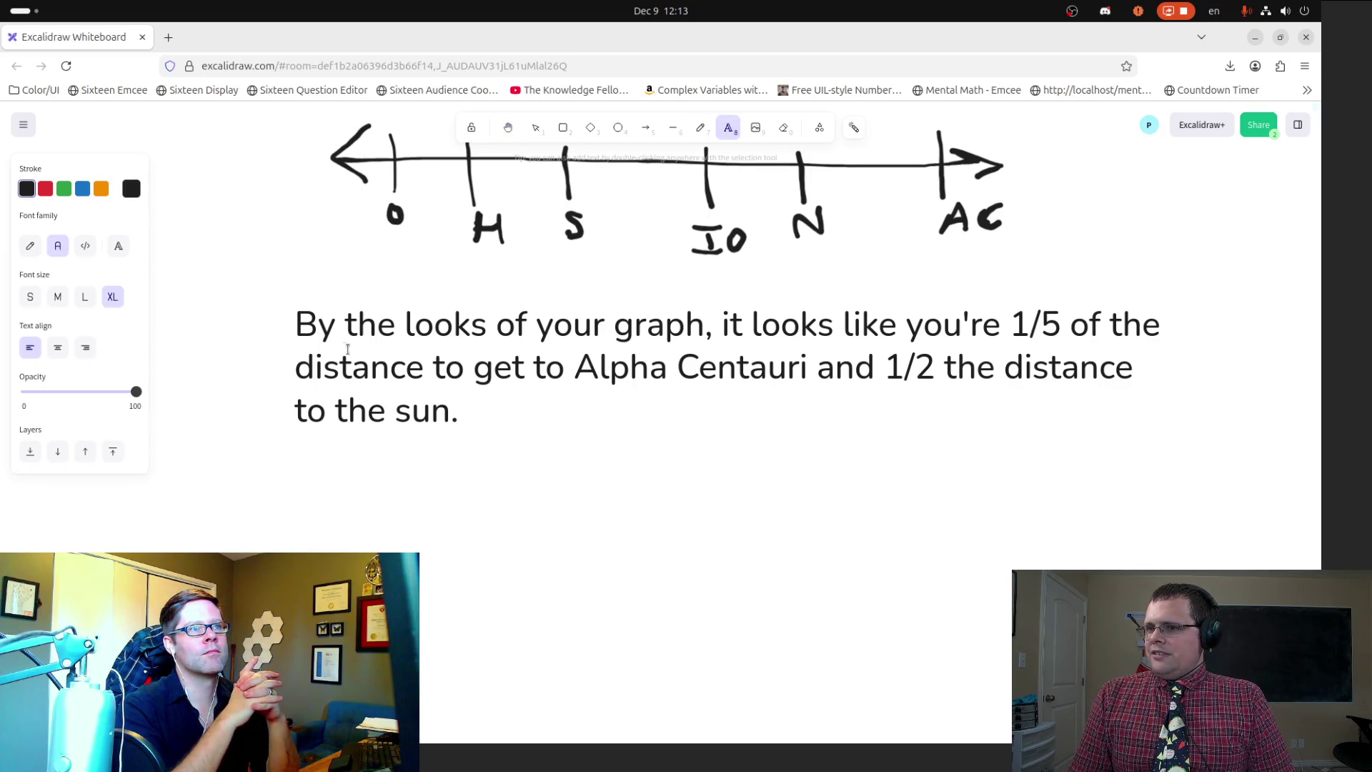
left_click(294, 323)
left_click(308, 319)
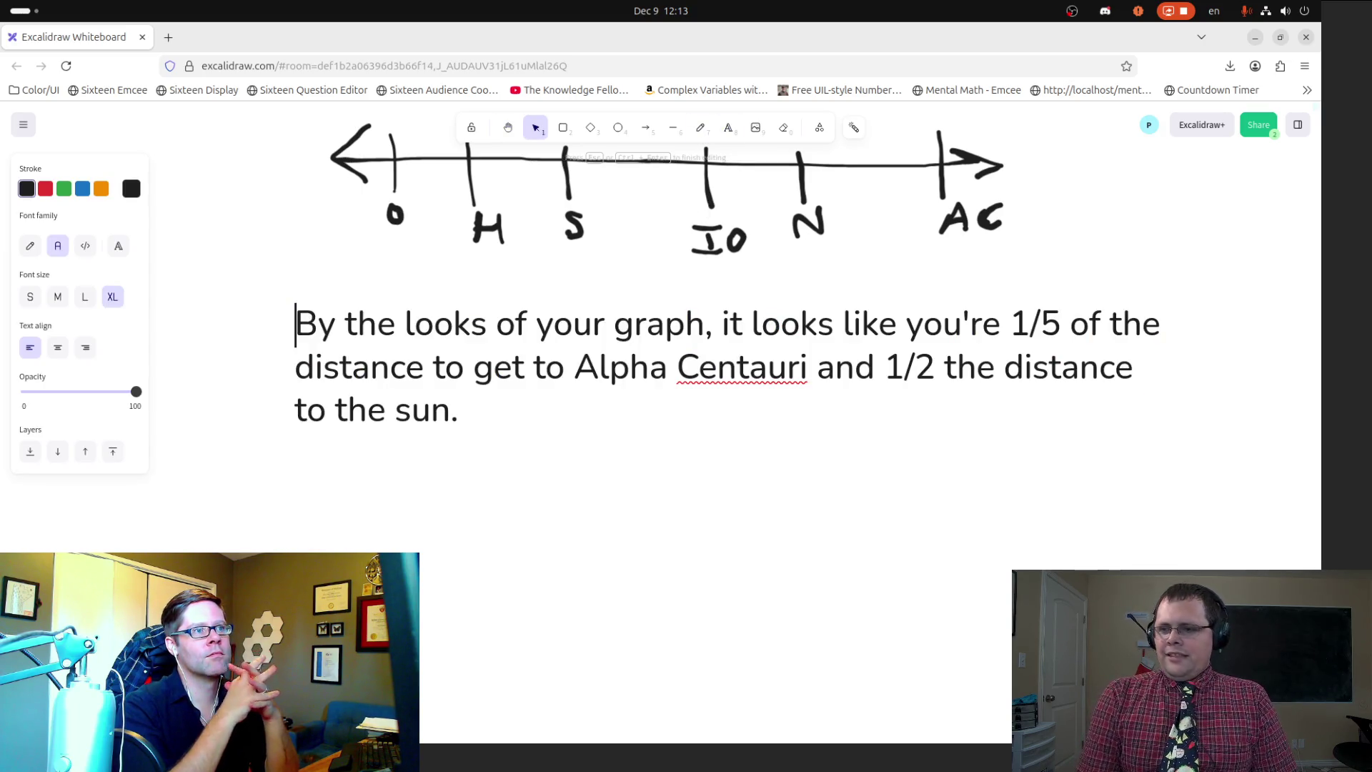
type("\"")
key("ctrl+End")
type("\"")
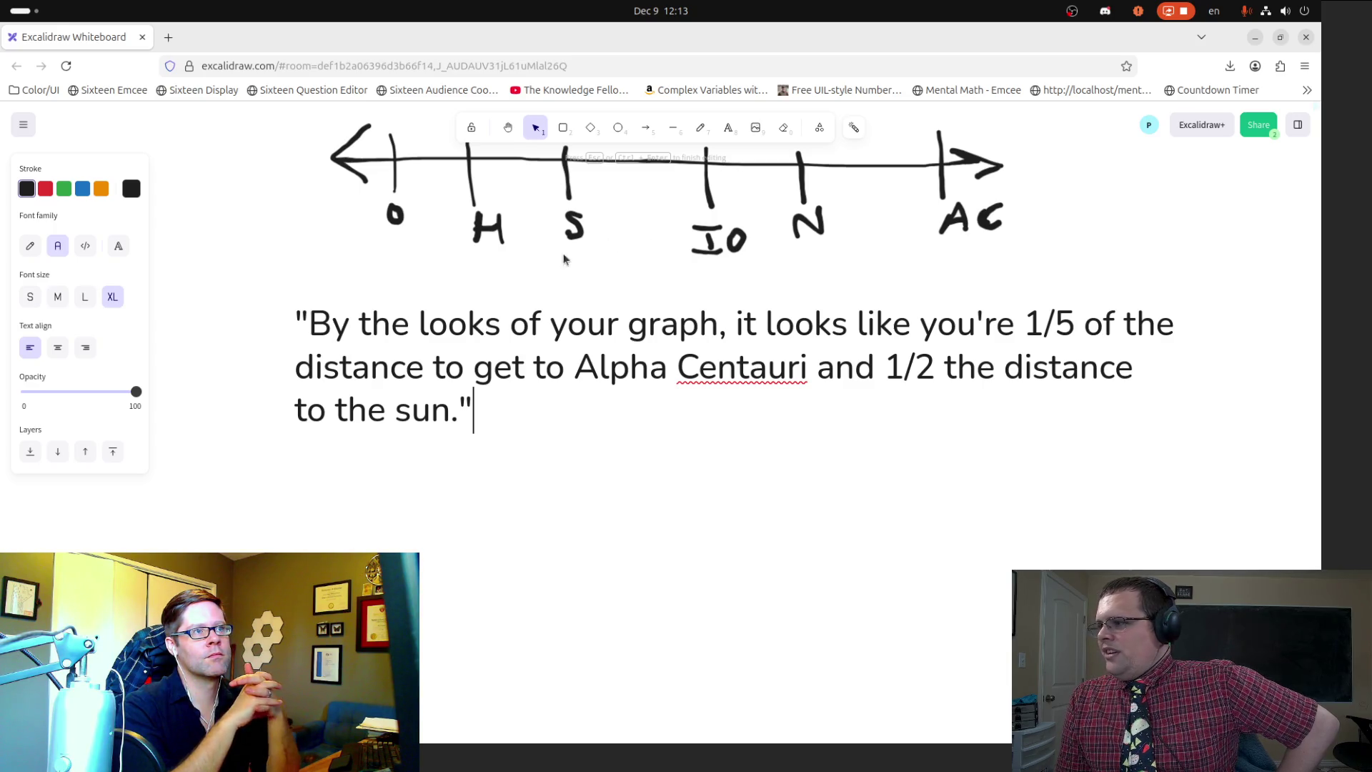
left_click(508, 128)
left_click_drag(524, 261, 554, 362)
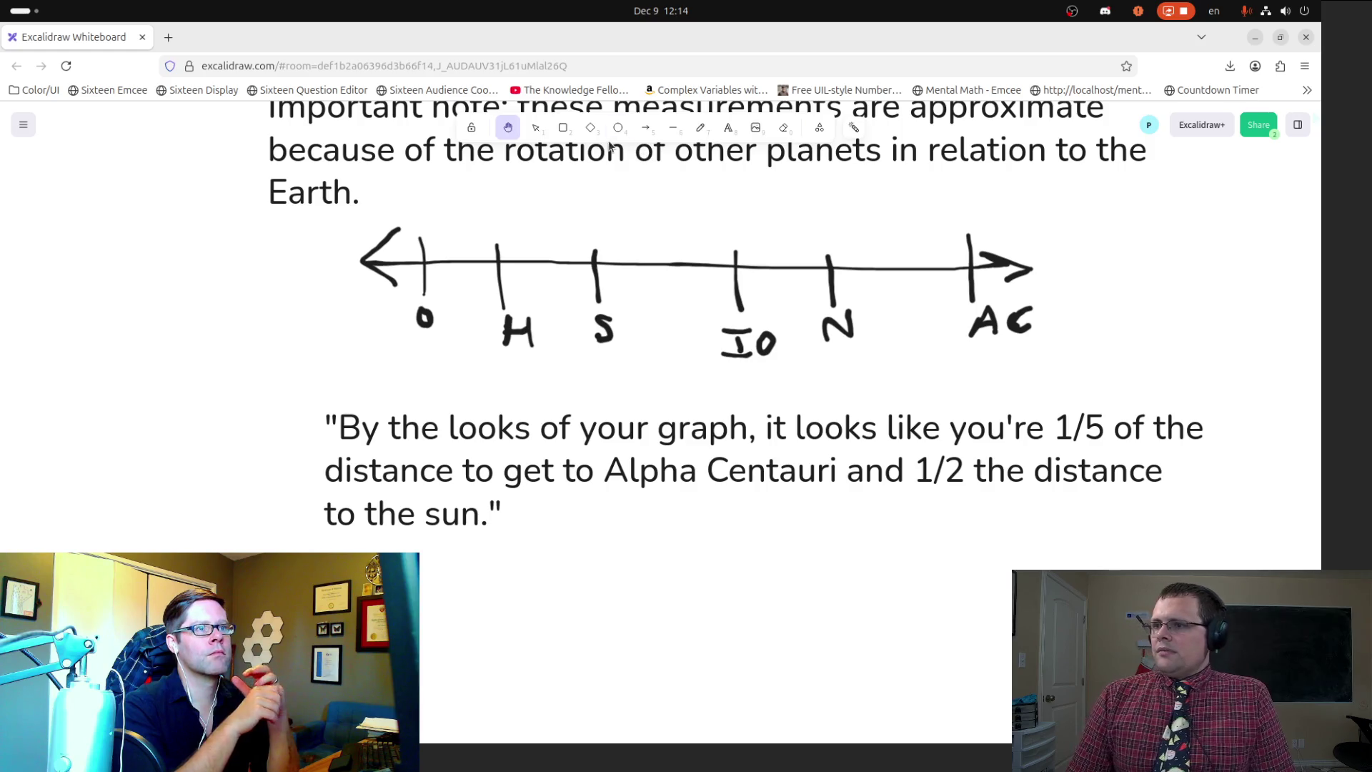
left_click_drag(624, 240, 619, 188)
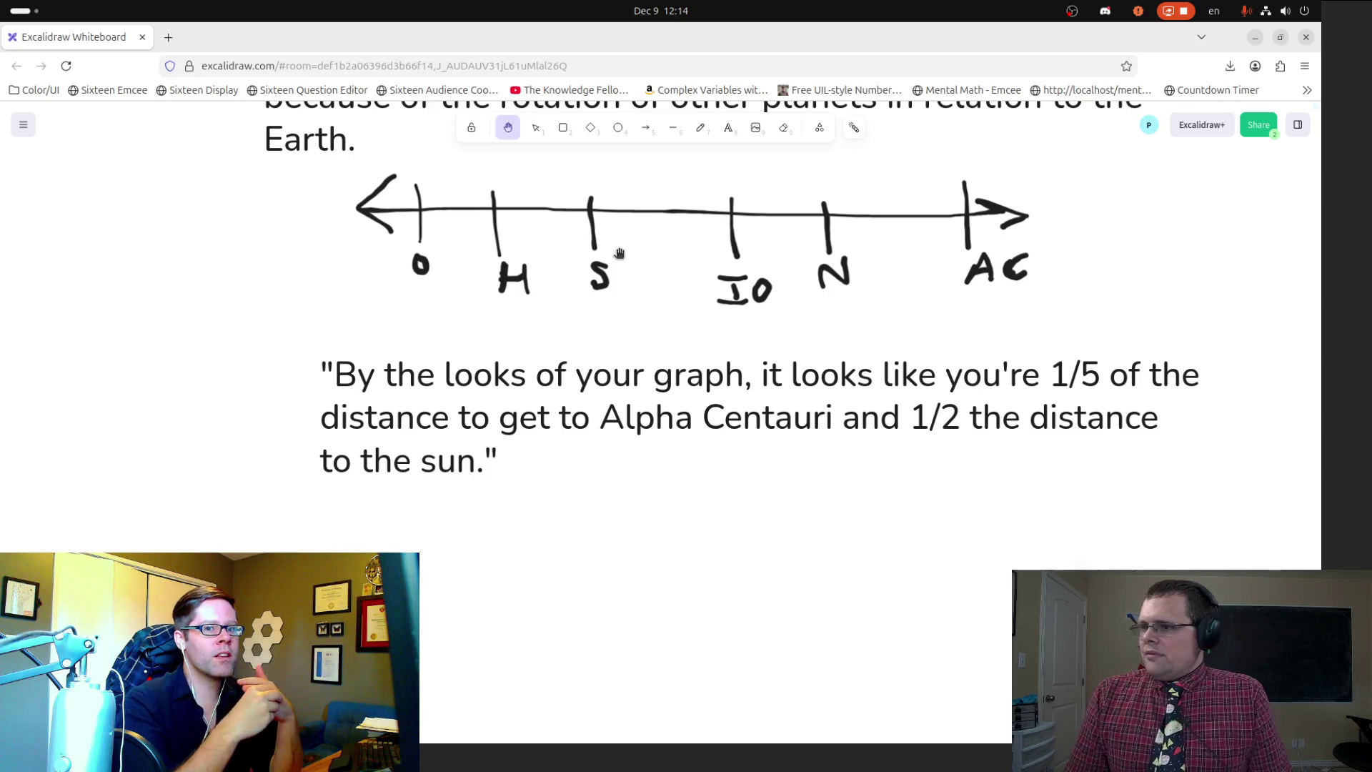
Step: Pan so the quoted paragraph sits near the top, leaving blank space below it
scroll(619, 253, "down", 3)
mouse_move(550, 451)
left_mouse_down()
mouse_move(517, 404)
mouse_move(508, 462)
mouse_move(551, 402)
left_mouse_up()
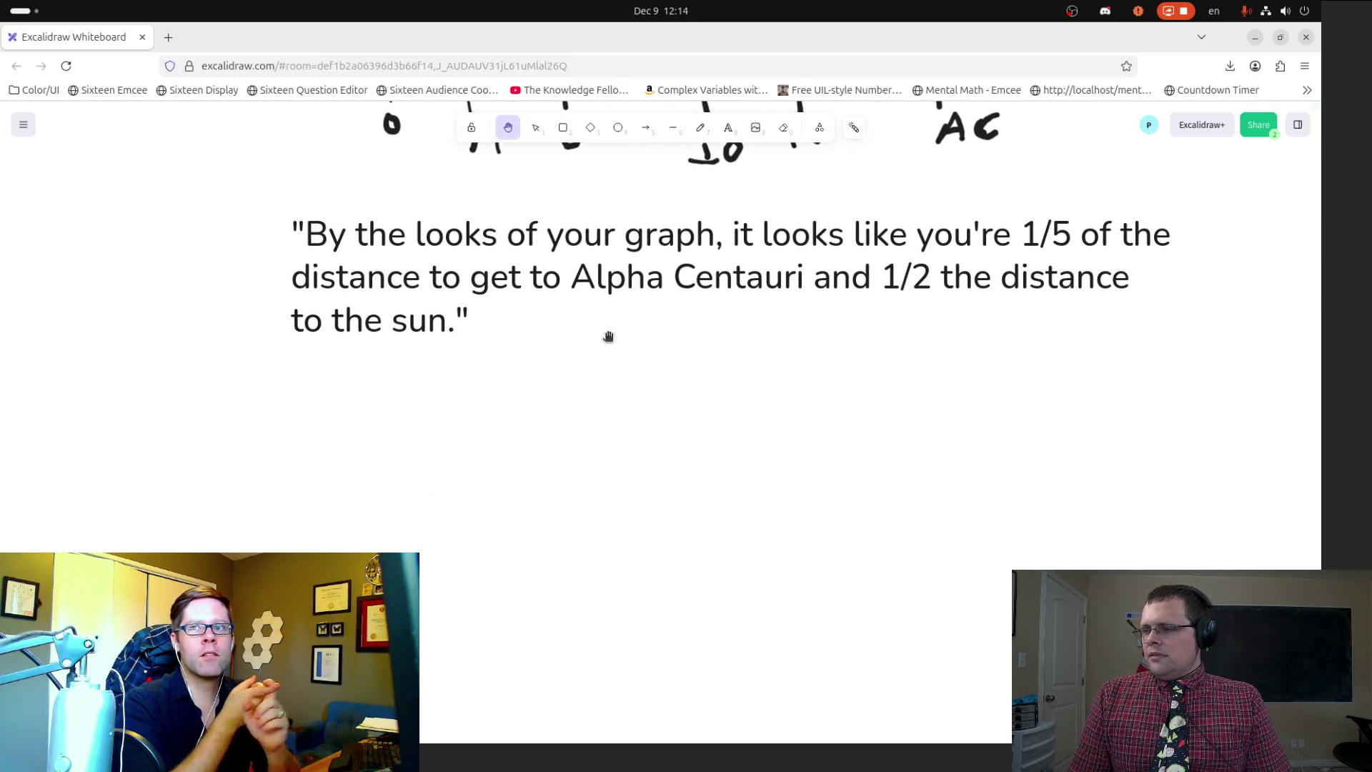
left_click(736, 131)
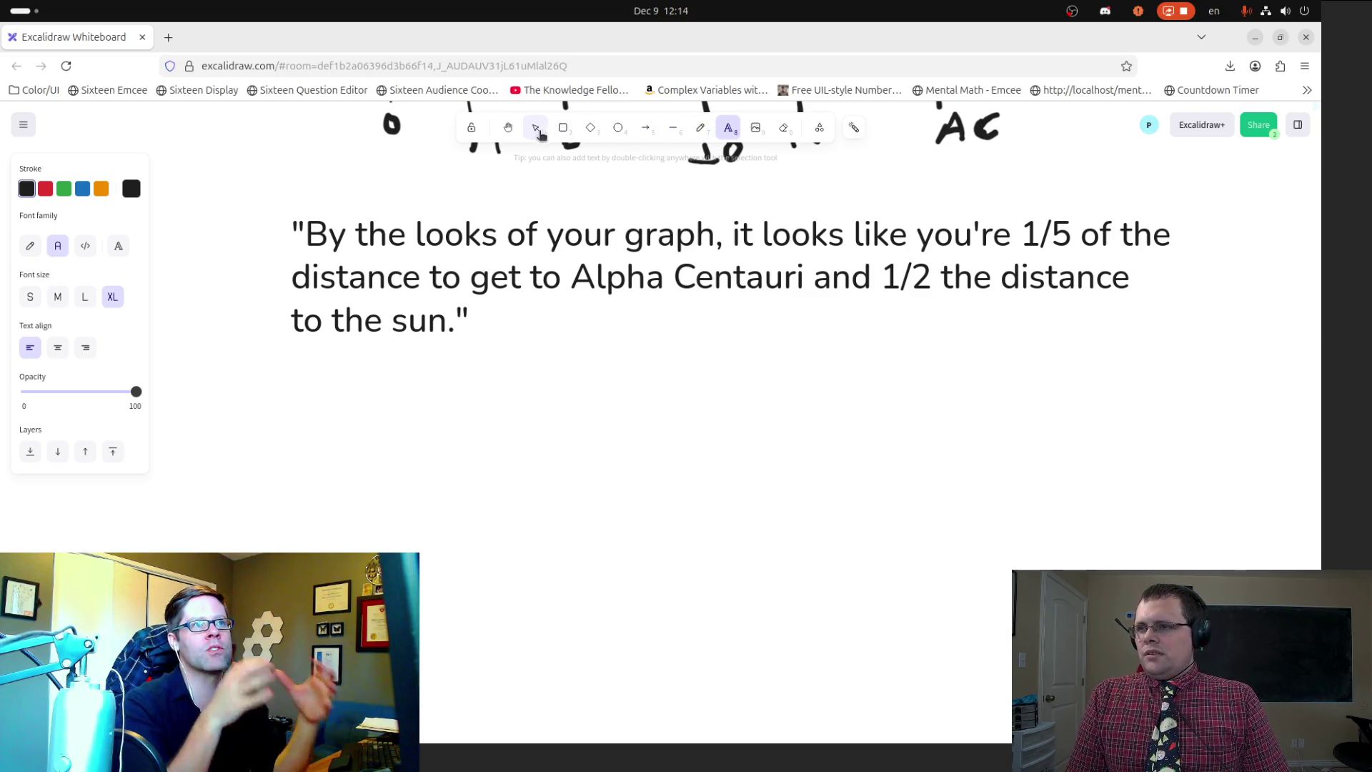
Step: Type the quoted question 'Where does 1 million, 1 billion, and 1 trillion fit on this graph?'
left_click(308, 398)
type("\"Where does ")
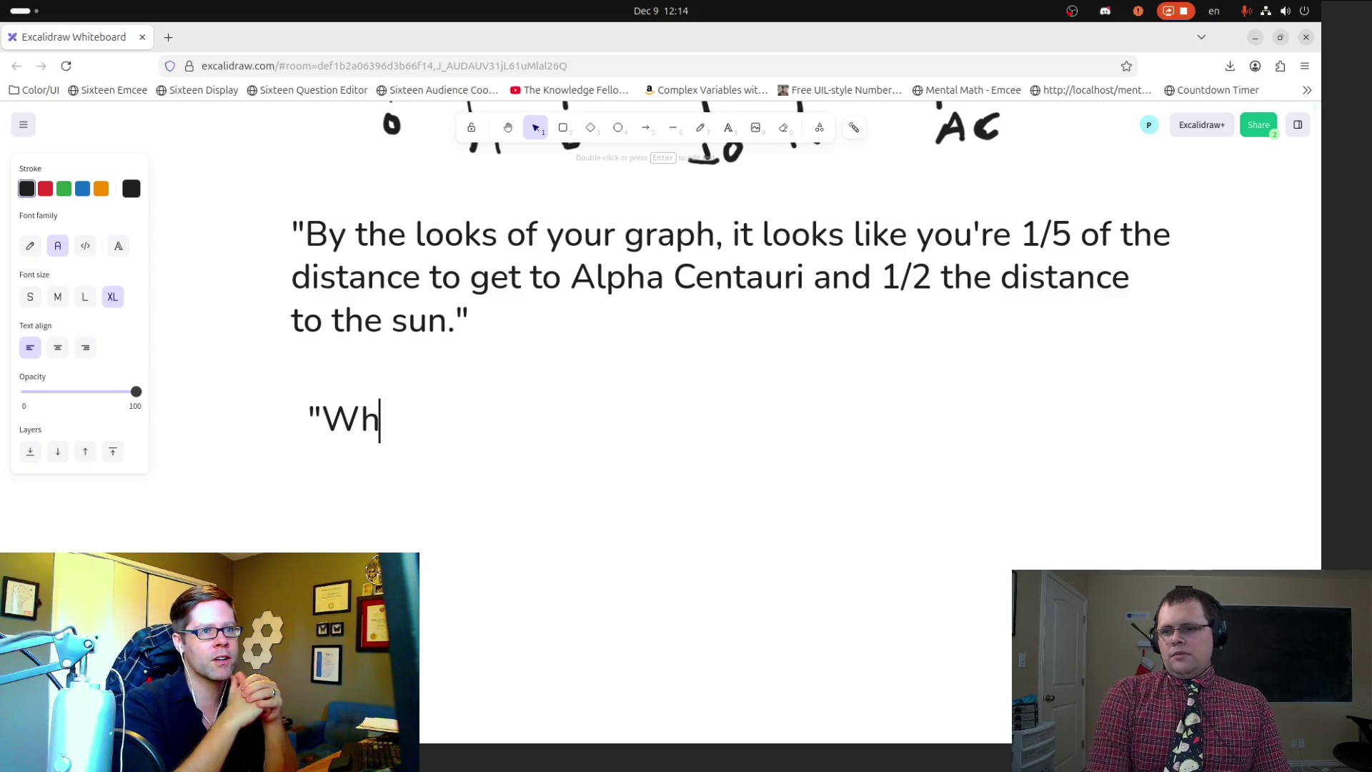
type("1 milliop")
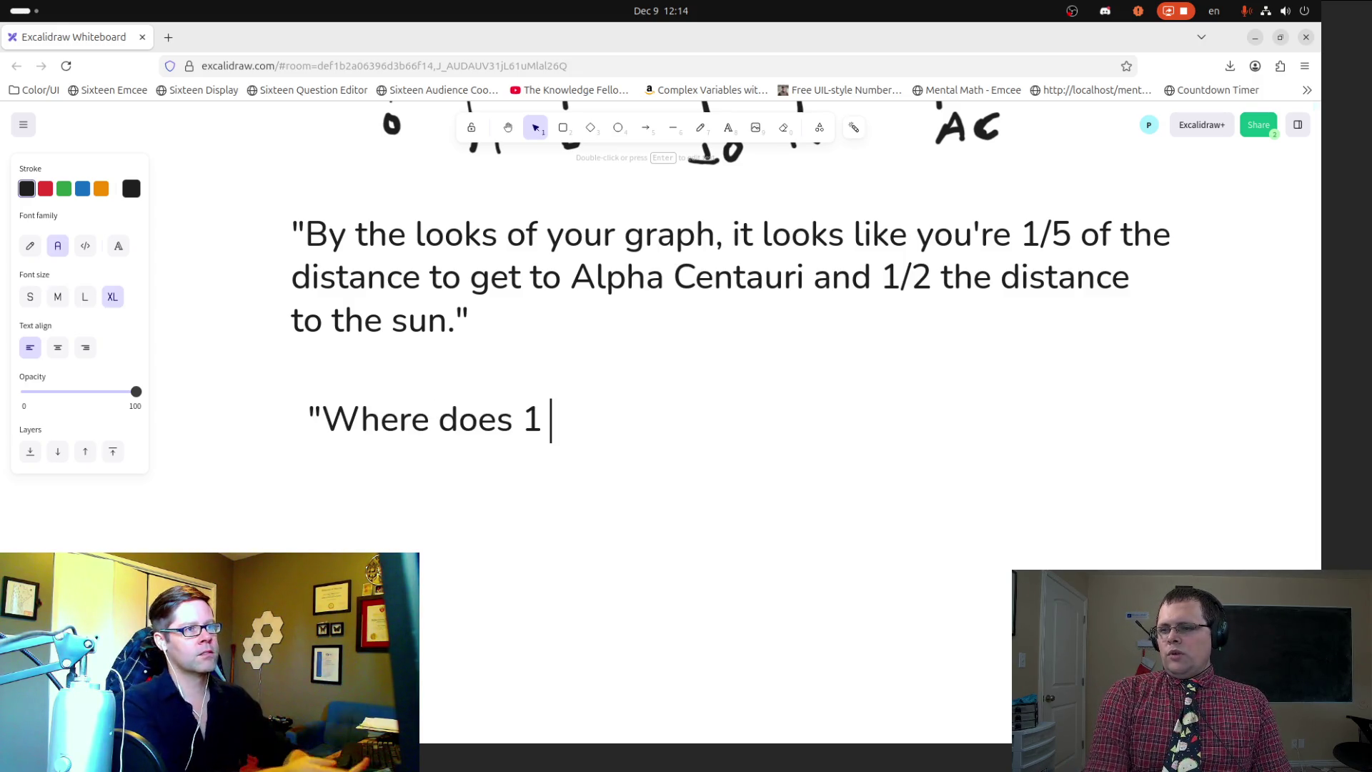
key("BackSpace")
type("n, 1 buil")
key("BackSpace")
key("BackSpace")
type("uill")
key("BackSpace")
key("BackSpace")
key("BackSpace")
key("BackSpace")
type("illlio")
key("BackSpace")
key("BackSpace")
type("ion, and ")
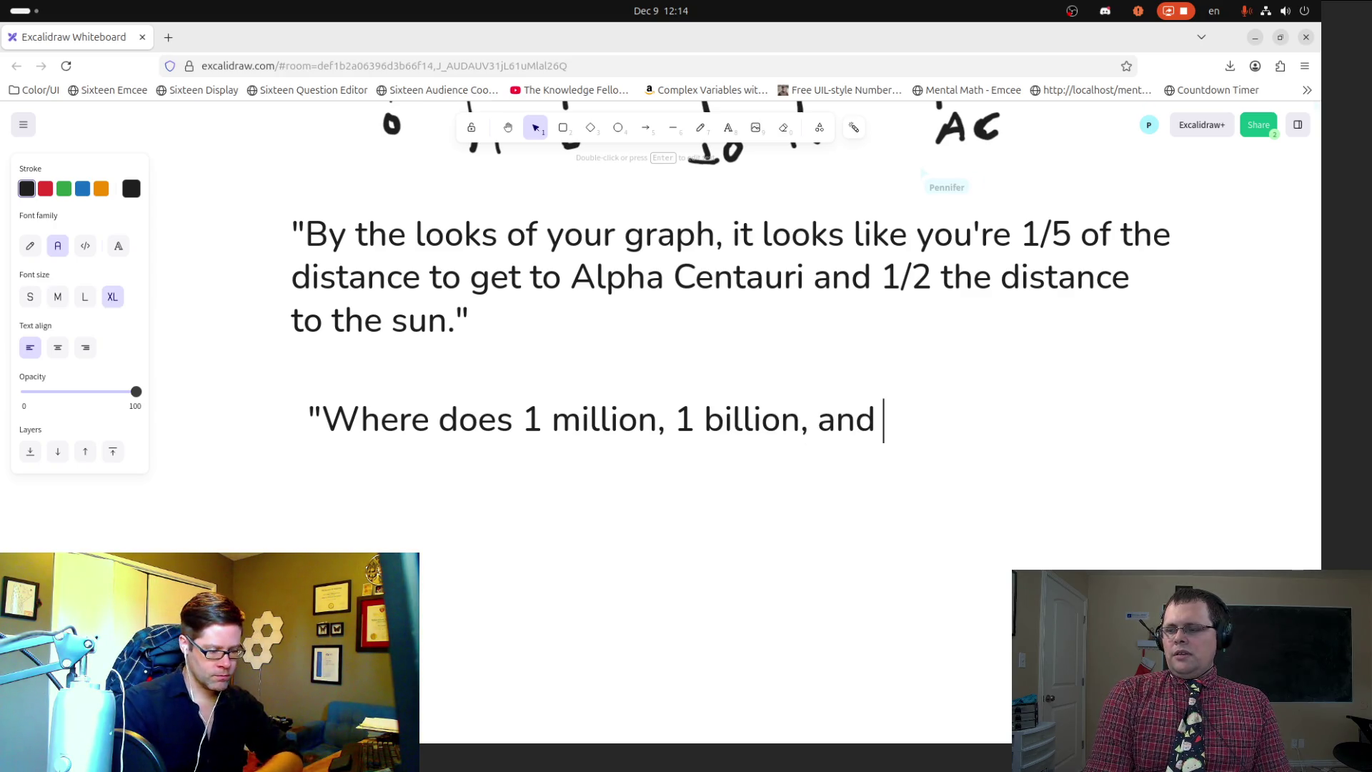
type("1 trillion fit ")
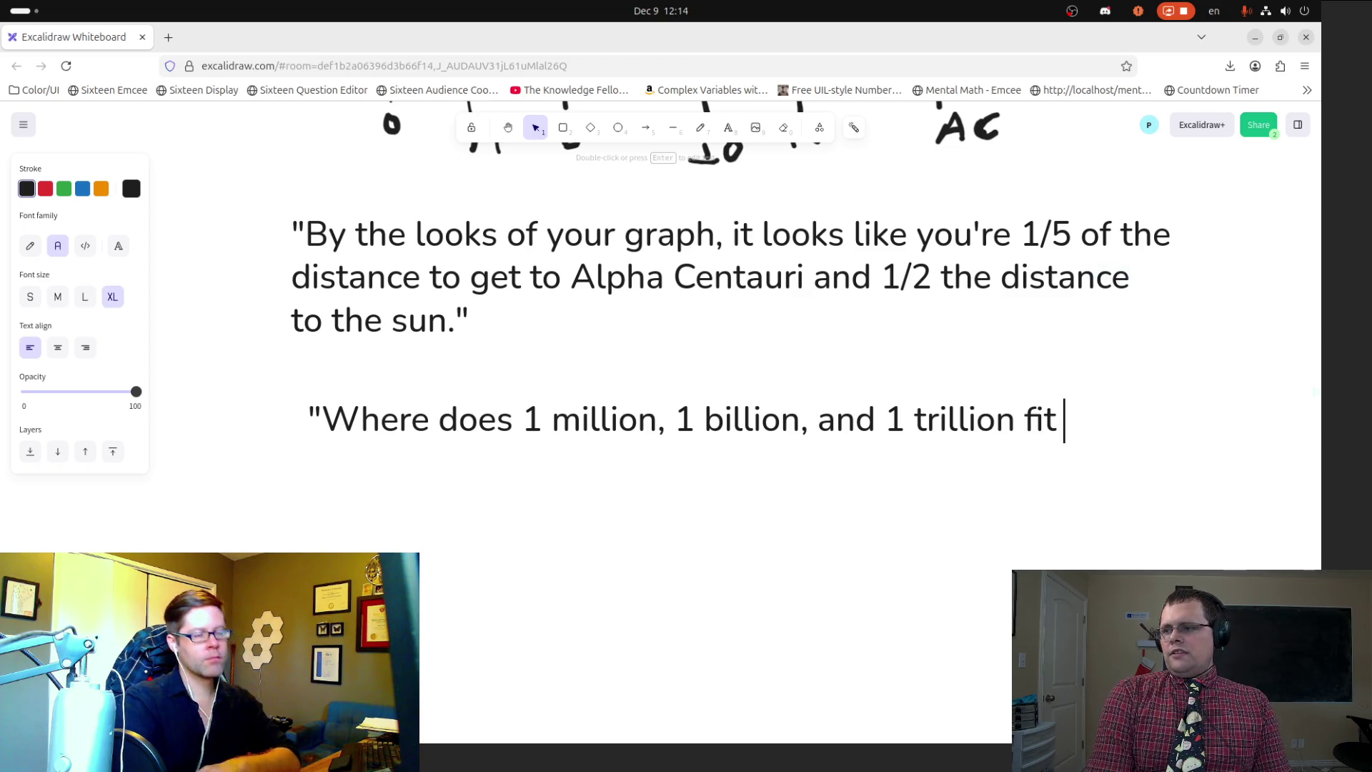
type("on this graph?\"")
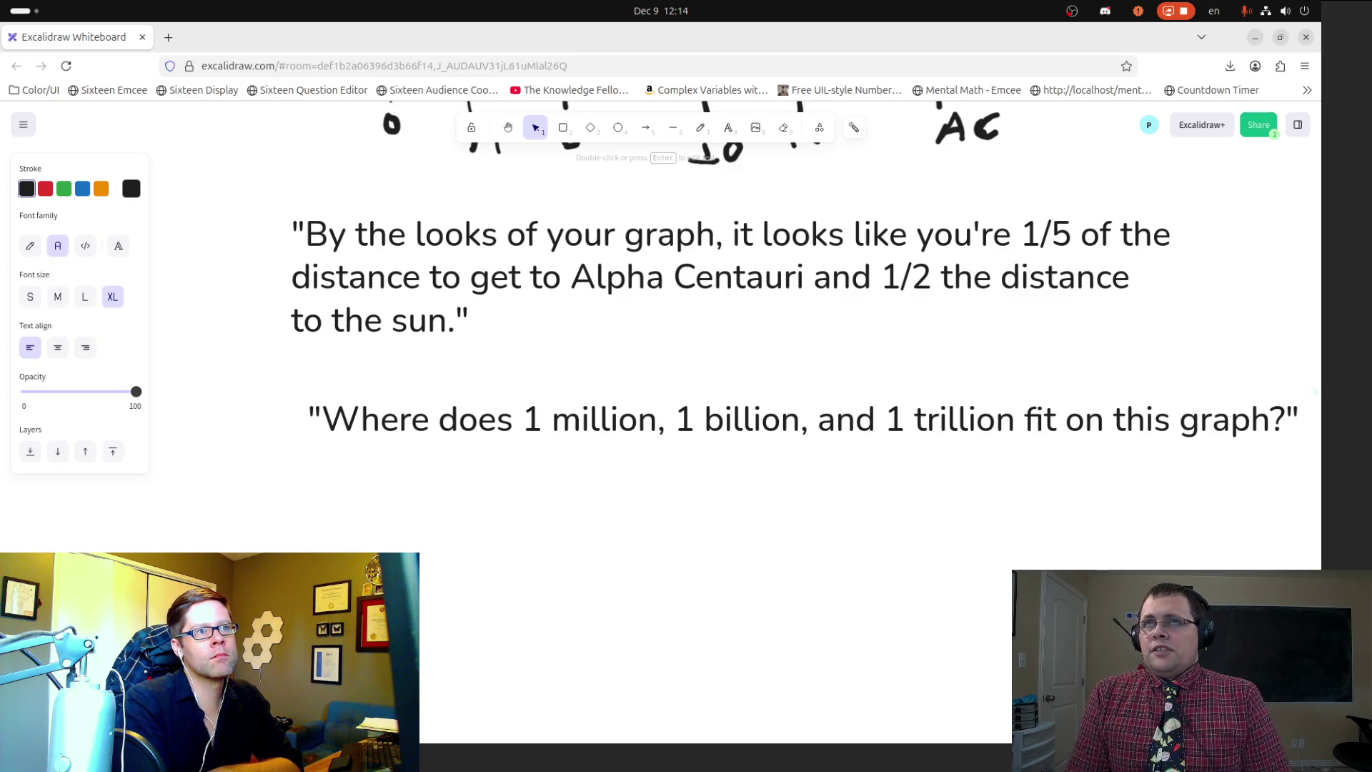
Step: Insert the word 'miles' after 'trillion' in the question
key("Left")
key("Left")
key("Left")
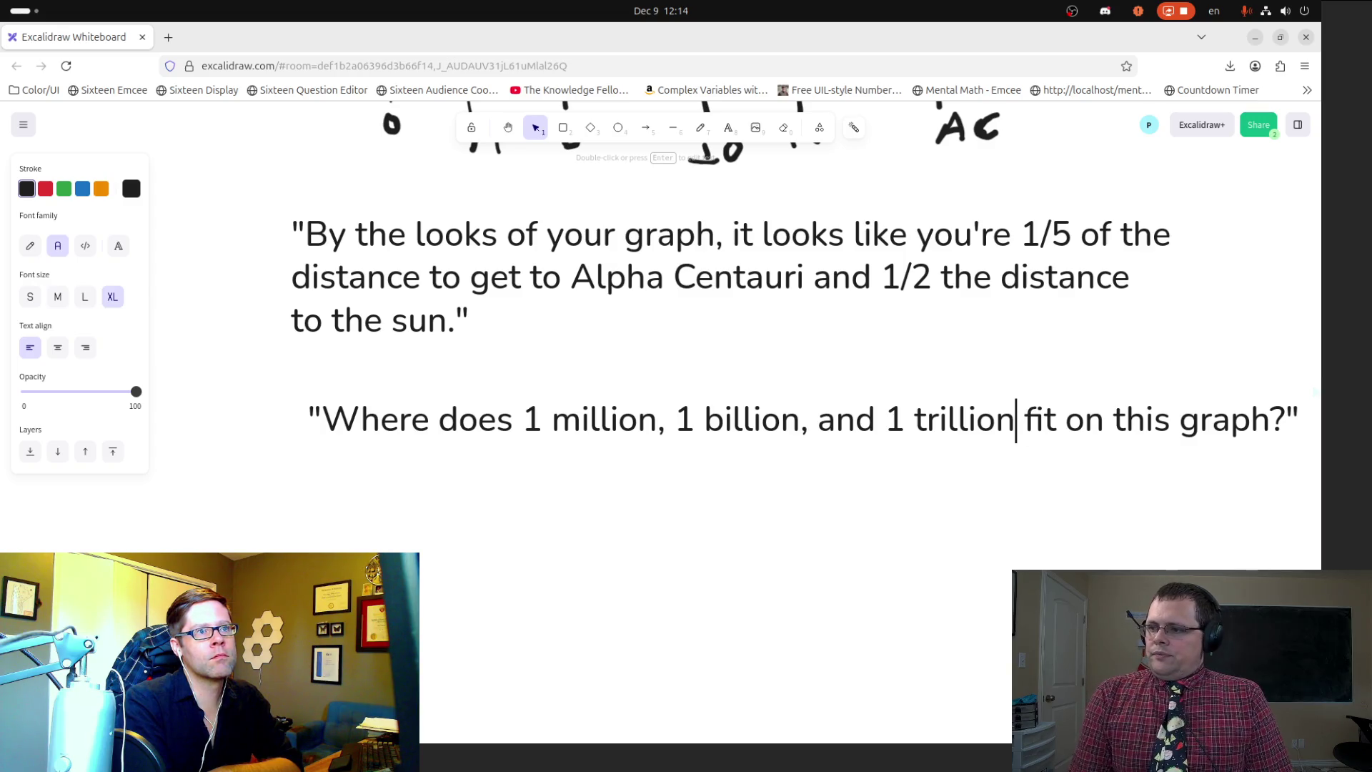
key("Return")
key("Up")
type("miles")
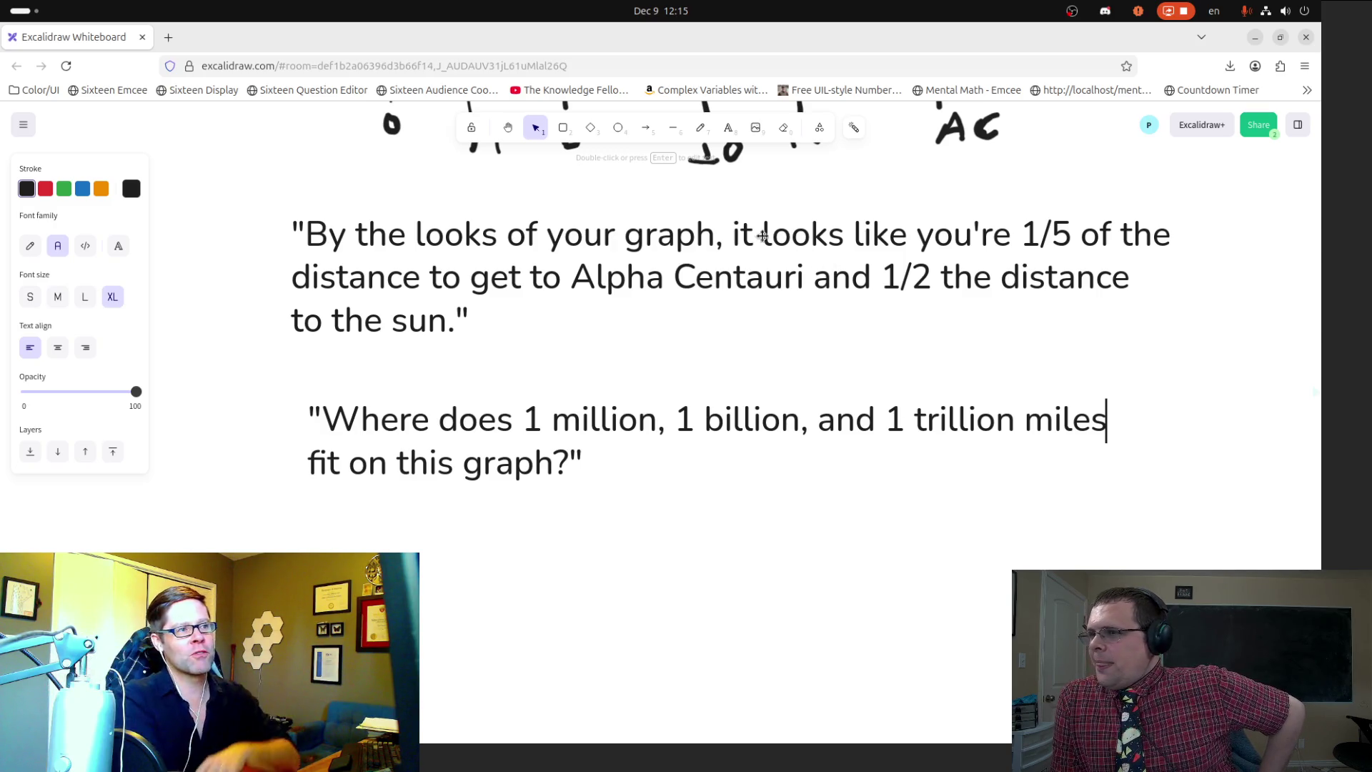
left_click(507, 127)
mouse_move(555, 207)
left_mouse_down()
mouse_move(496, 450)
mouse_move(528, 333)
left_mouse_up()
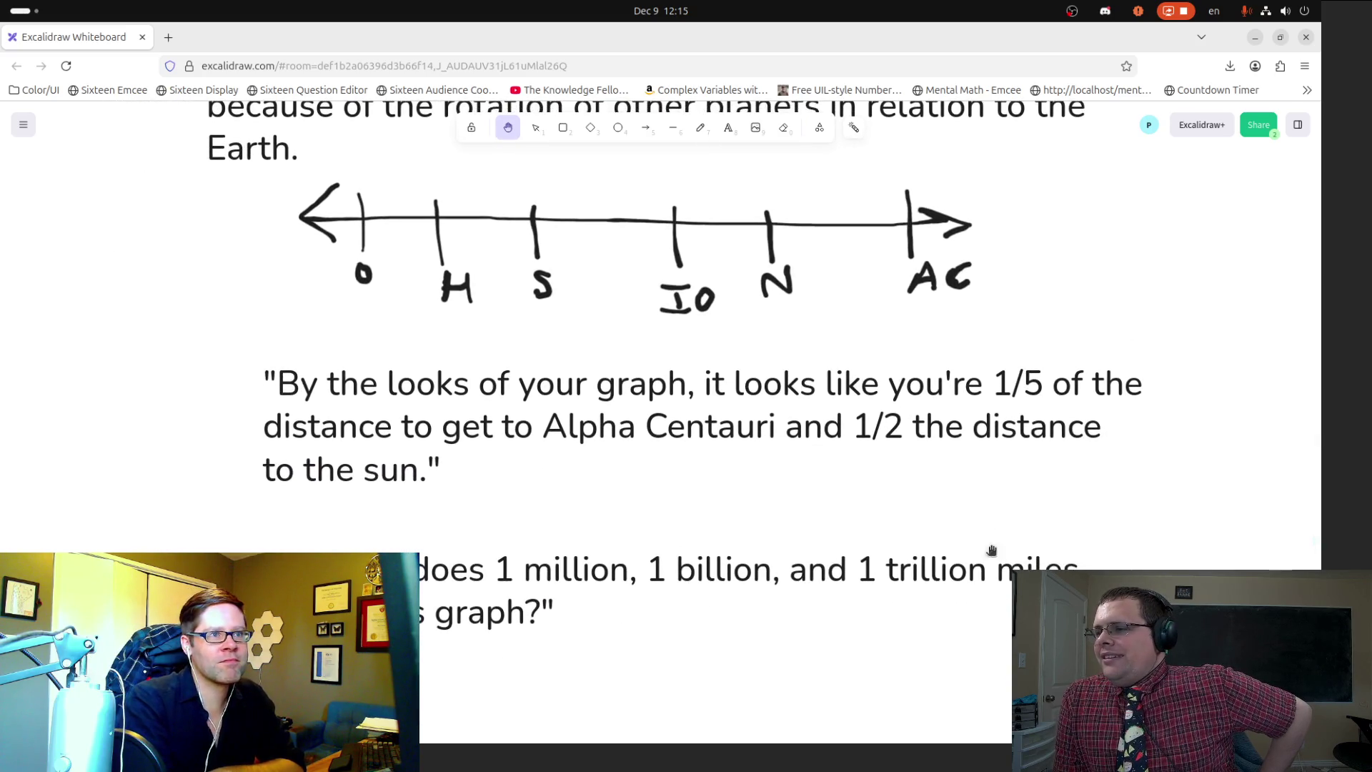
left_click_drag(797, 485, 802, 357)
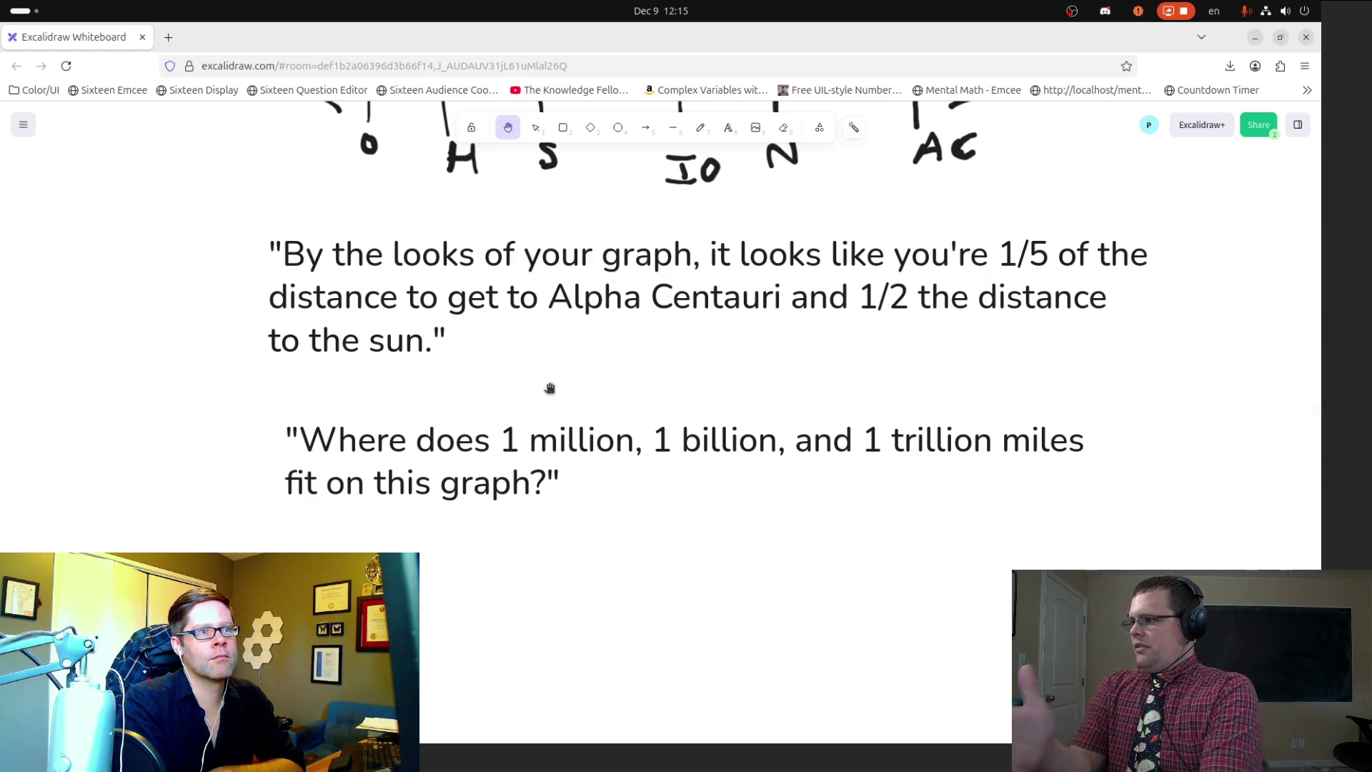
left_click_drag(550, 388, 558, 457)
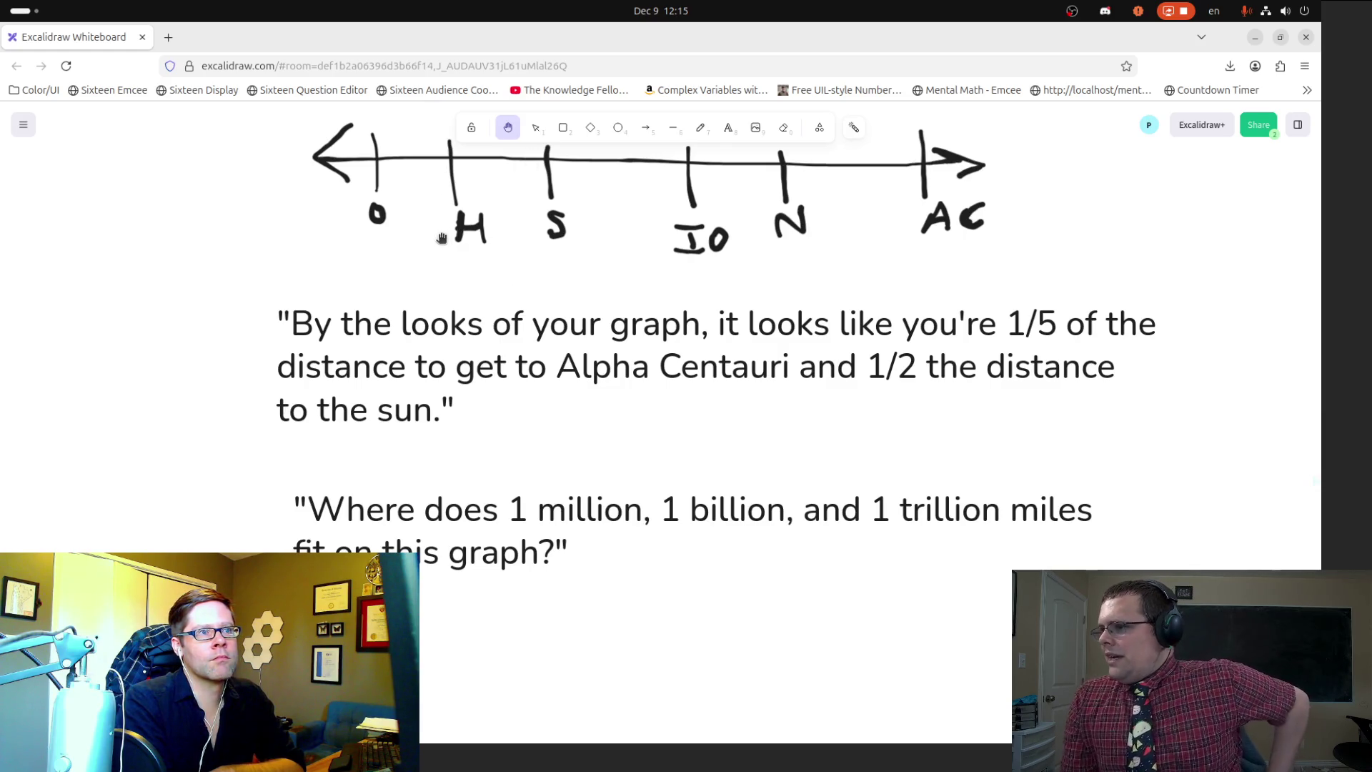
left_click_drag(427, 233, 410, 287)
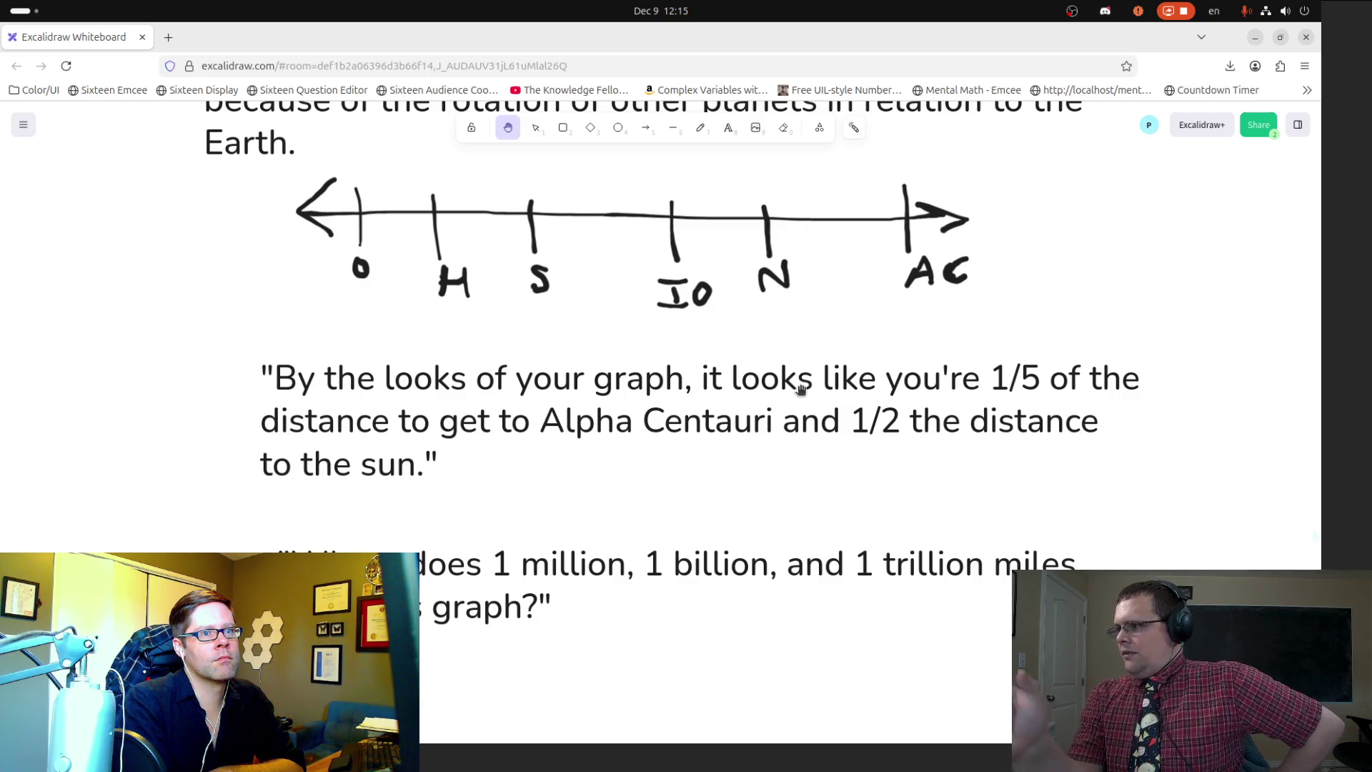
scroll(867, 443, "down", 5)
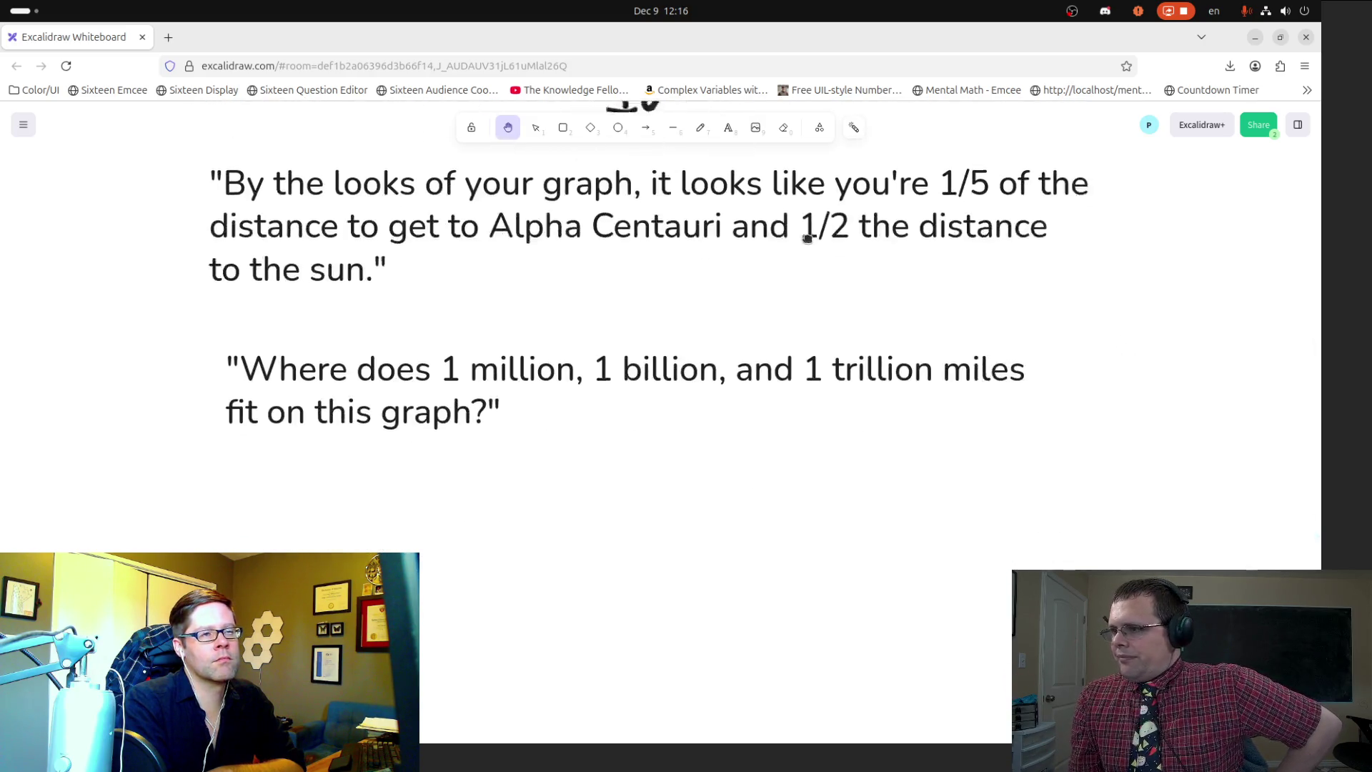
scroll(836, 286, "down", 1)
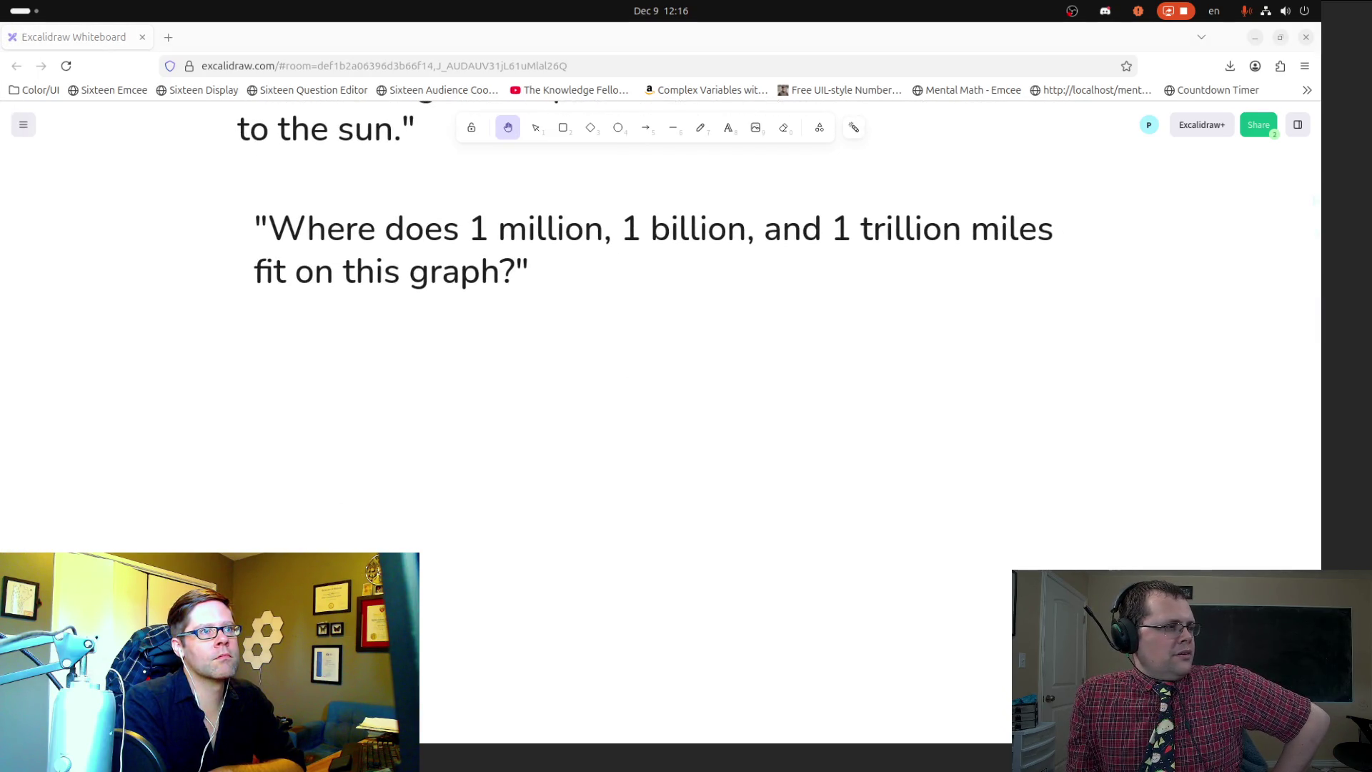
scroll(603, 350, "up", 6)
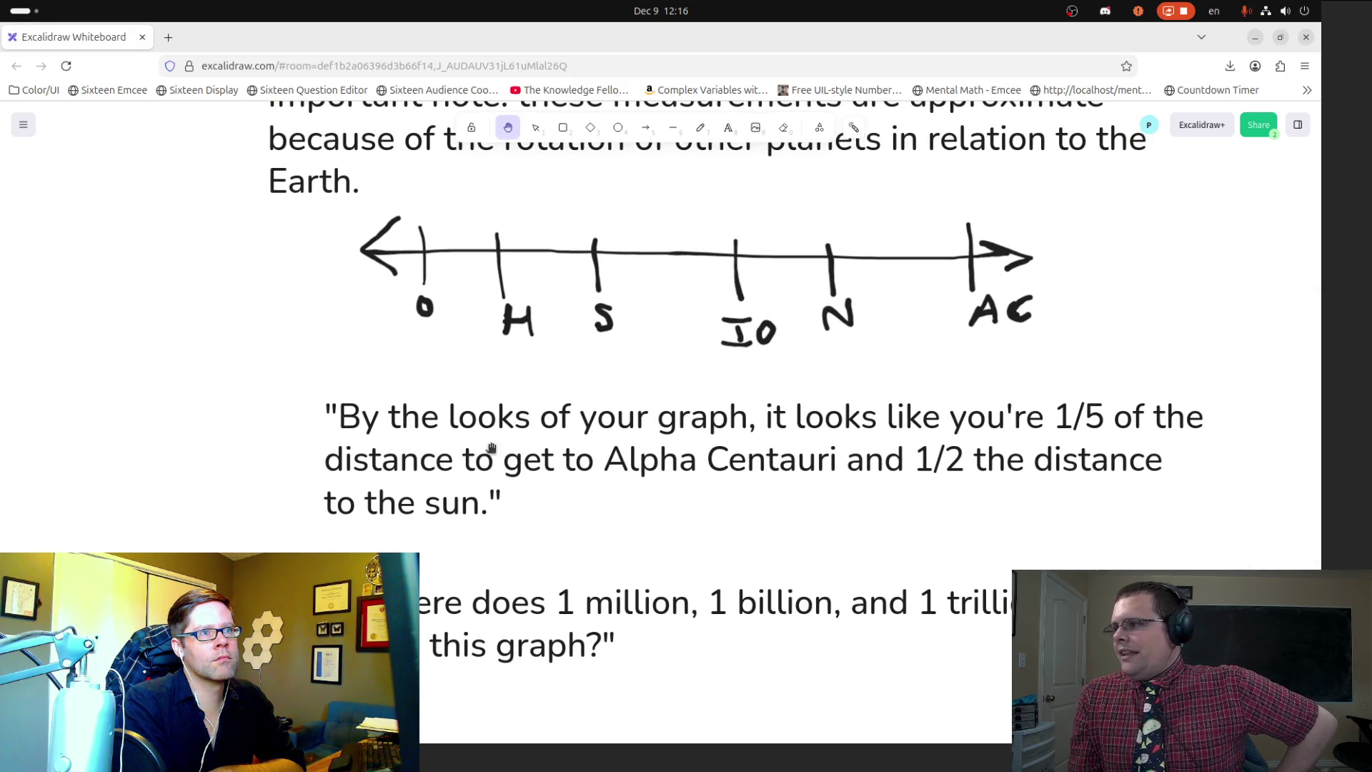
left_click_drag(335, 388, 341, 255)
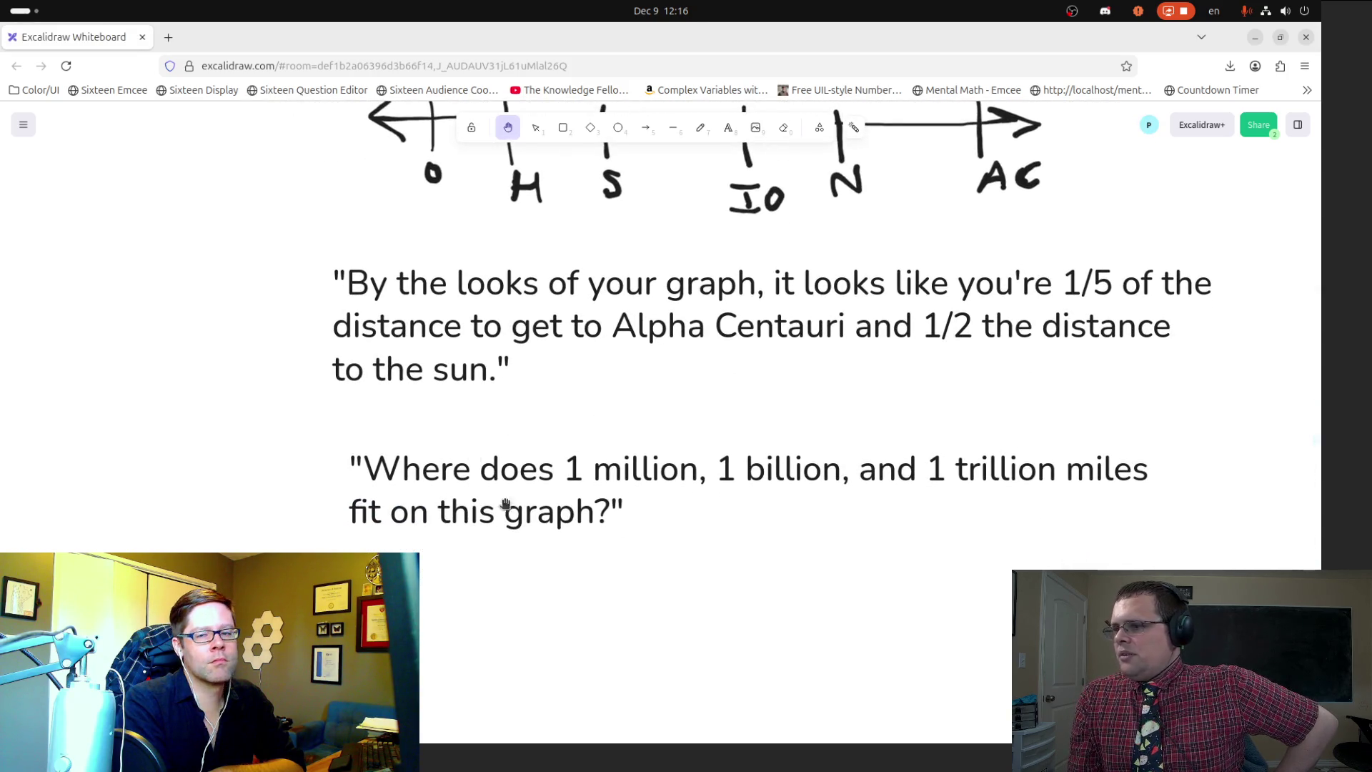
scroll(716, 329, "down", 3)
left_click(700, 128)
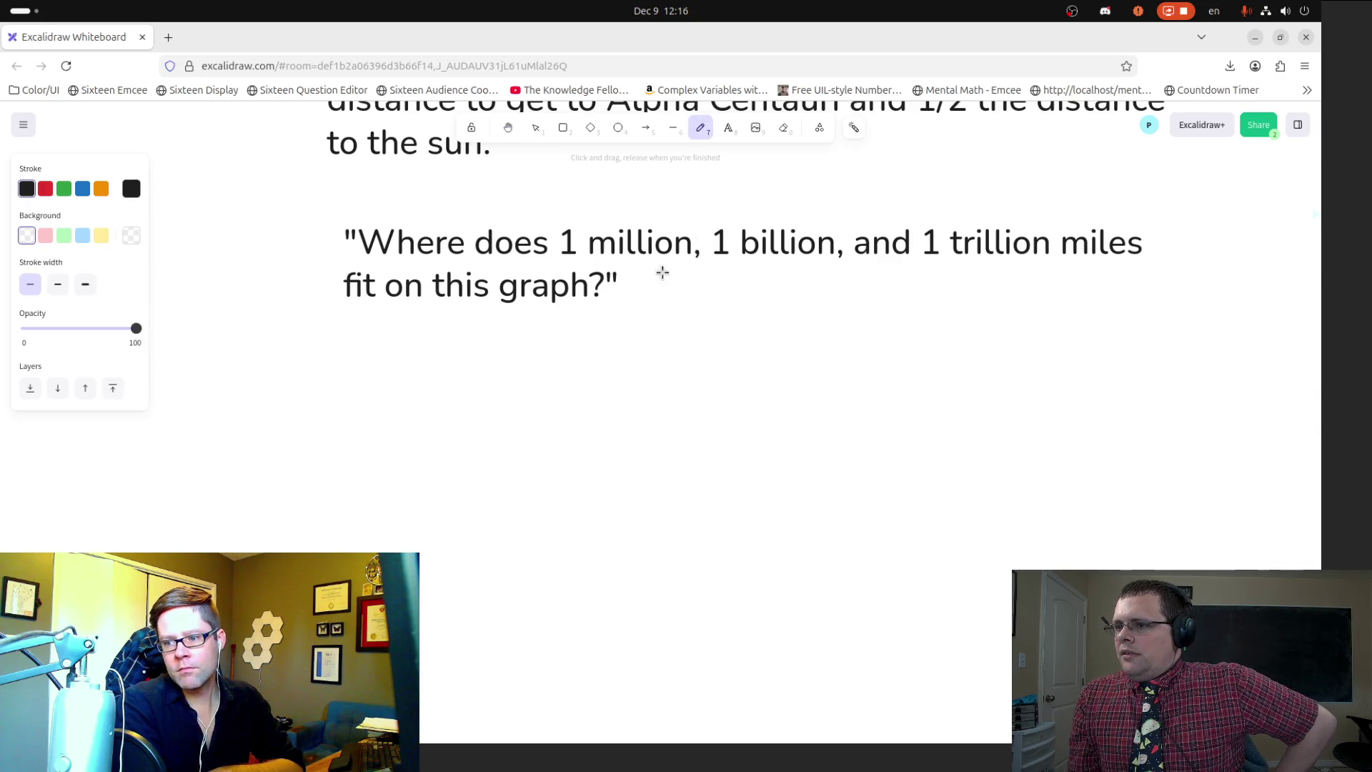
left_click(735, 134)
left_click(629, 283)
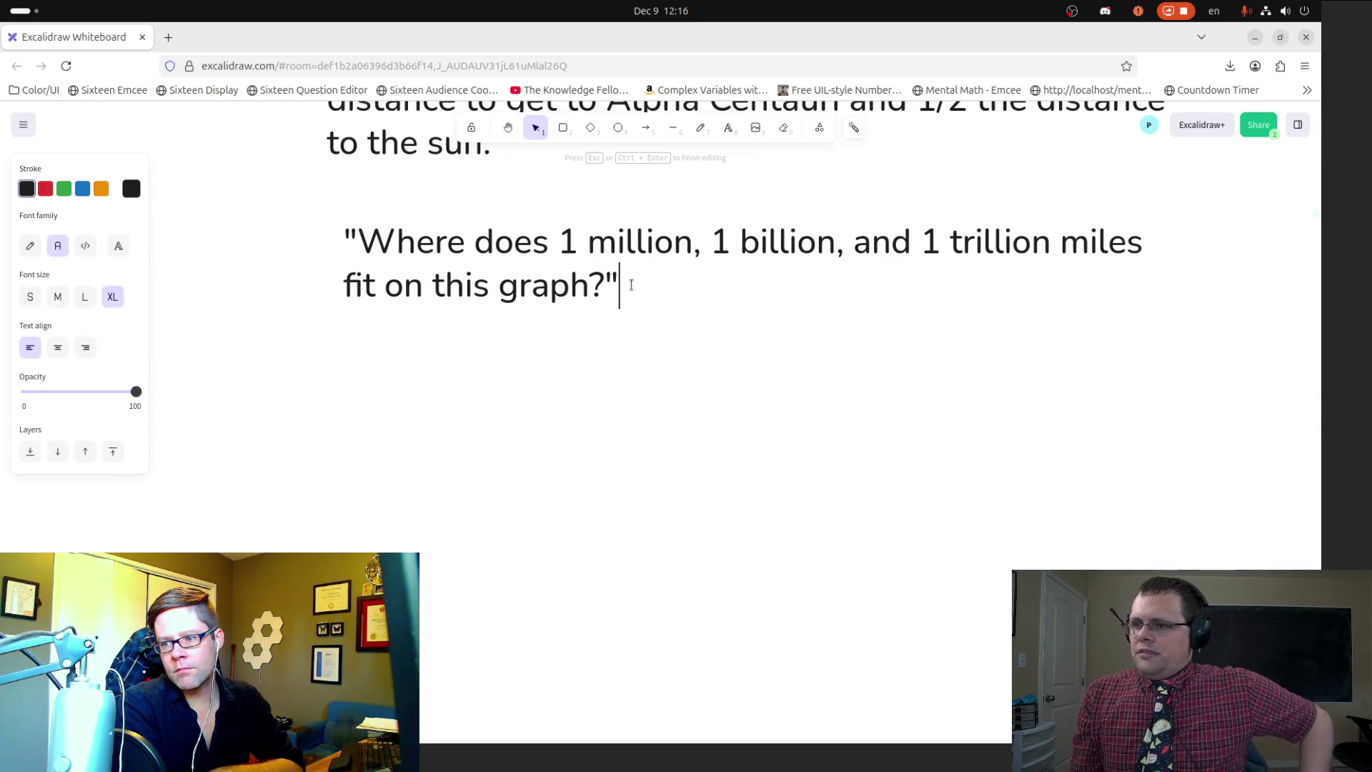
key("Return")
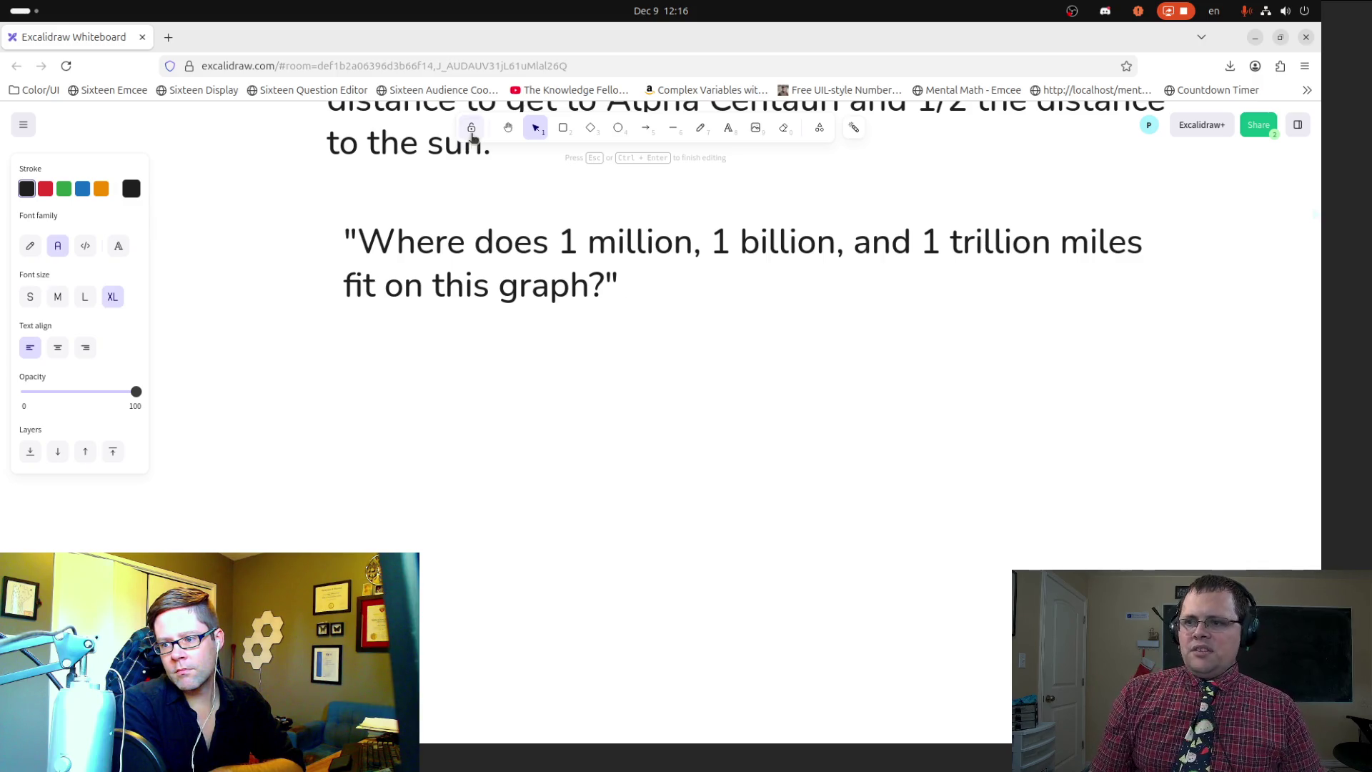
left_click(508, 128)
scroll(495, 164, "up", 5)
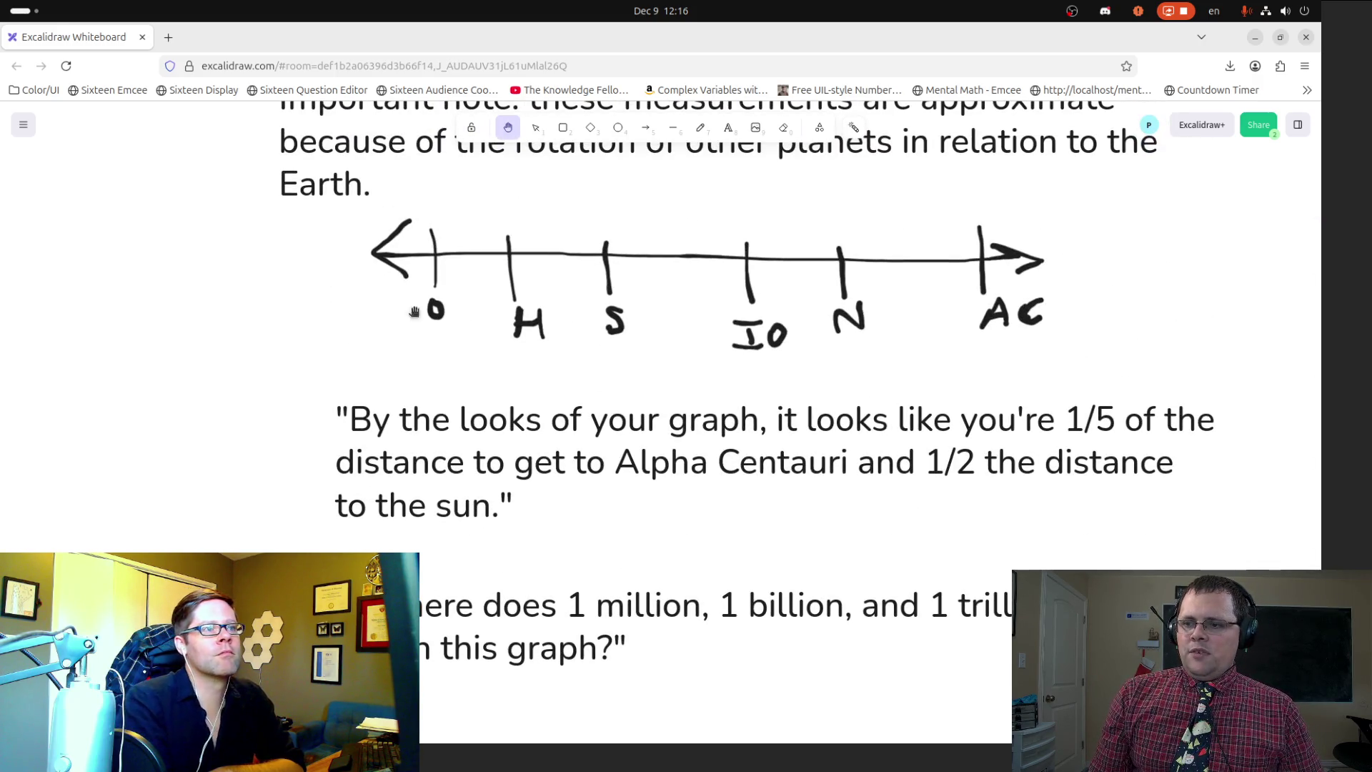
Step: Move the H's crossbar stroke down to sit below the 0 label
left_click_drag(449, 253, 454, 377)
mouse_move(469, 225)
left_mouse_down()
mouse_move(497, 674)
mouse_move(478, 344)
mouse_move(485, 415)
mouse_move(486, 393)
left_mouse_up()
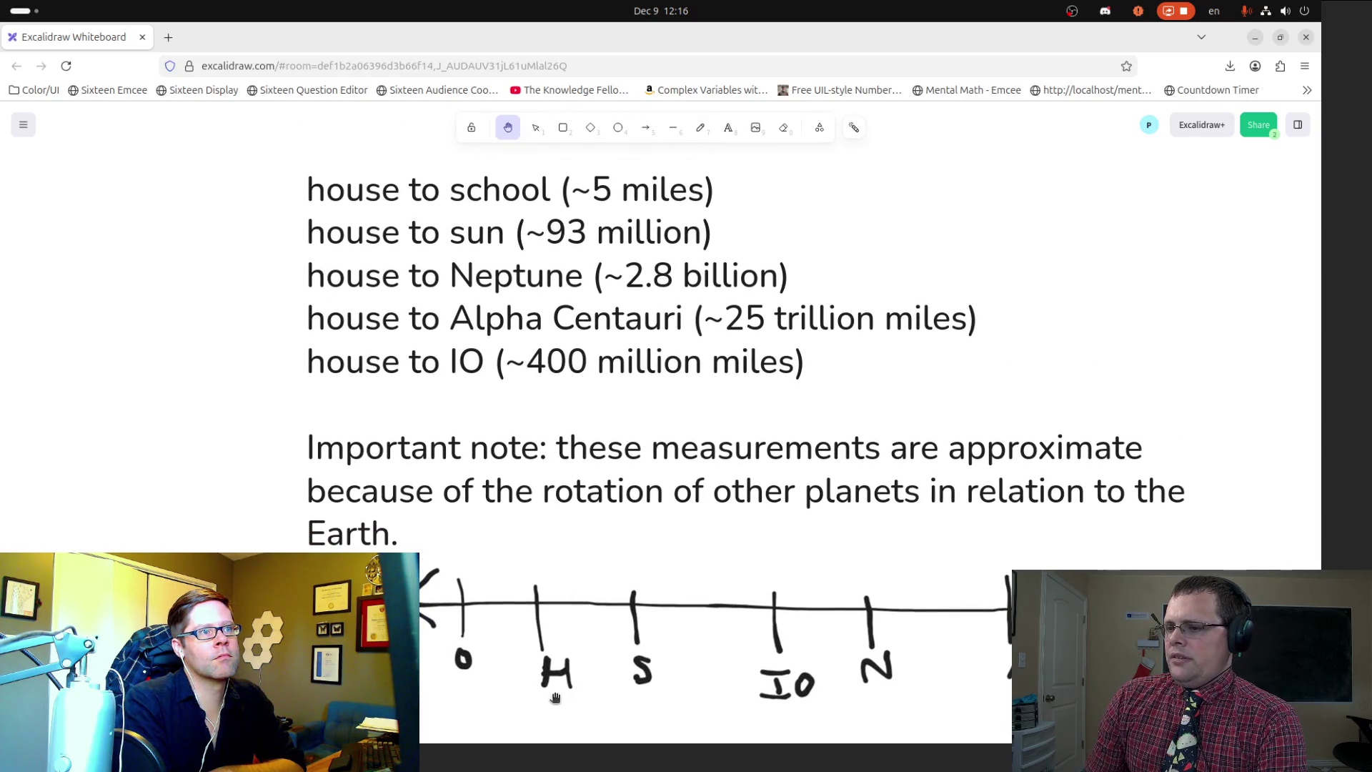
left_click(540, 133)
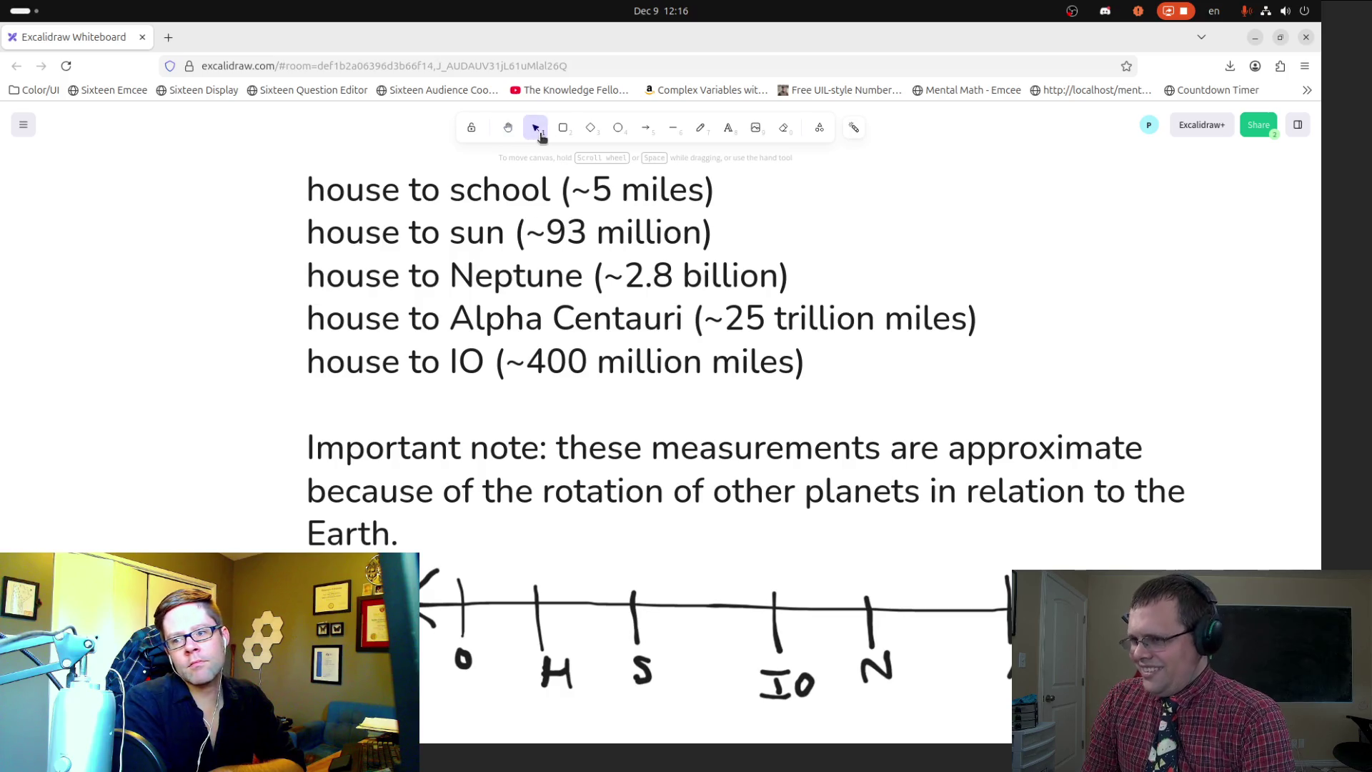
left_click(463, 661)
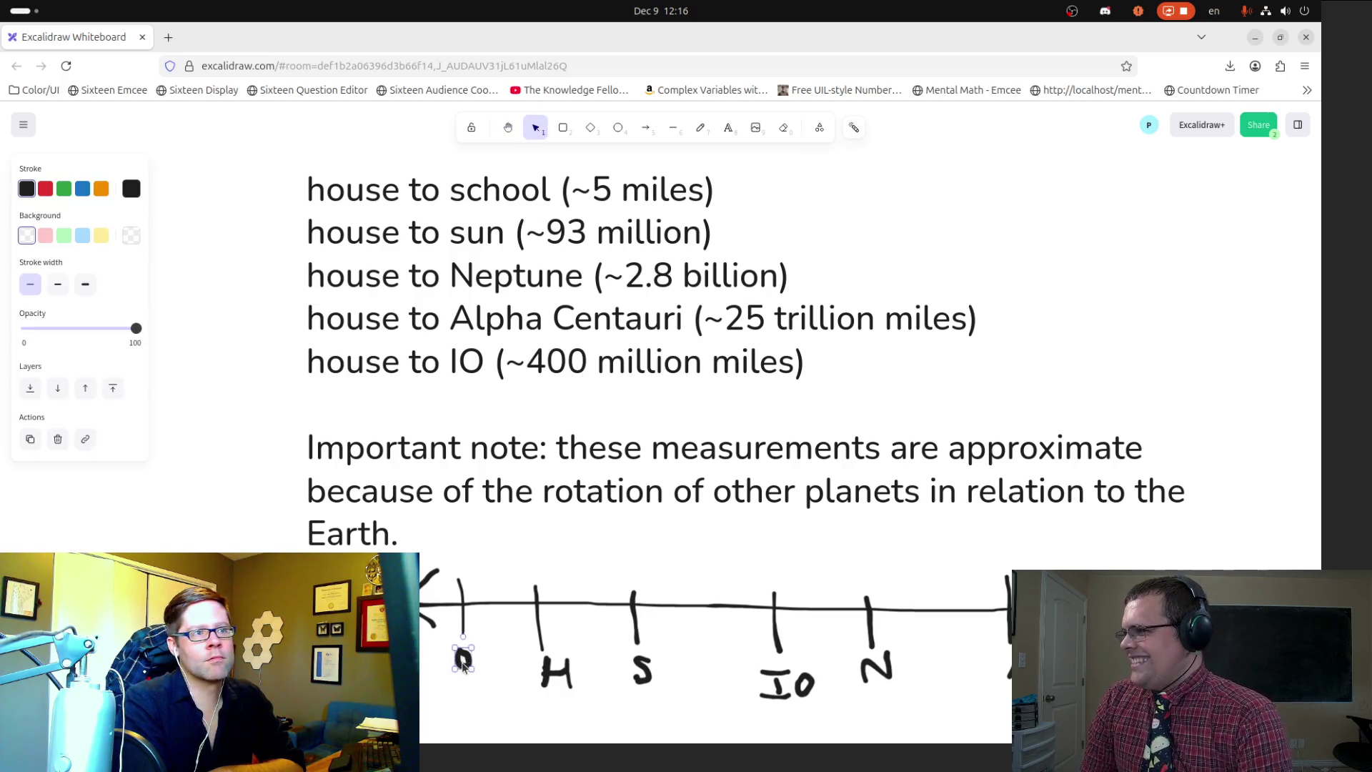
left_click(536, 672)
left_click(555, 671)
left_click_drag(556, 671, 452, 692)
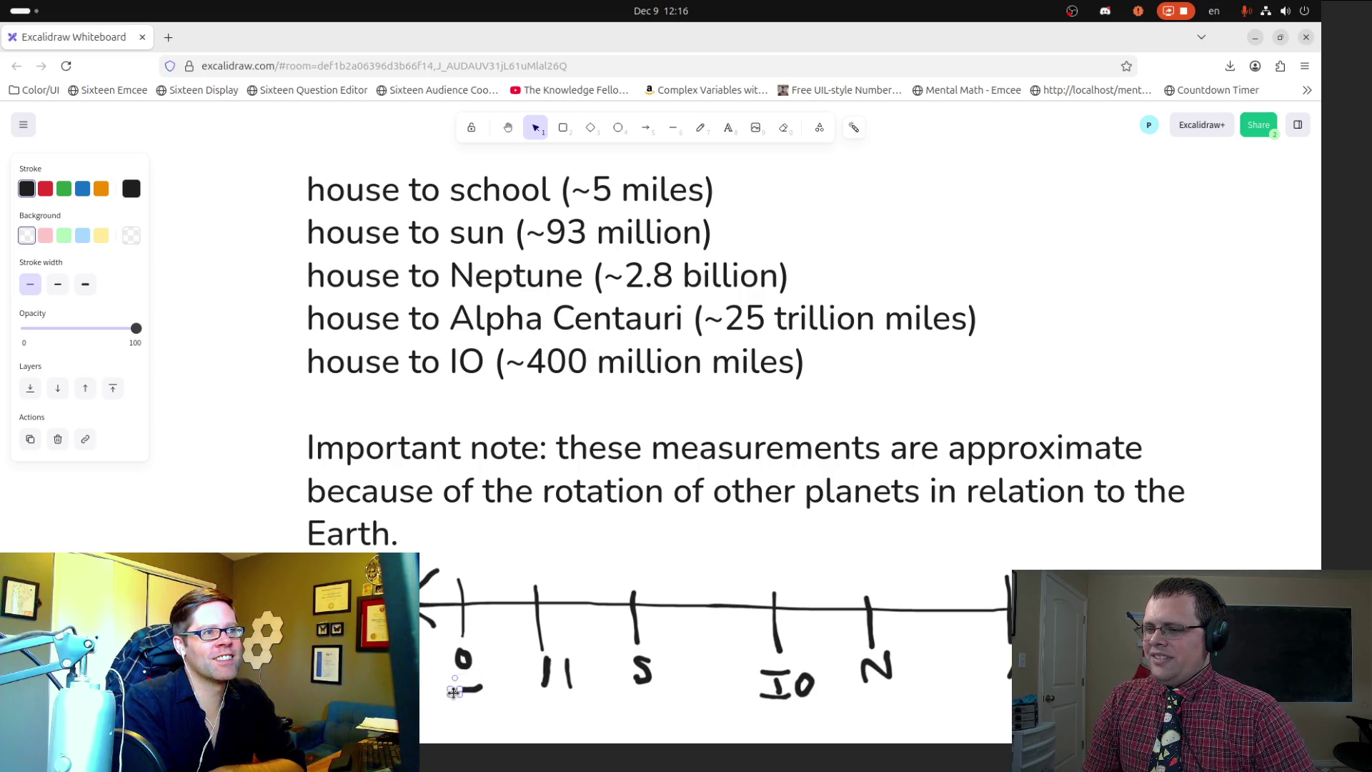
left_click(513, 688)
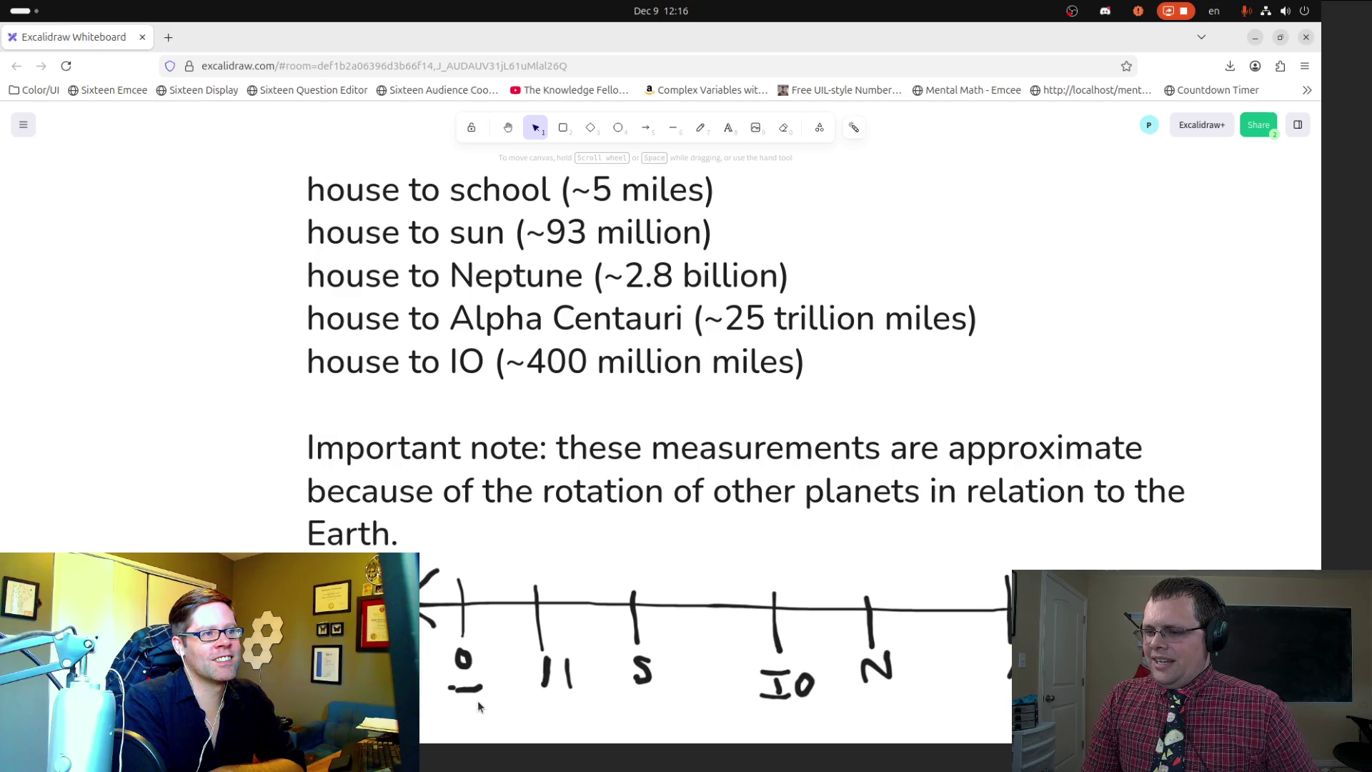
Step: Reassemble the H strokes into a complete H under the 0 mark
left_click(457, 691)
left_click(458, 692)
left_click(456, 692)
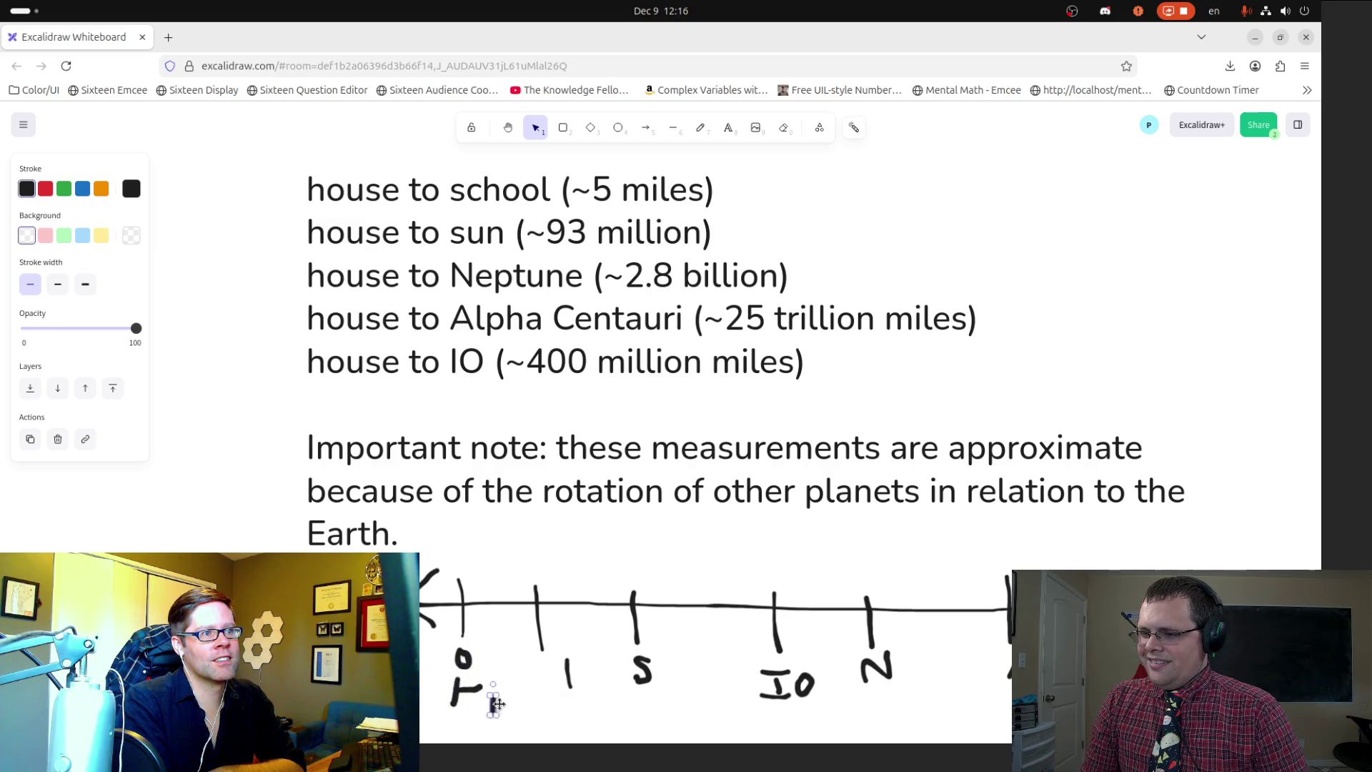
left_click(580, 686)
left_click_drag(570, 669, 487, 683)
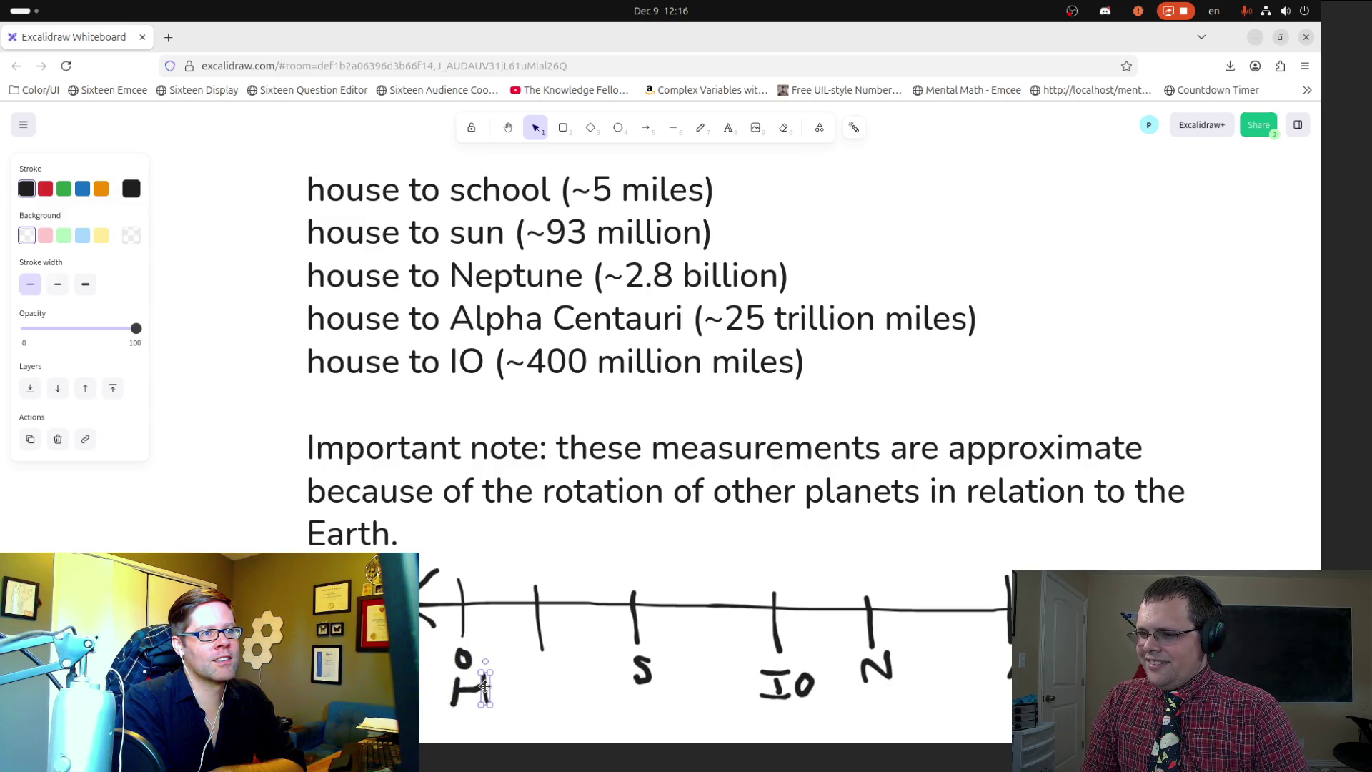
left_click(608, 685)
Step: Delete the old H tick and slide the S, IO, N and AC marks left
left_click(534, 625)
key("Delete")
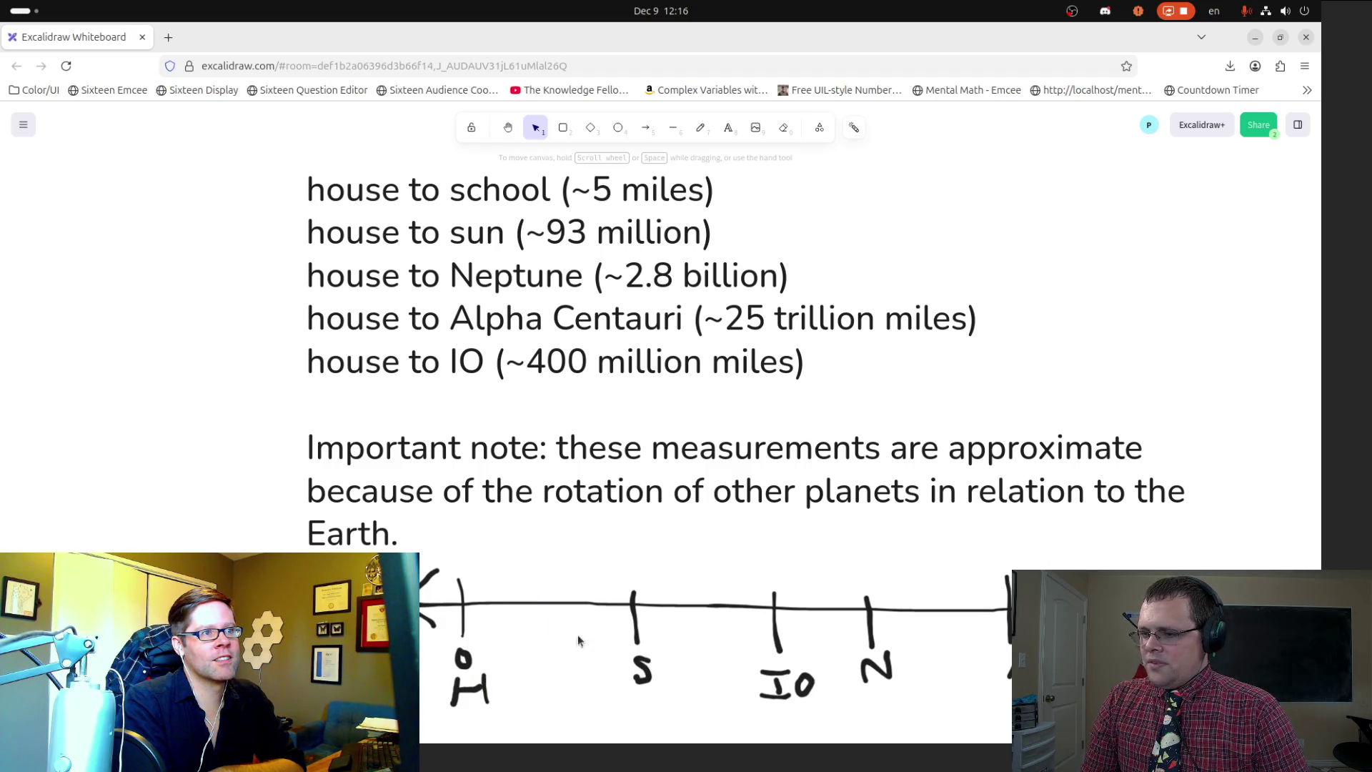
mouse_move(598, 723)
left_mouse_down()
mouse_move(643, 536)
mouse_move(1094, 537)
left_mouse_up()
mouse_move(1057, 665)
left_mouse_down()
mouse_move(937, 663)
mouse_move(1004, 666)
left_mouse_up()
left_click(1029, 715)
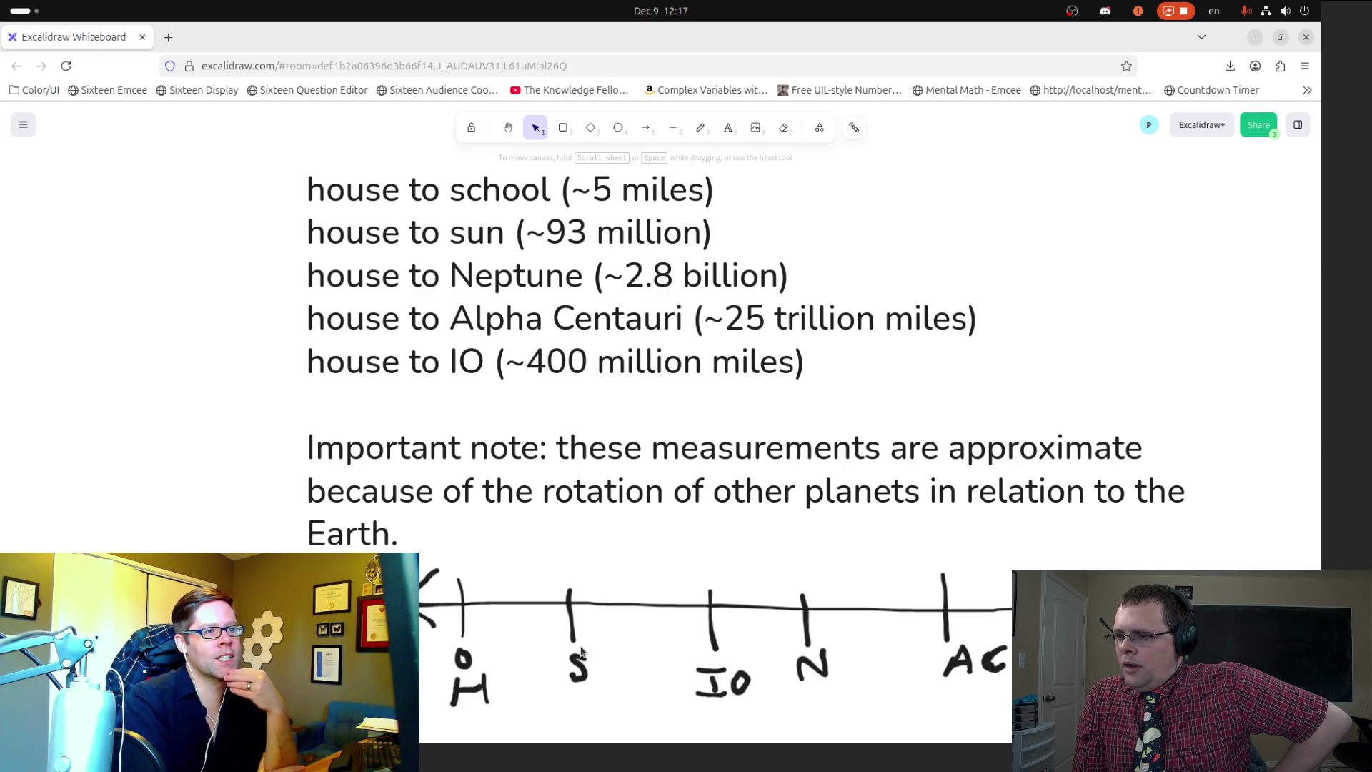
Step: Shift the S, IO, N and AC marks right to make room after 0
mouse_move(554, 704)
left_mouse_down()
mouse_move(973, 549)
mouse_move(1010, 551)
left_mouse_up()
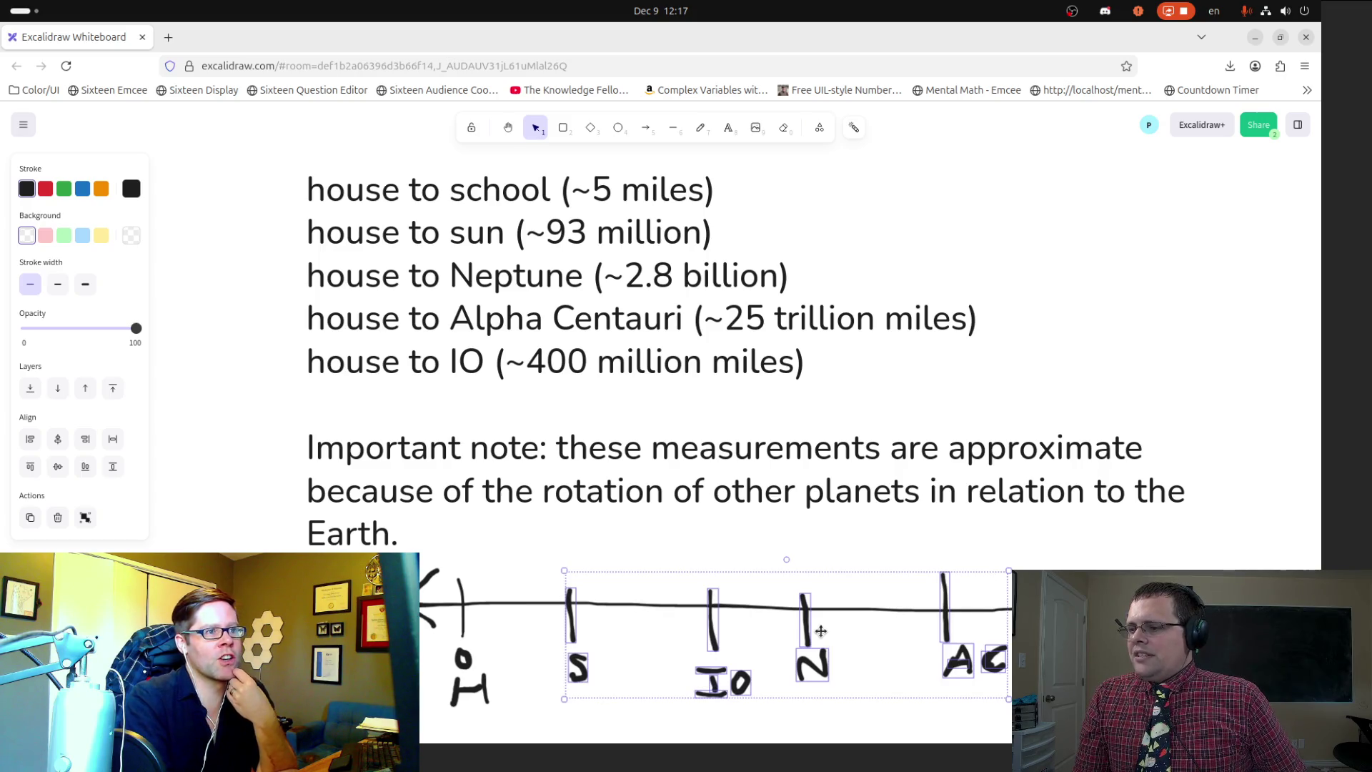
left_click_drag(813, 630, 855, 631)
left_click(569, 664)
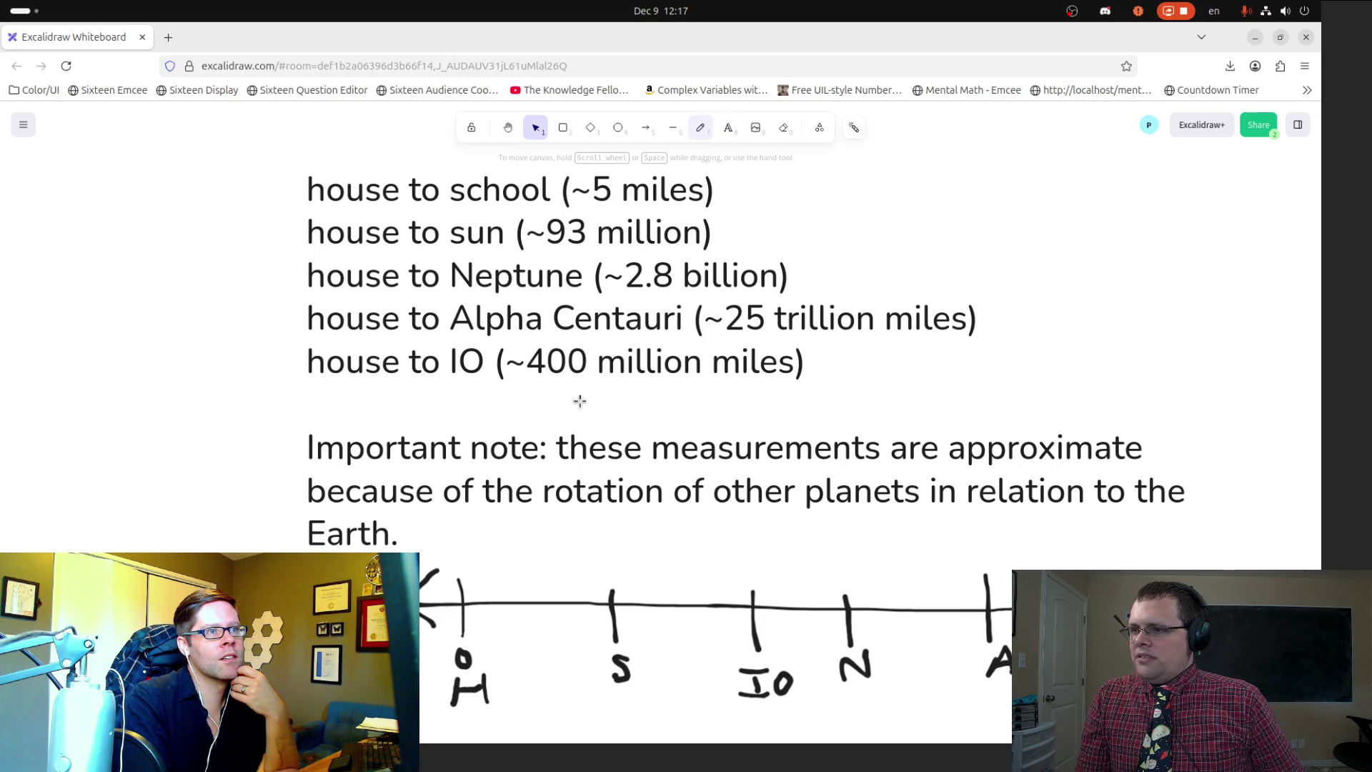
Step: Draw a new tick mark on the line between 0 and S
key("p")
left_click_drag(537, 579, 524, 671)
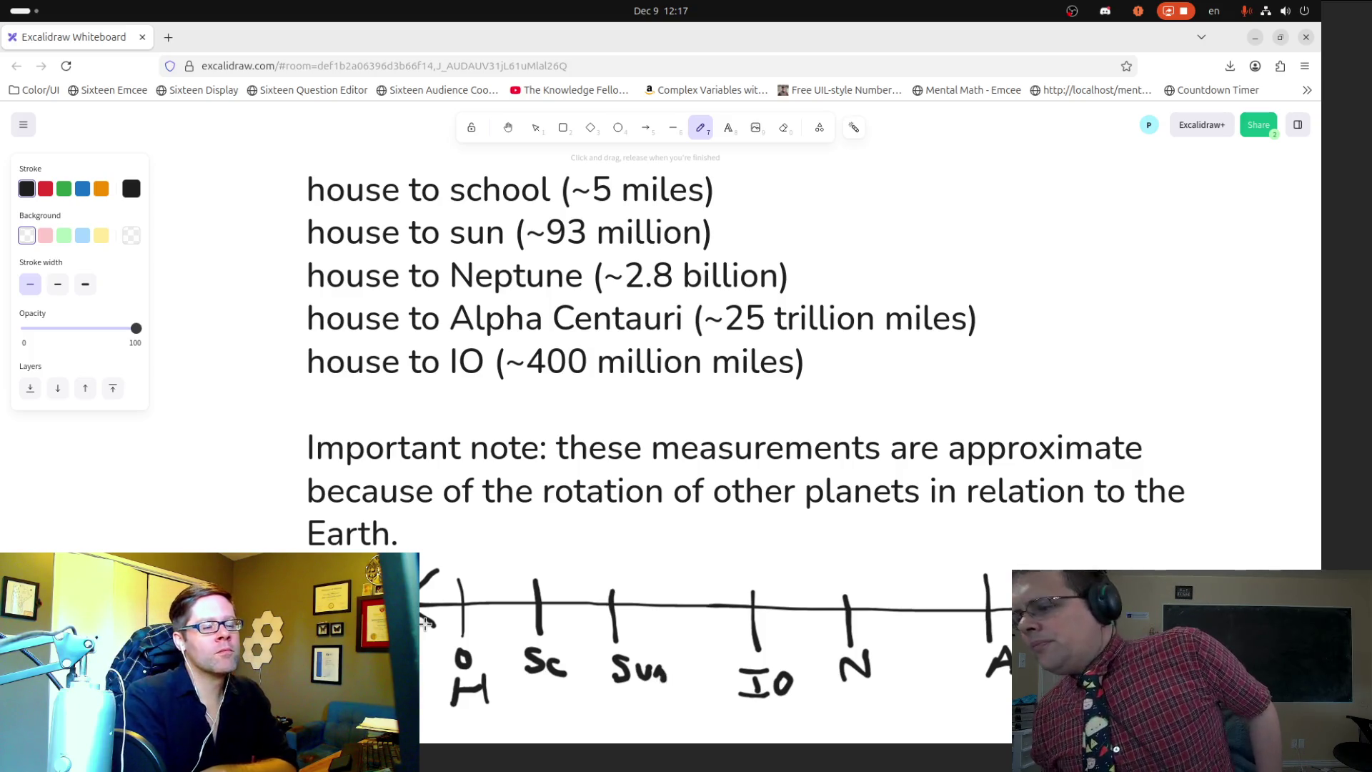
left_click(507, 127)
mouse_move(714, 427)
left_mouse_down()
mouse_move(748, 374)
mouse_move(736, 322)
mouse_move(745, 218)
left_mouse_up()
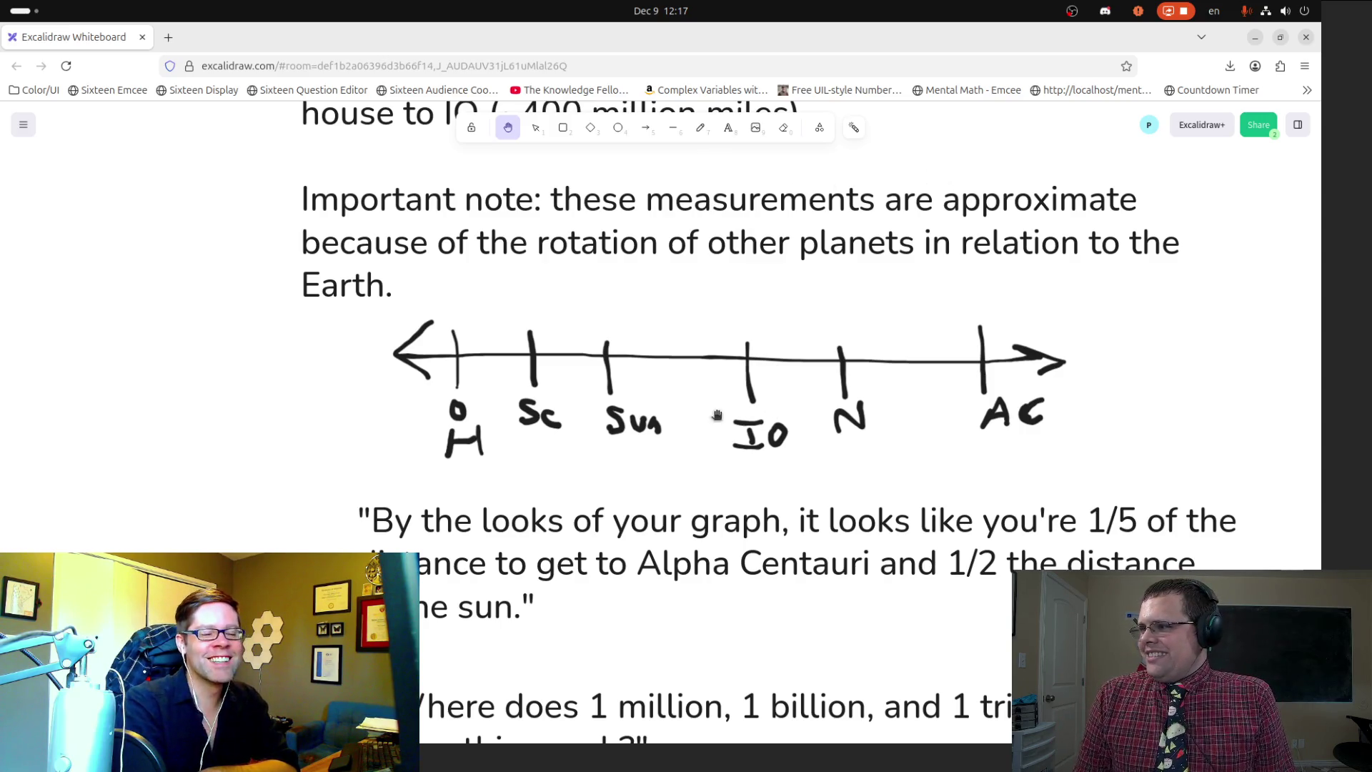
scroll(691, 443, "down", 3)
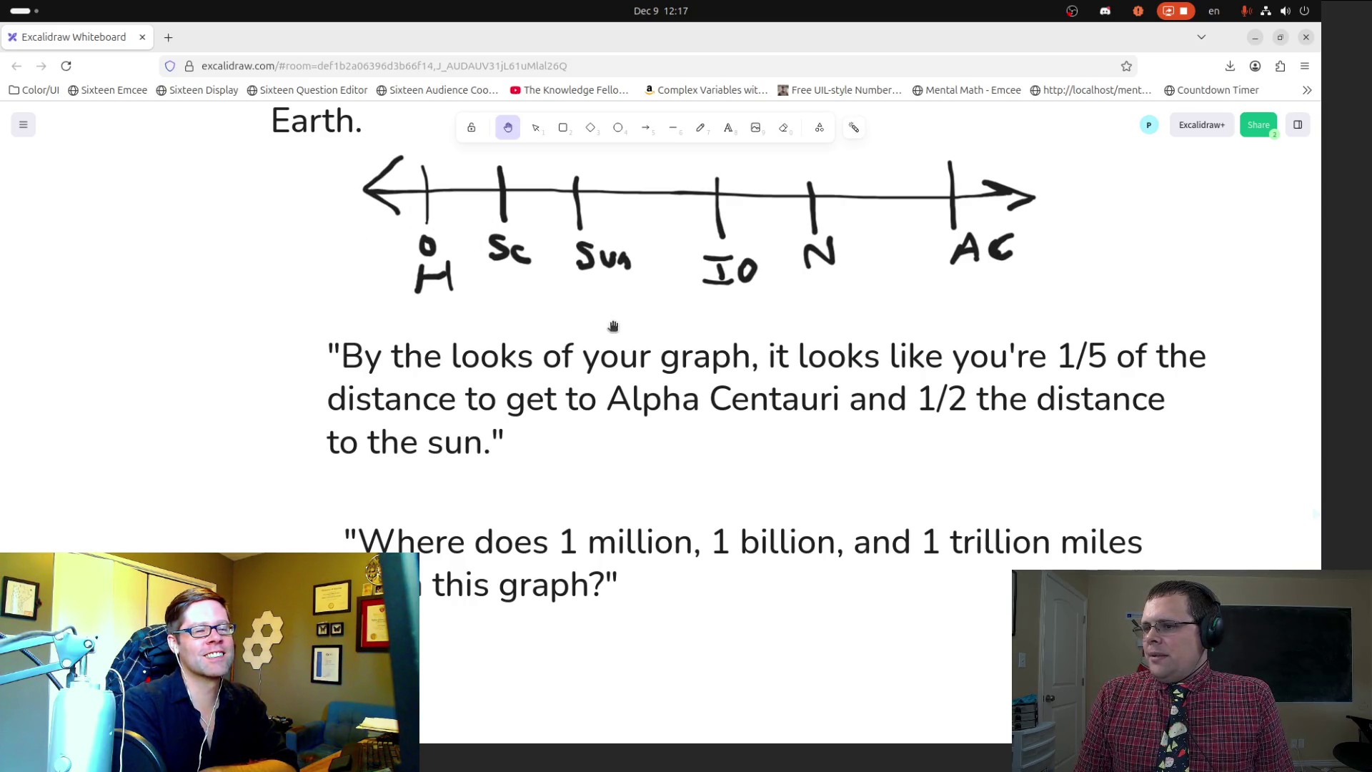
left_click_drag(471, 208, 411, 330)
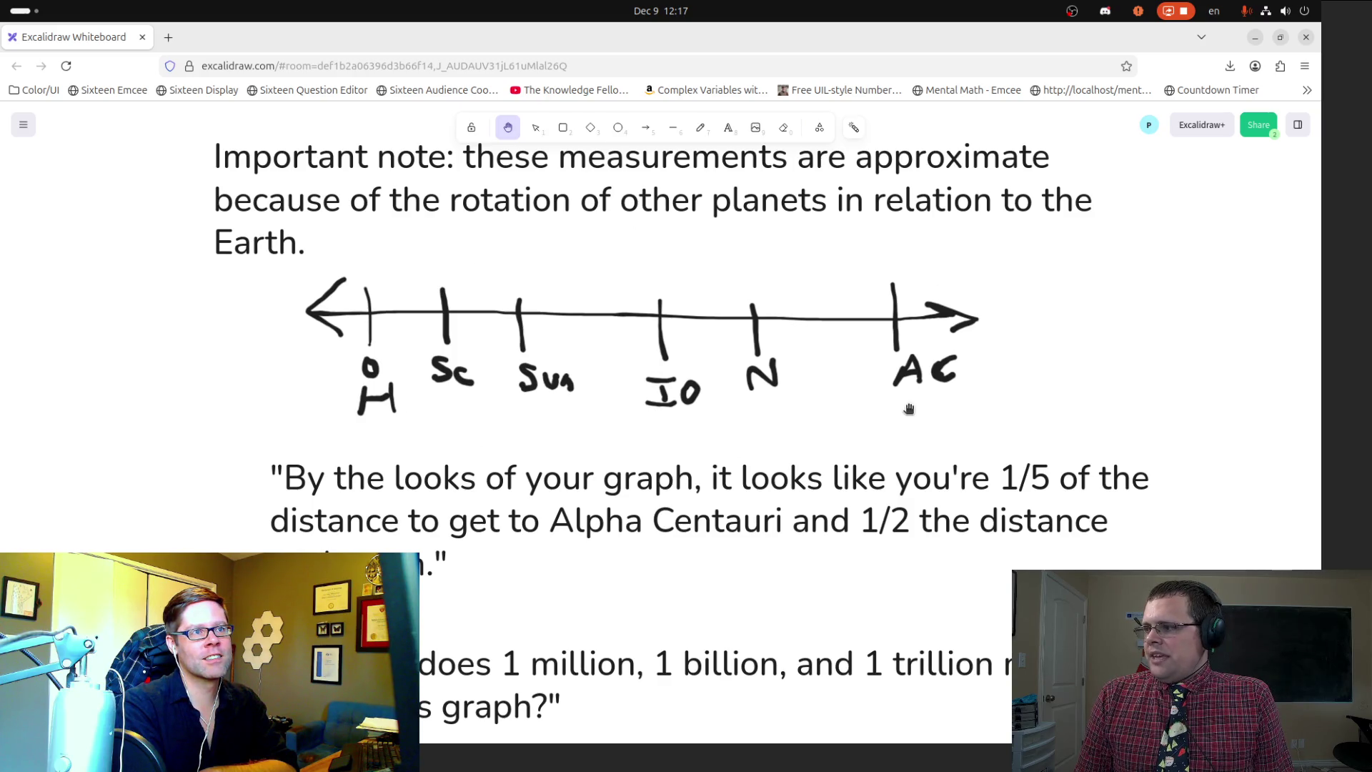
scroll(743, 461, "down", 5)
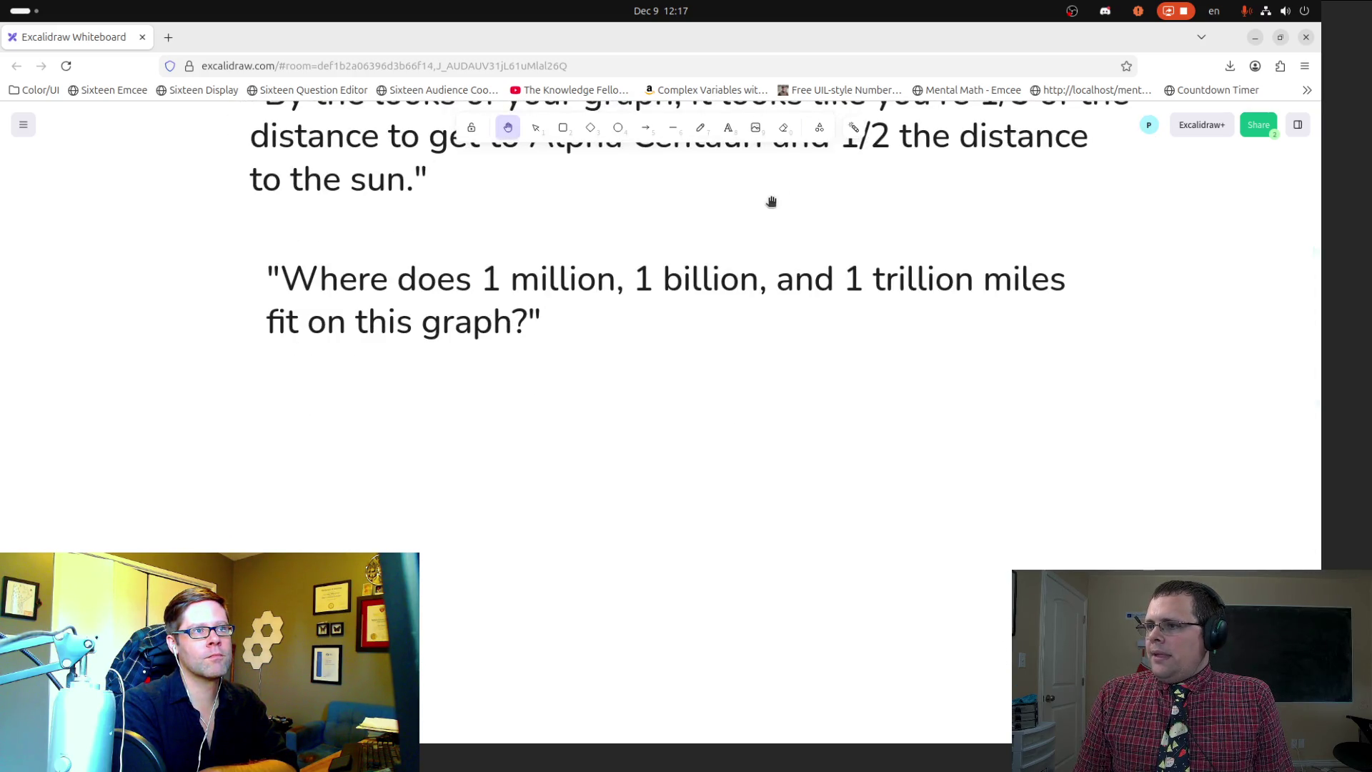
scroll(765, 212, "up", 1)
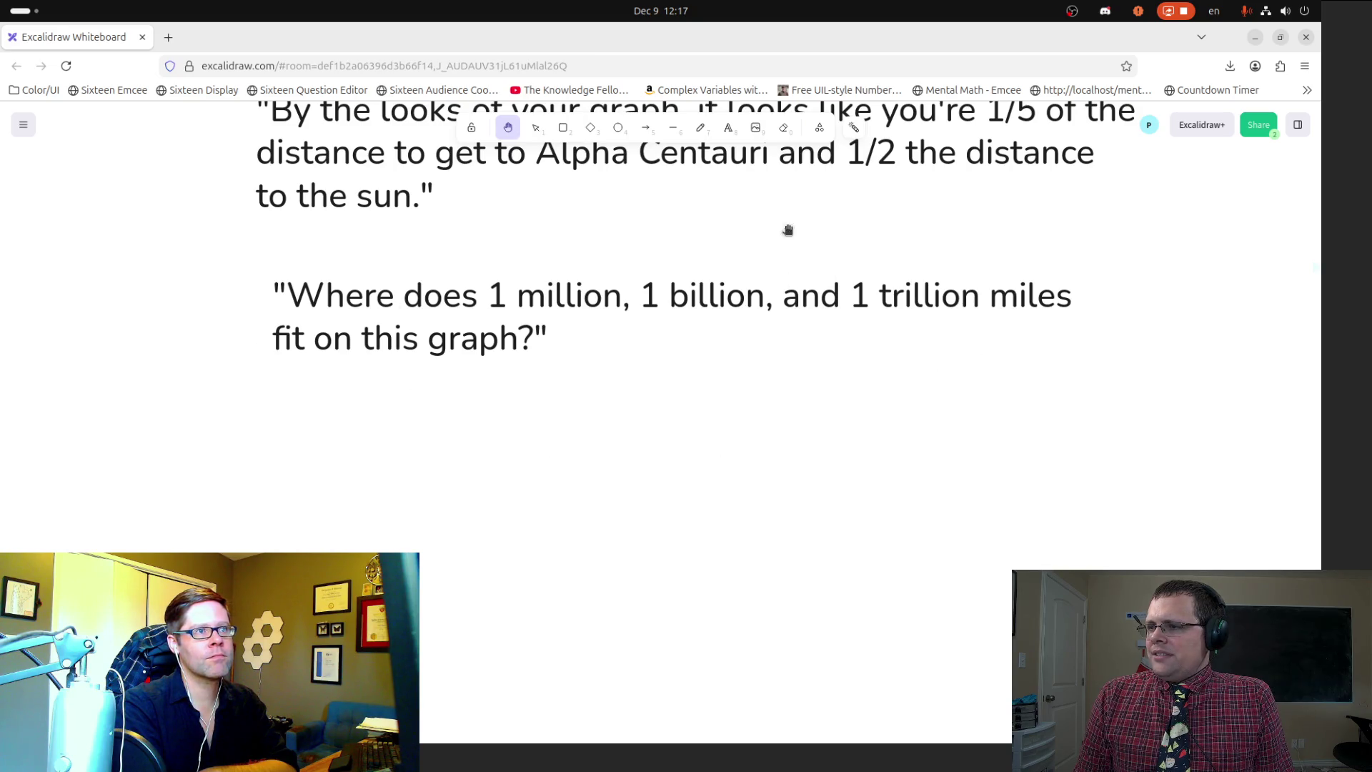
scroll(808, 237, "up", 2)
mouse_move(781, 408)
left_mouse_down()
mouse_move(689, 462)
mouse_move(742, 491)
left_mouse_up()
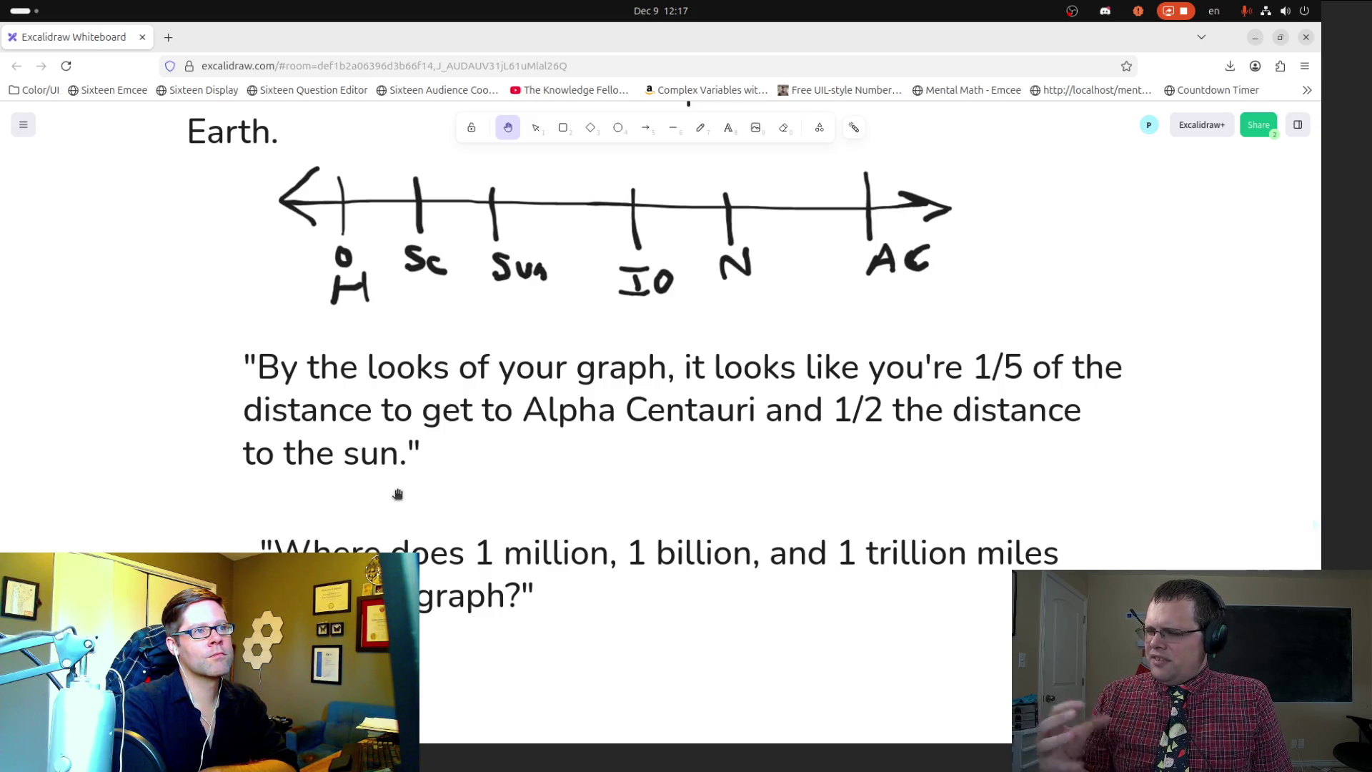
mouse_move(707, 484)
left_mouse_down()
mouse_move(728, 340)
mouse_move(719, 279)
mouse_move(720, 458)
left_mouse_up()
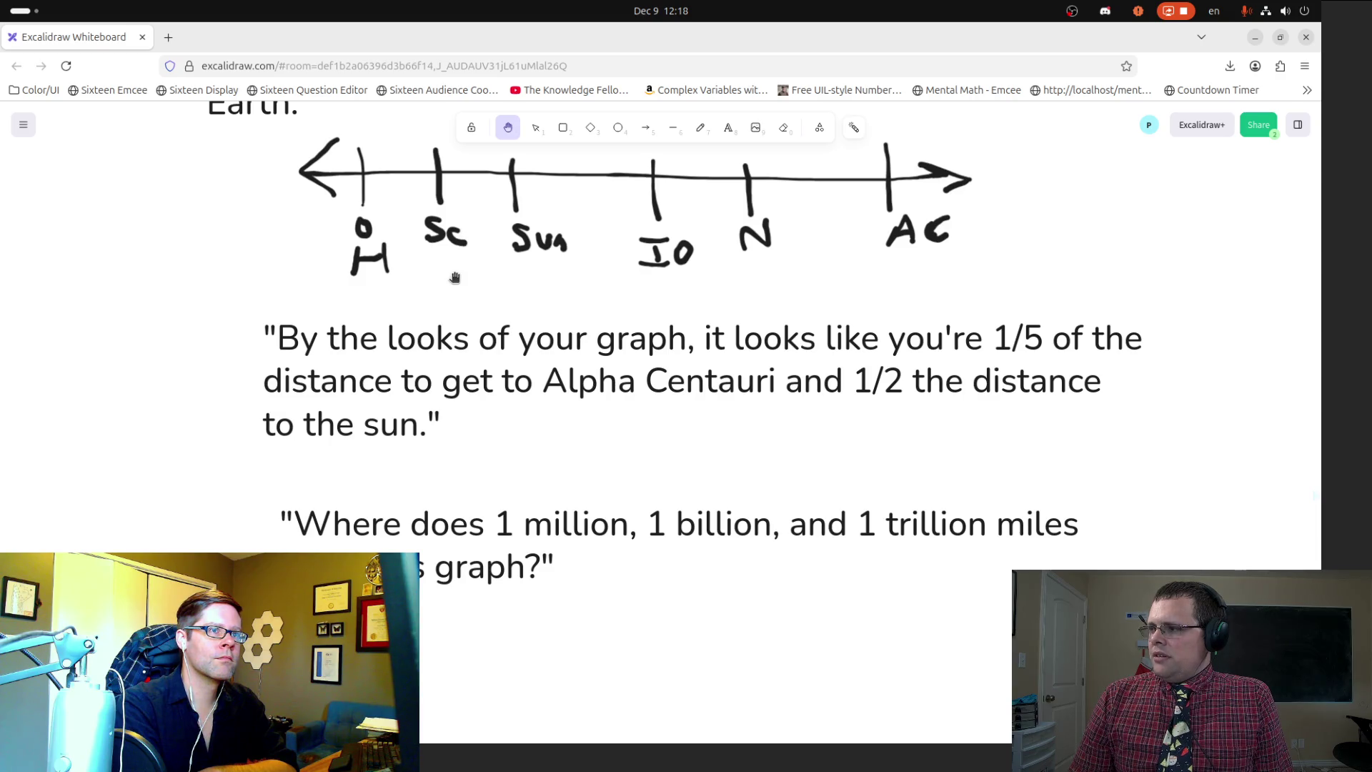
mouse_move(593, 483)
left_mouse_down()
mouse_move(578, 527)
mouse_move(573, 439)
left_mouse_up()
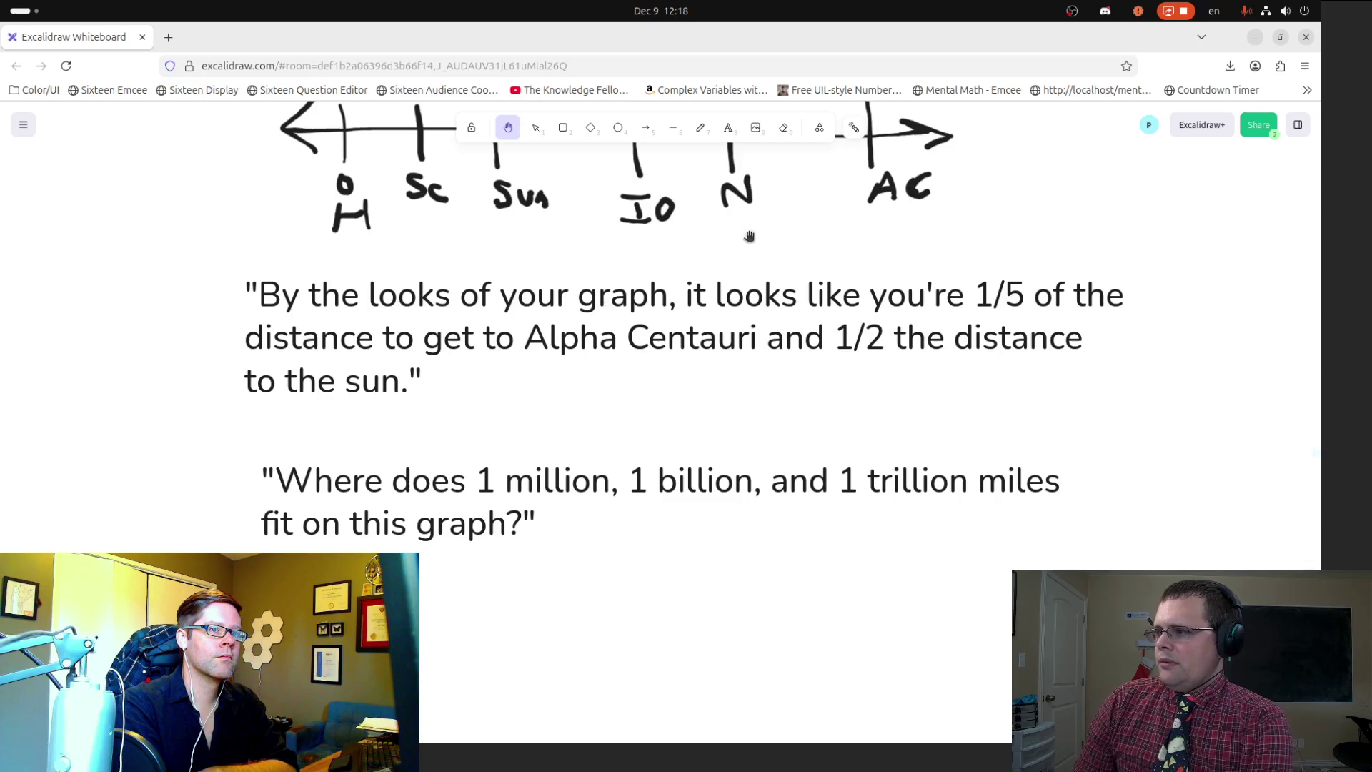
left_click_drag(734, 250, 732, 316)
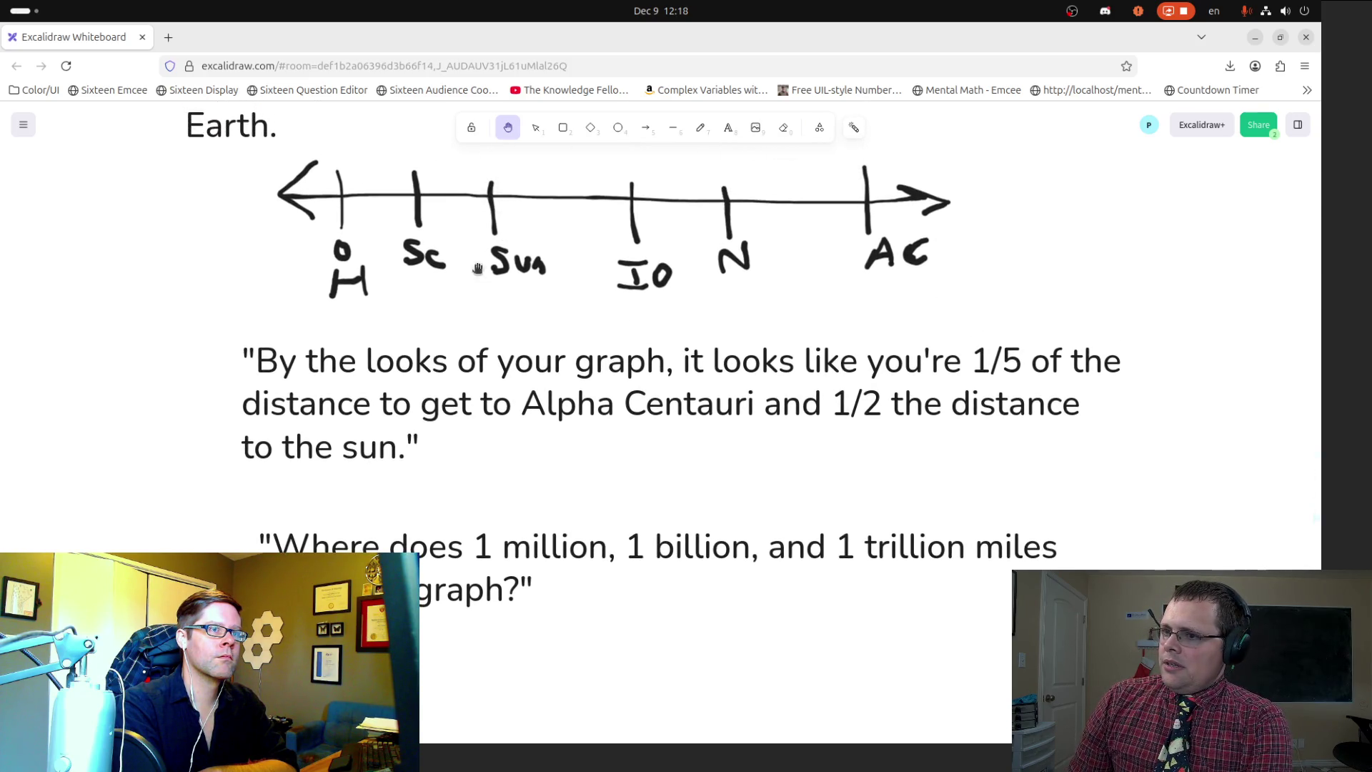
left_click(700, 128)
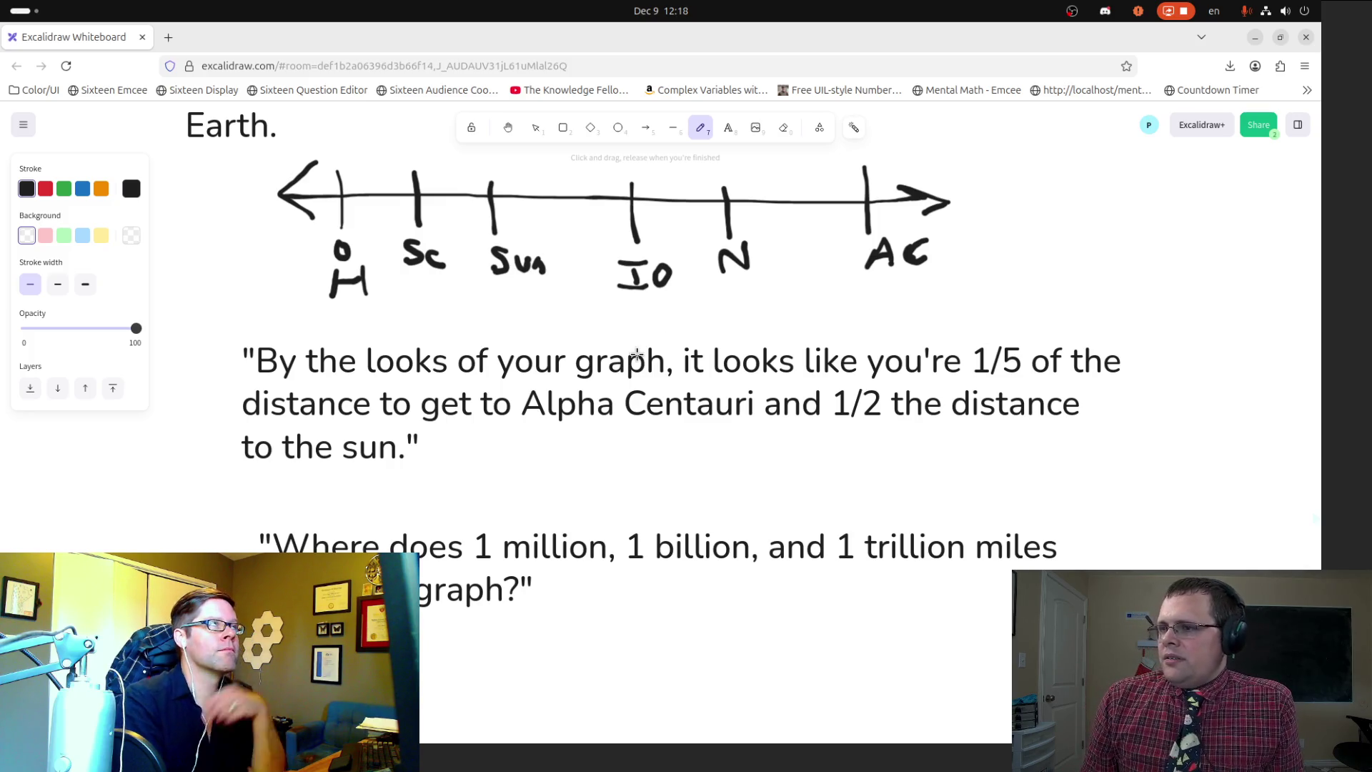
left_click(516, 139)
left_click_drag(589, 247, 610, 294)
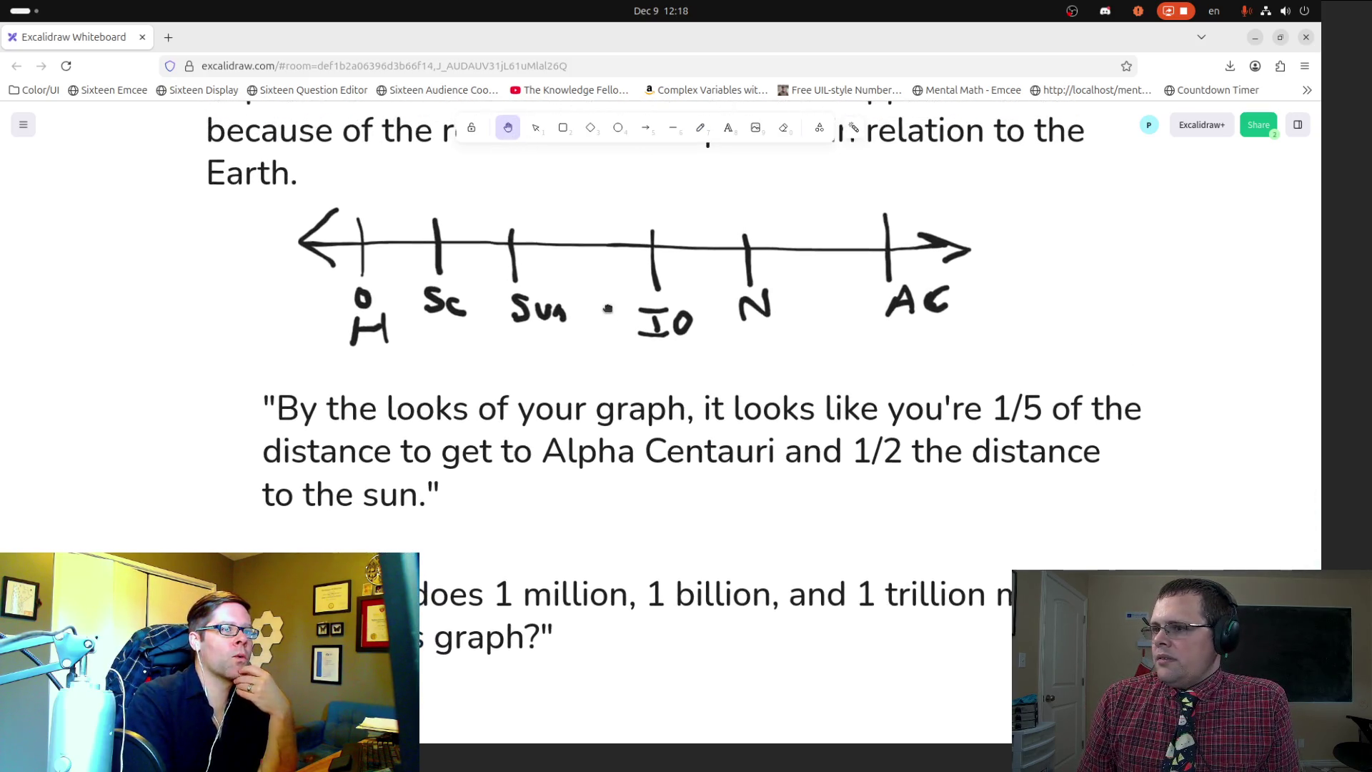
mouse_move(631, 521)
left_mouse_down()
mouse_move(652, 312)
mouse_move(624, 156)
left_mouse_up()
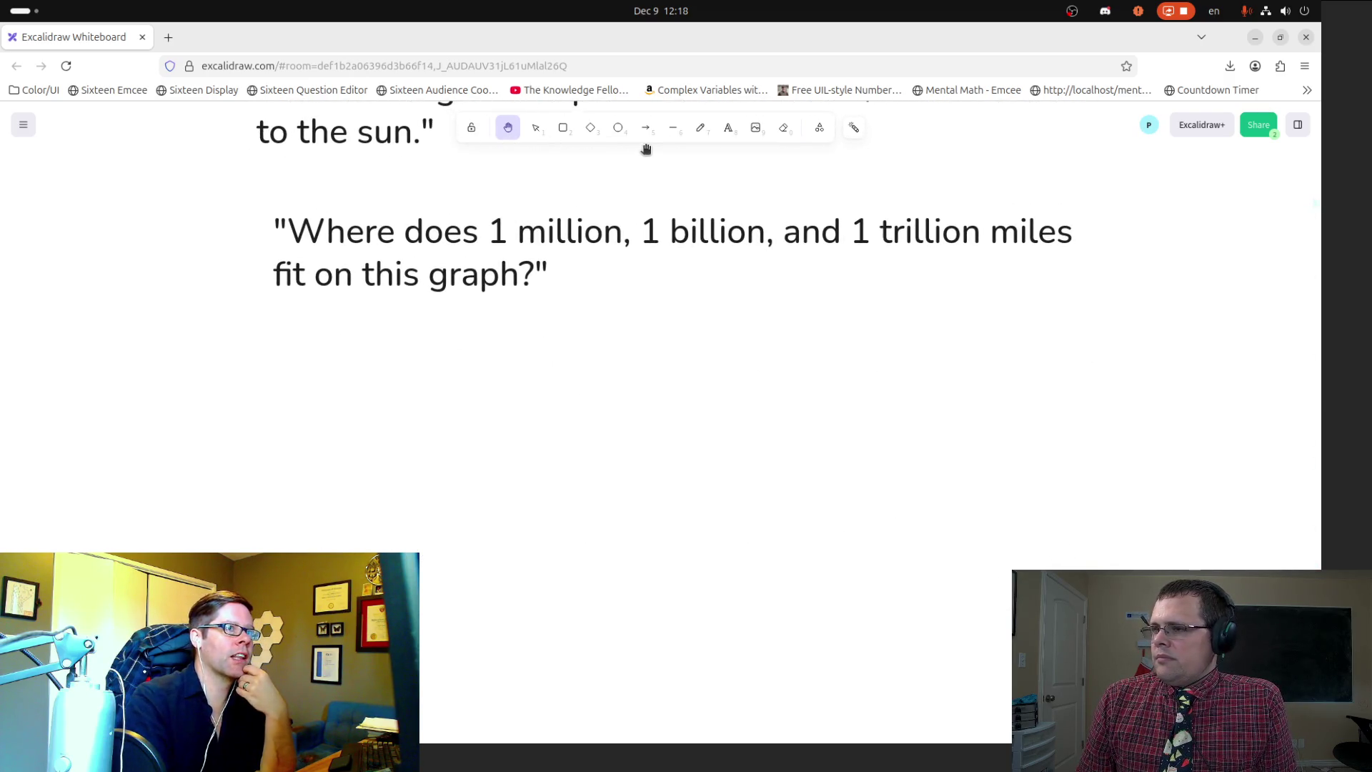
Step: Insert '10 million,' before '1 billion' in the 'Where does 1 million…' question
left_click(698, 133)
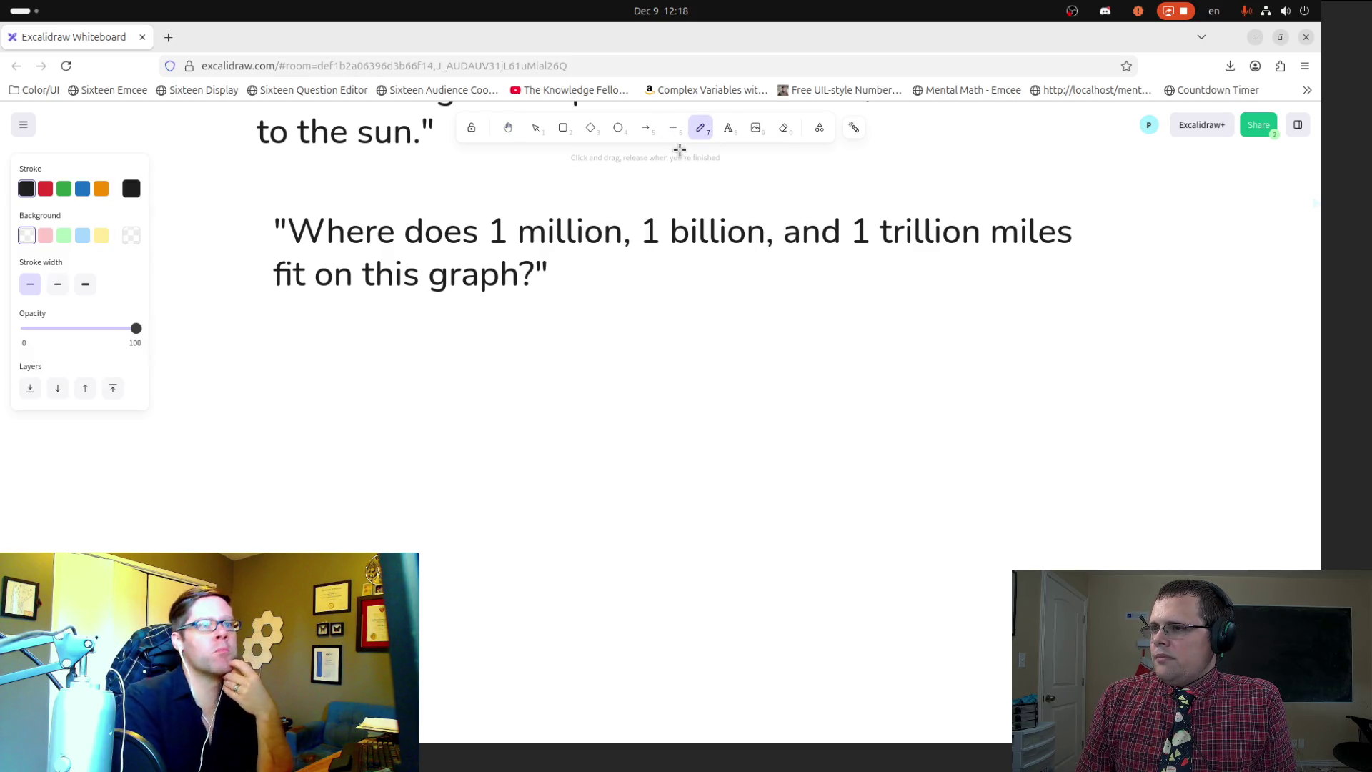
left_click(727, 131)
left_click(641, 237)
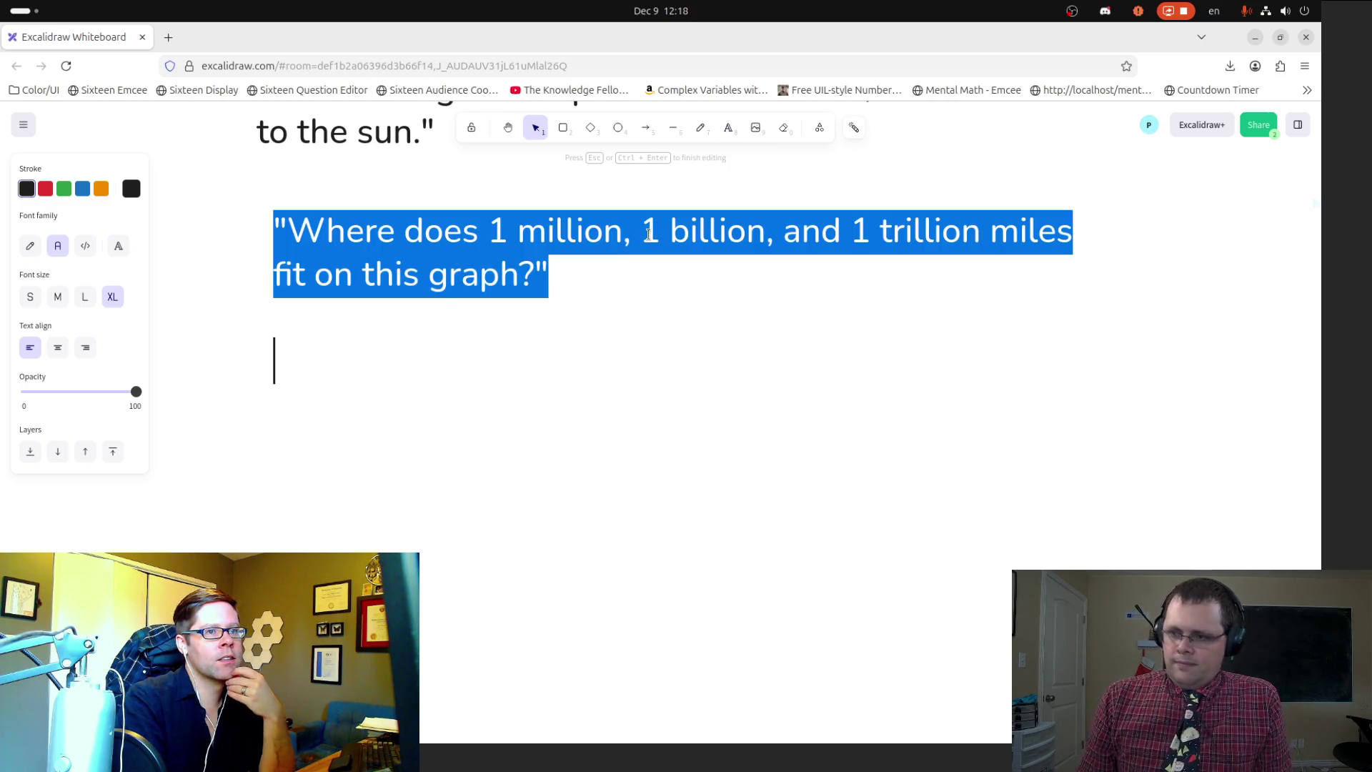
left_click(648, 233)
type("10million,")
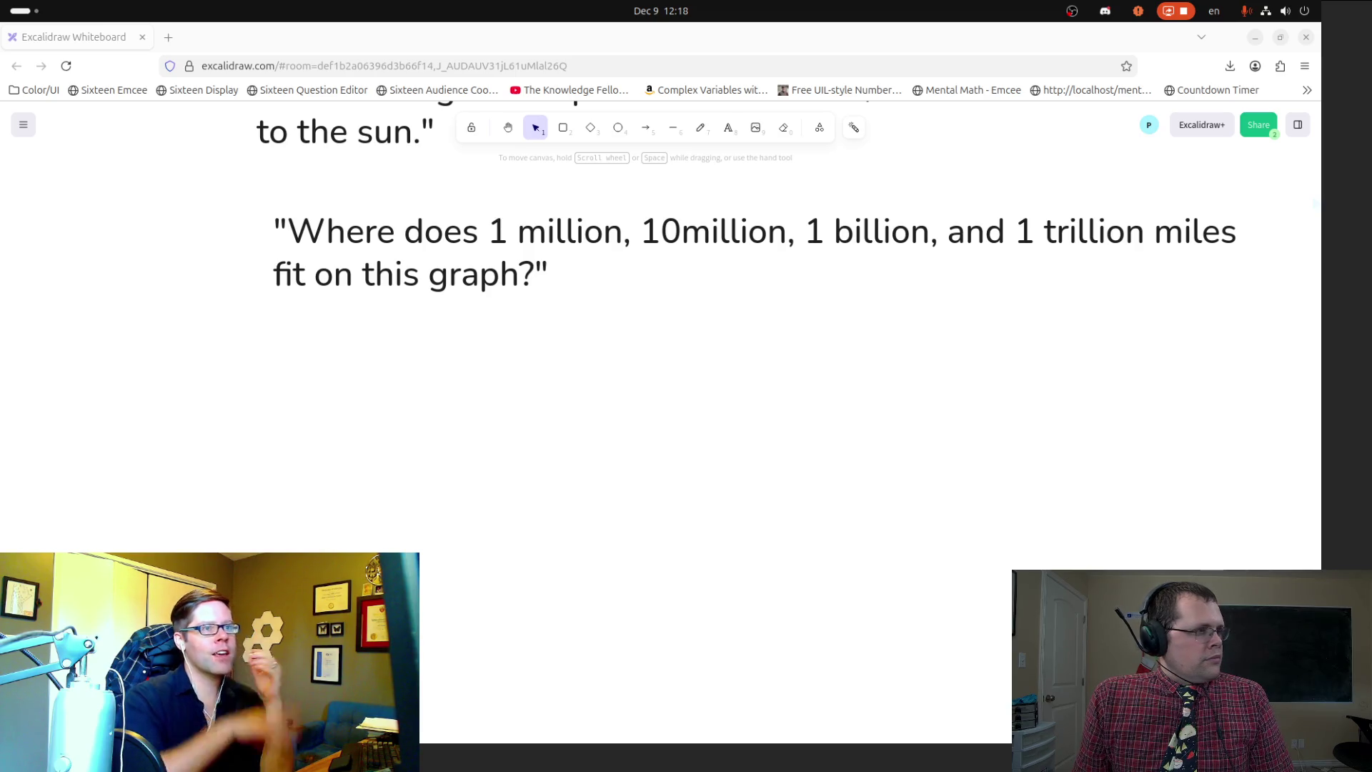
scroll(597, 298, "up", 5)
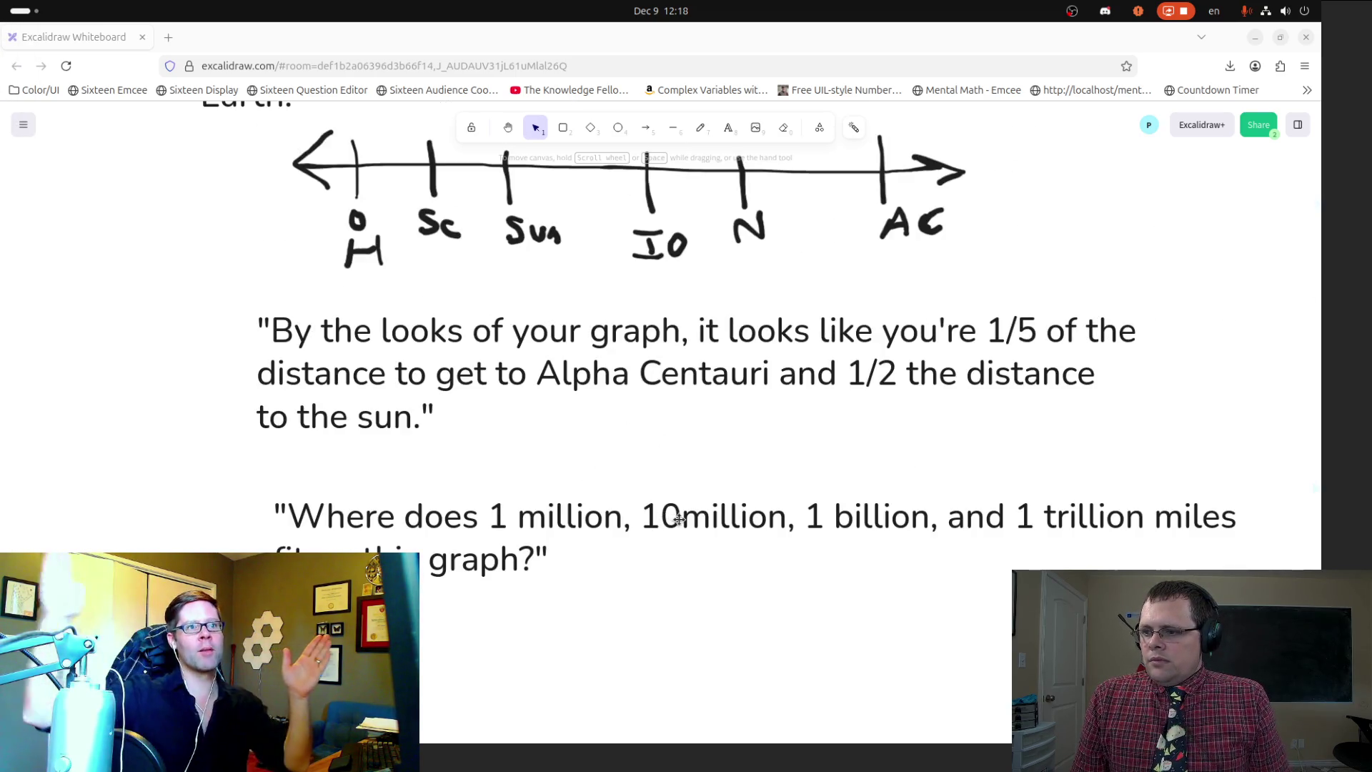
Step: Fix the spacing between '10' and 'million' in the question text
key("p")
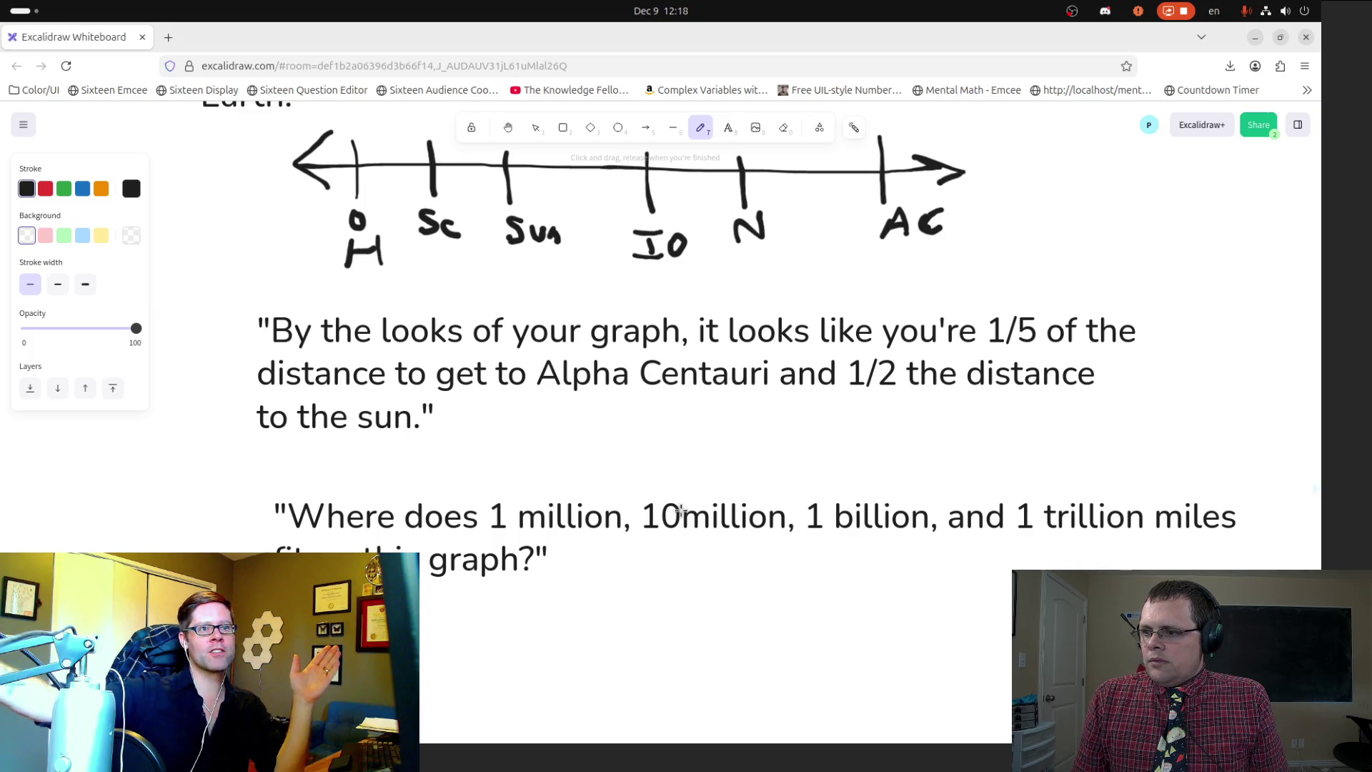
key("t")
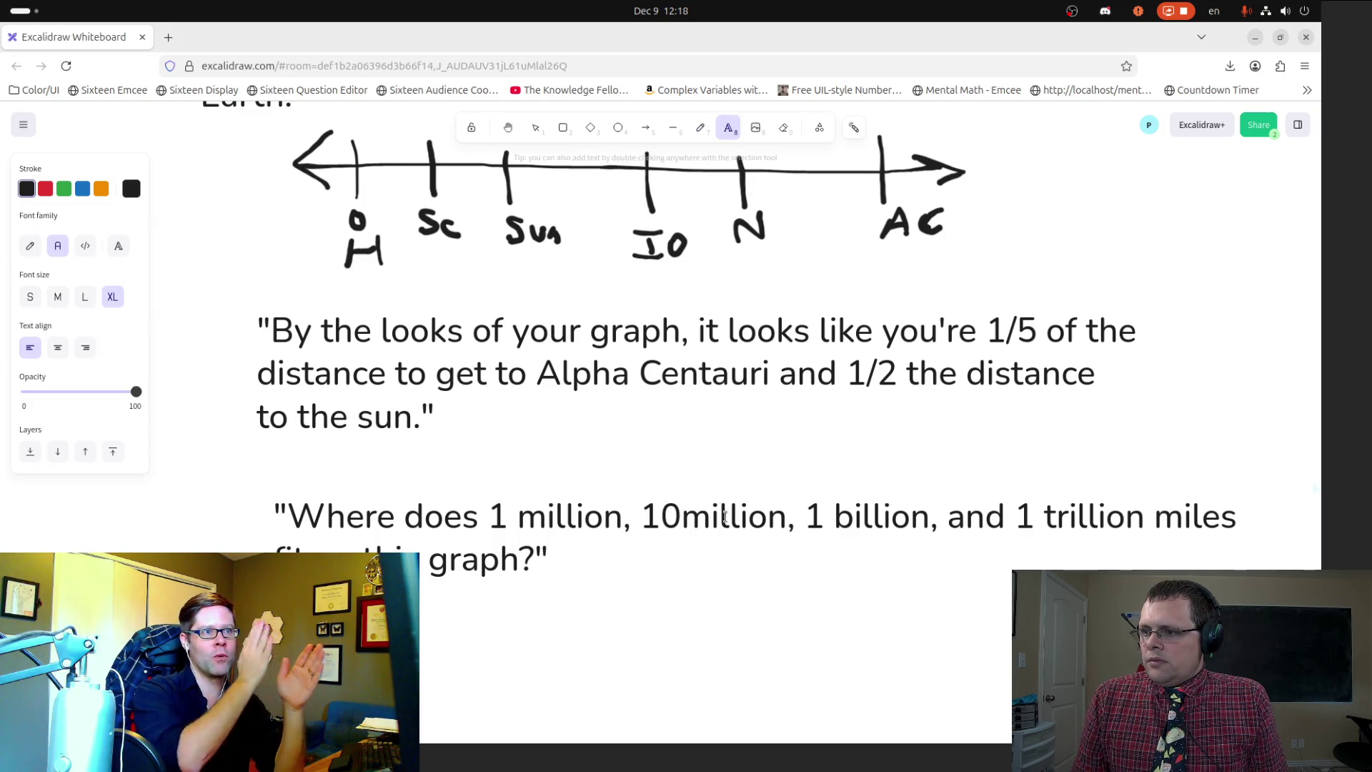
left_click(681, 505)
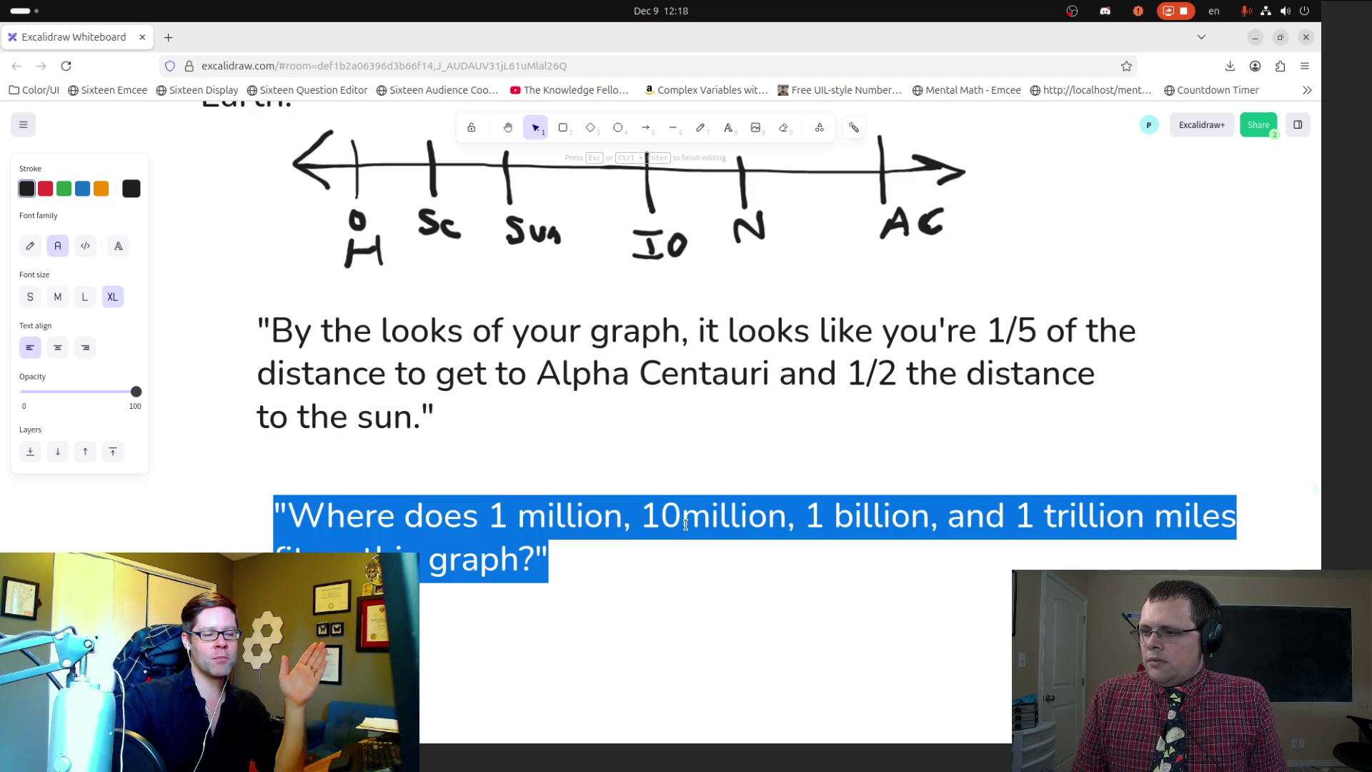
left_click(683, 516)
scroll(694, 519, "up", 5)
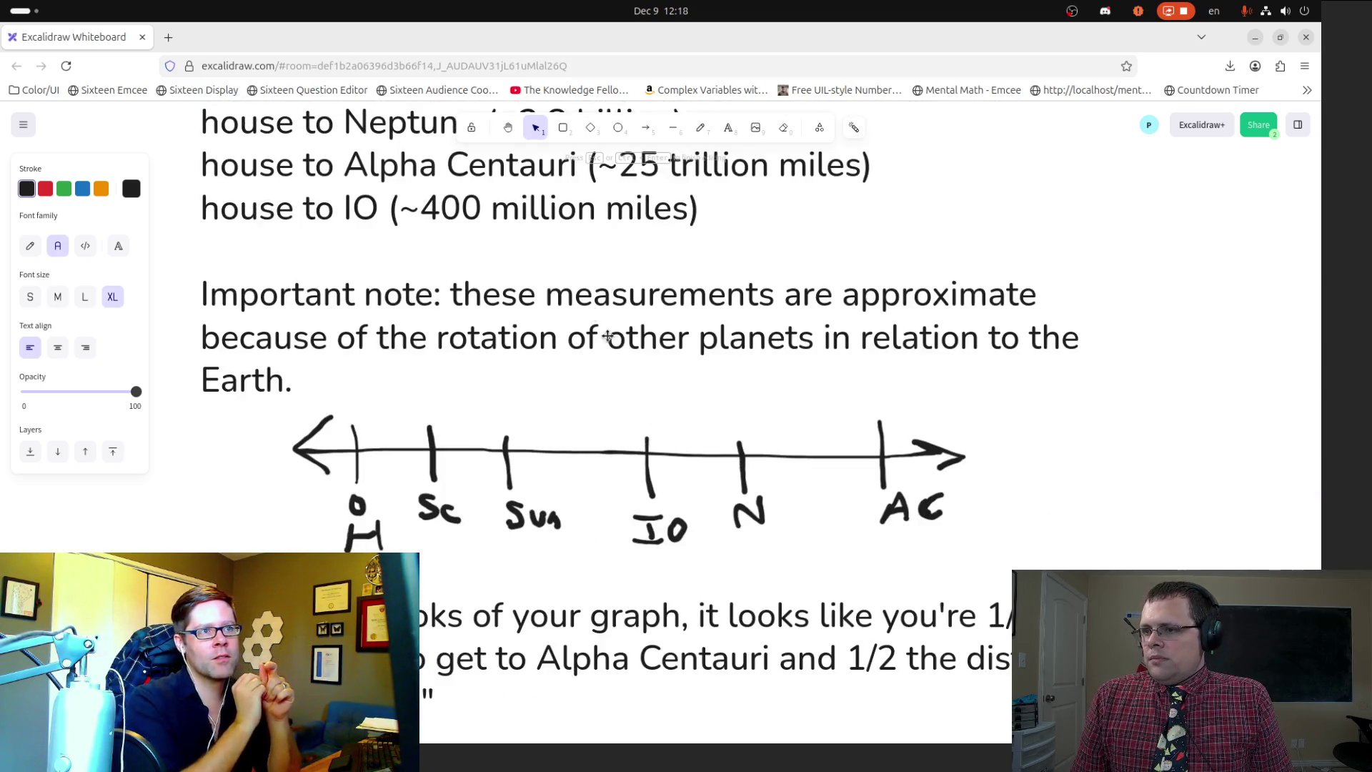
scroll(624, 554, "down", 2)
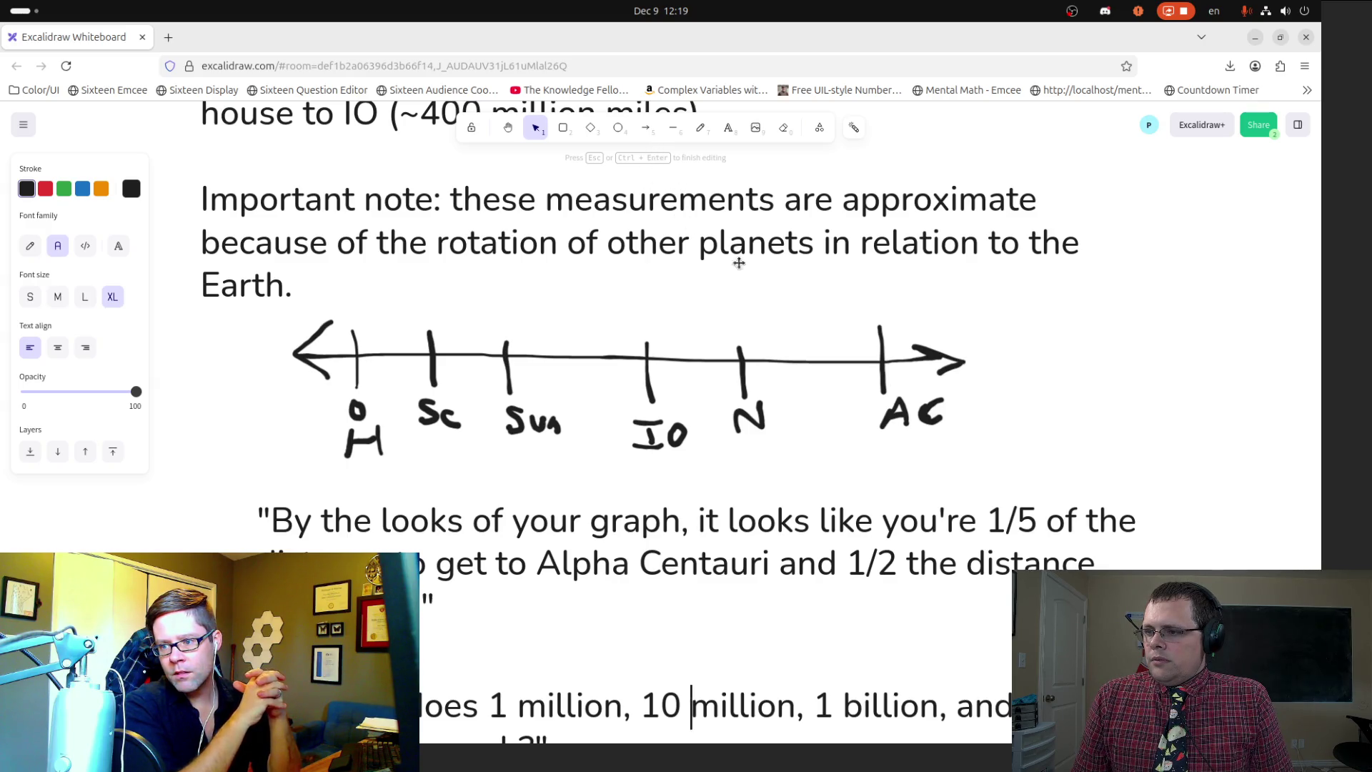
left_click(701, 129)
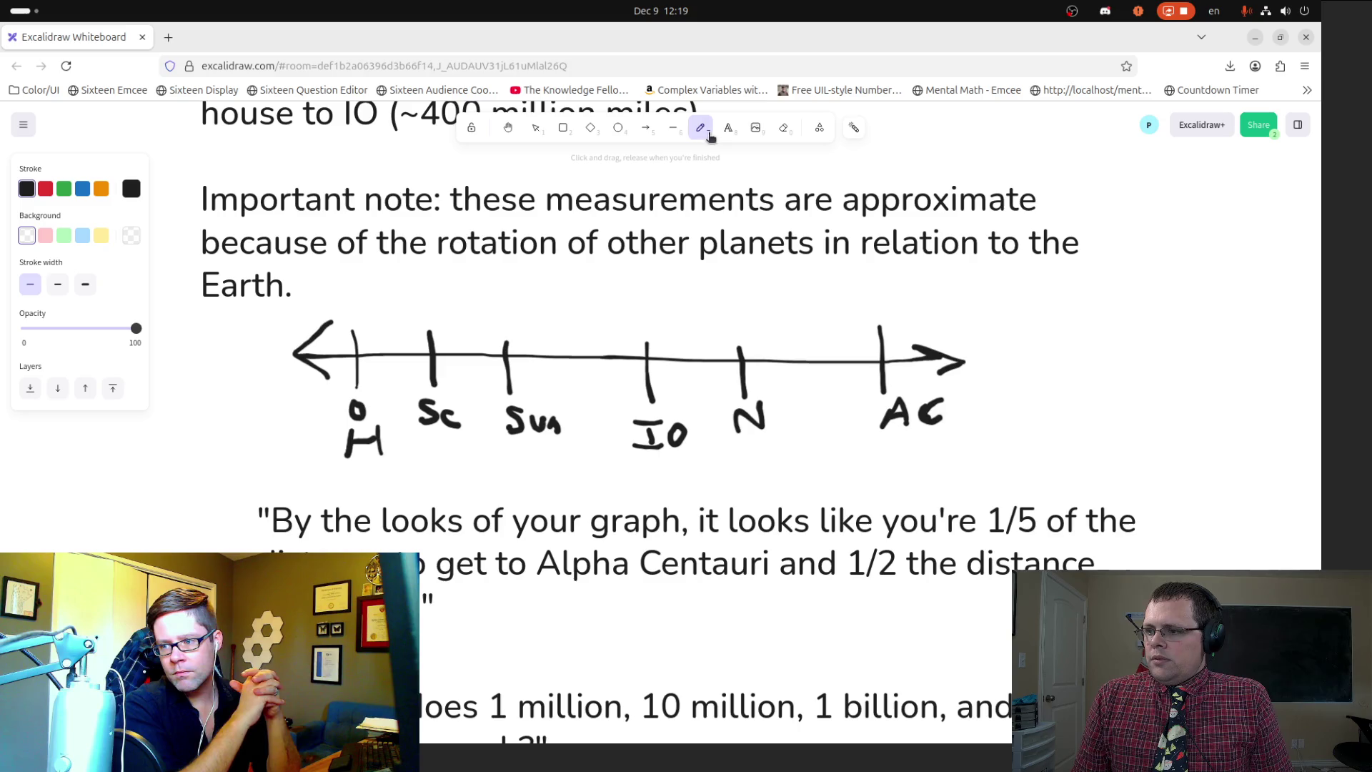
Step: Try editing the quote around 'you're 1/5', then undo the deletion
double_click(925, 535)
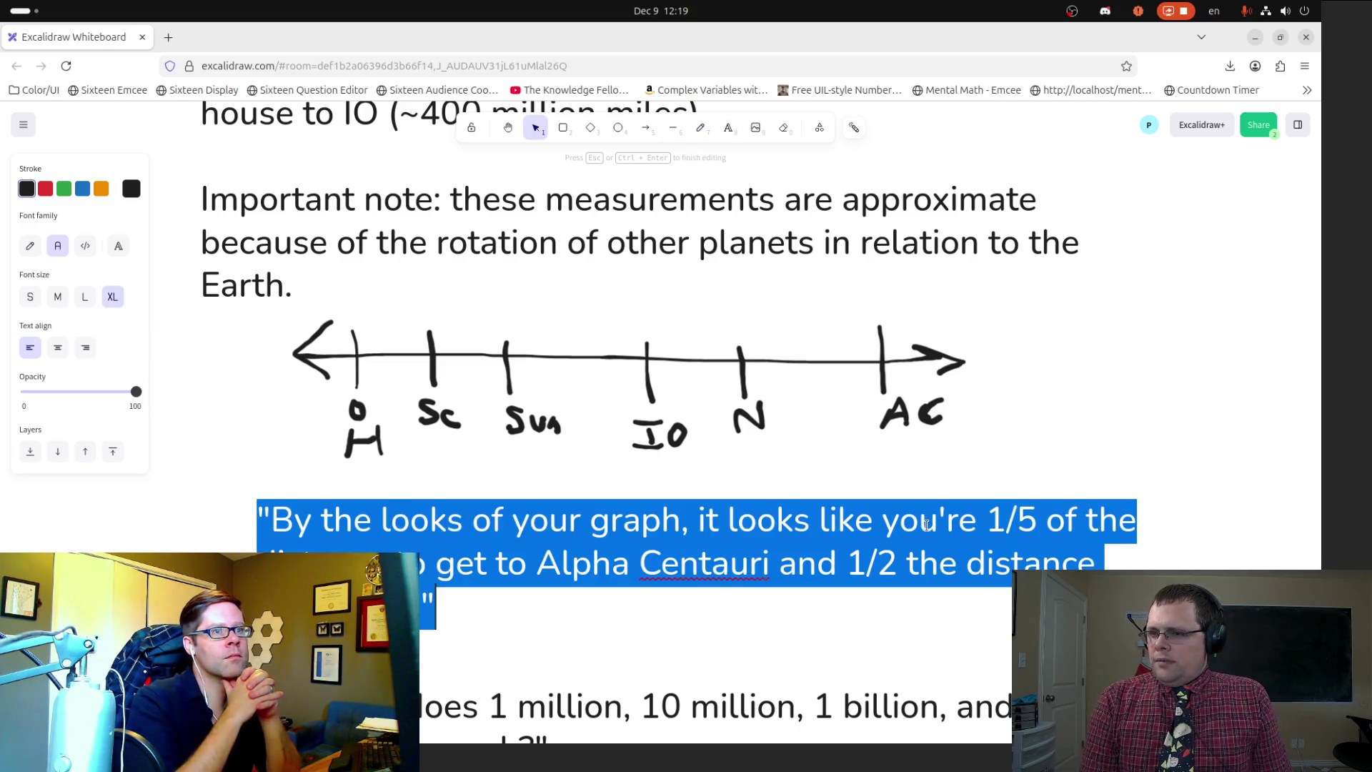
left_click(926, 525)
key("Right")
key("Right")
key("Right")
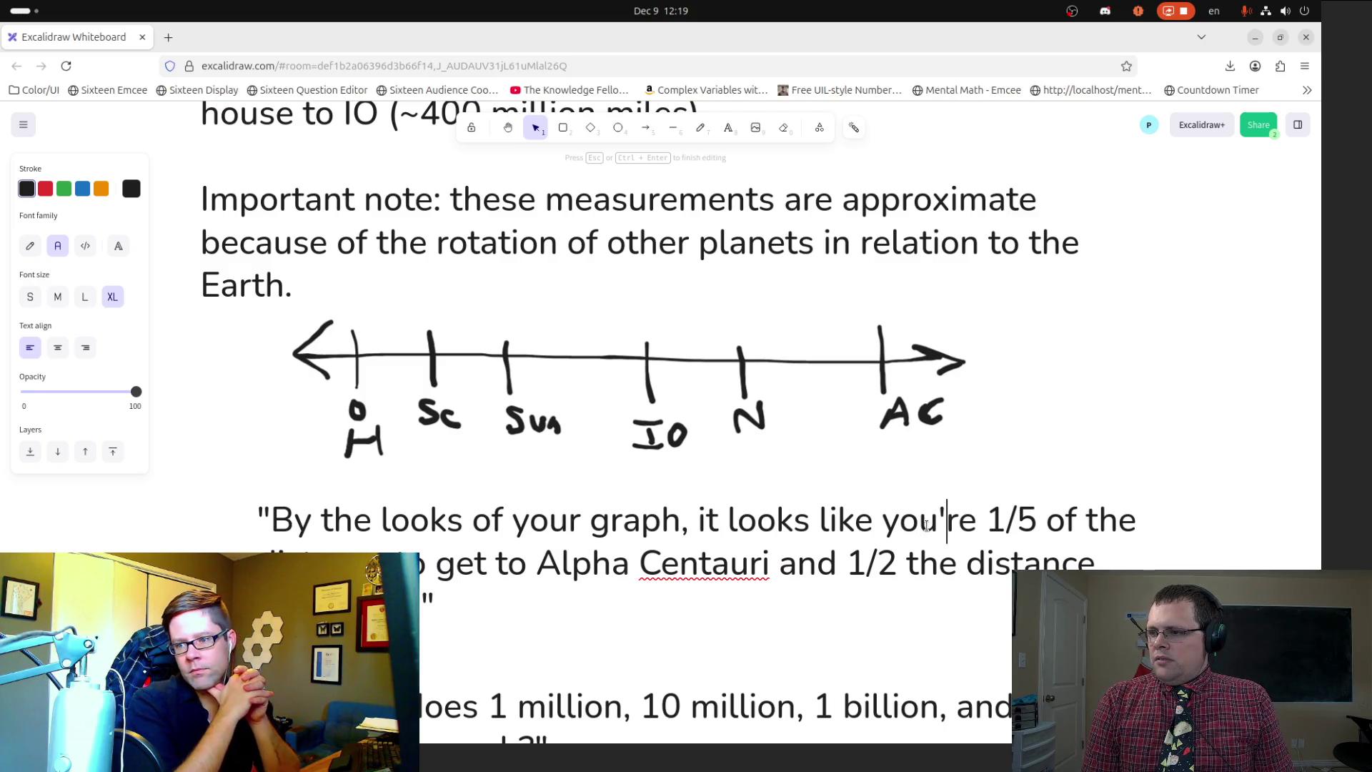
key("Left")
key("Left")
key("Left")
type("when ")
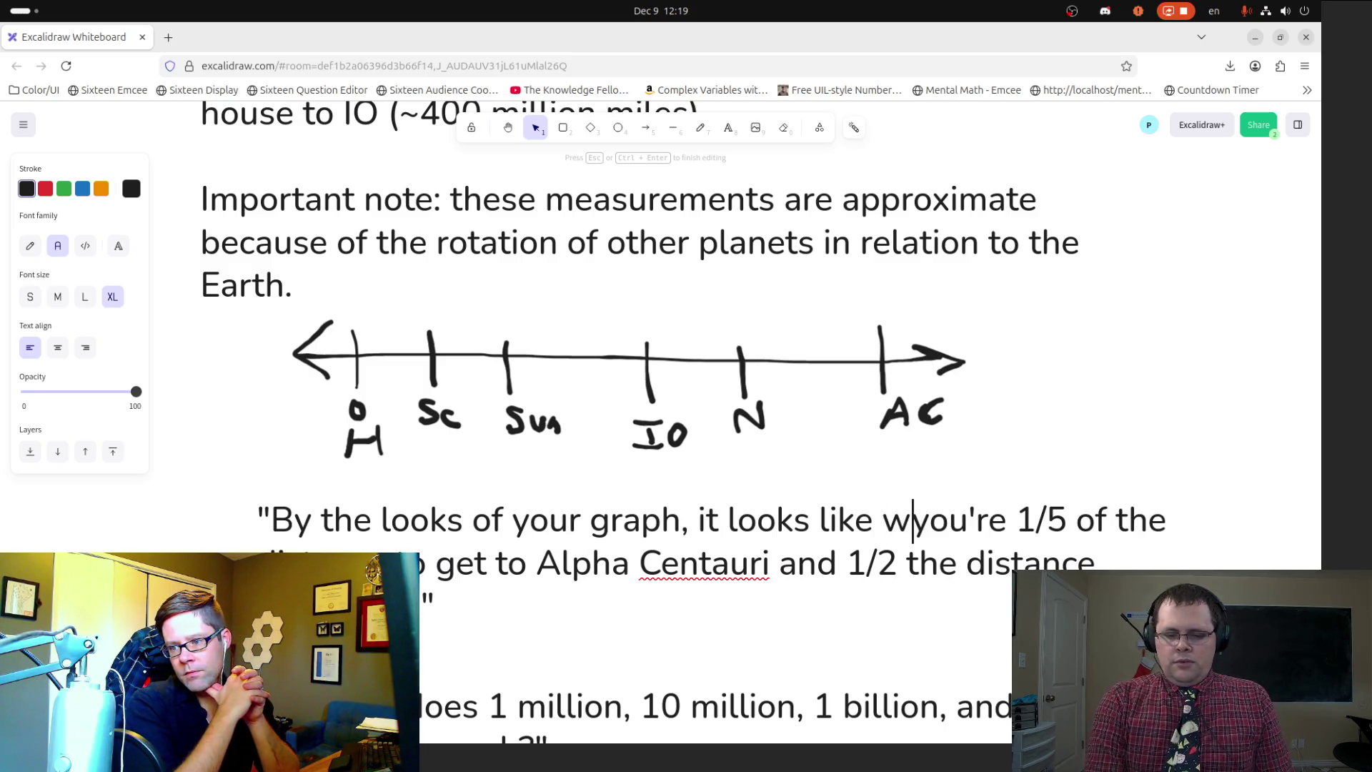
type("youre")
key("BackSpace")
key("BackSpace")
key("BackSpace")
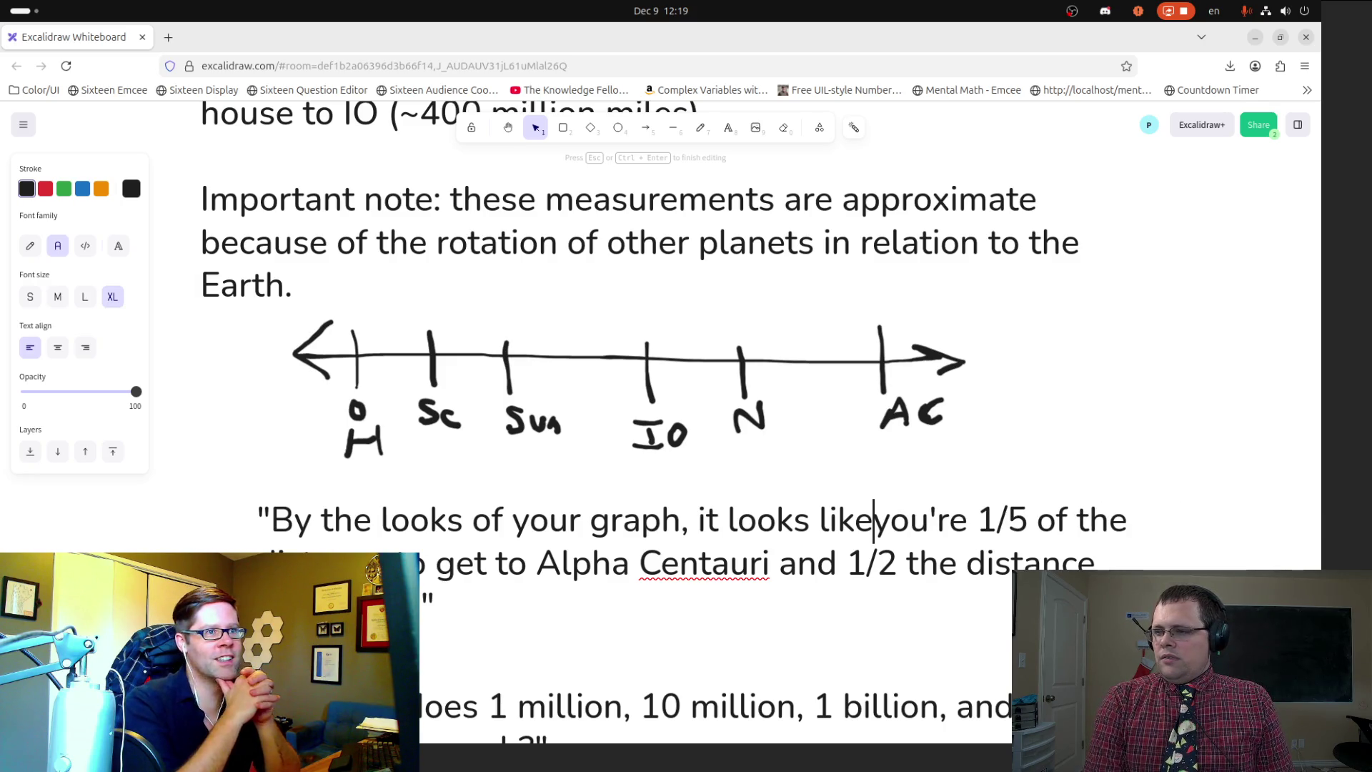
key("Delete")
key("Delete")
key("Delete")
key("shift+Down")
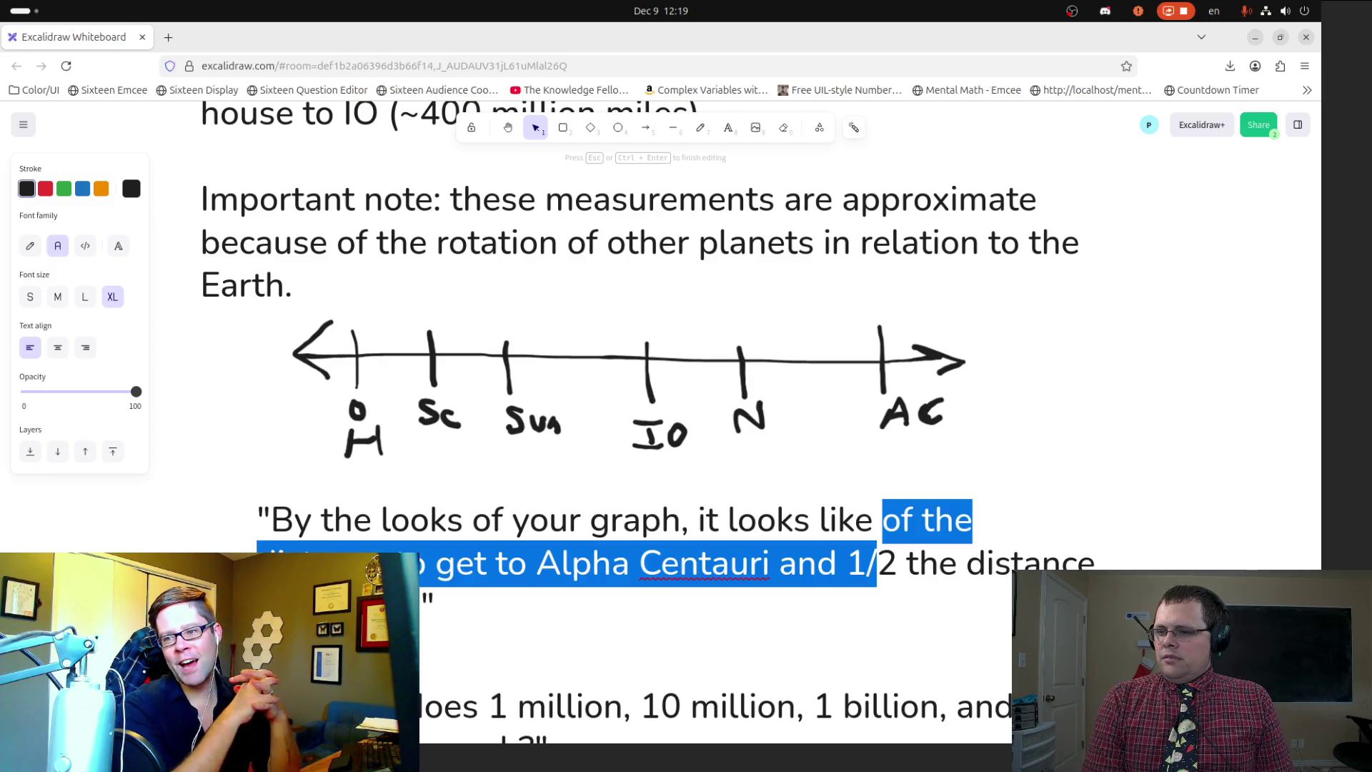
key("shift+End")
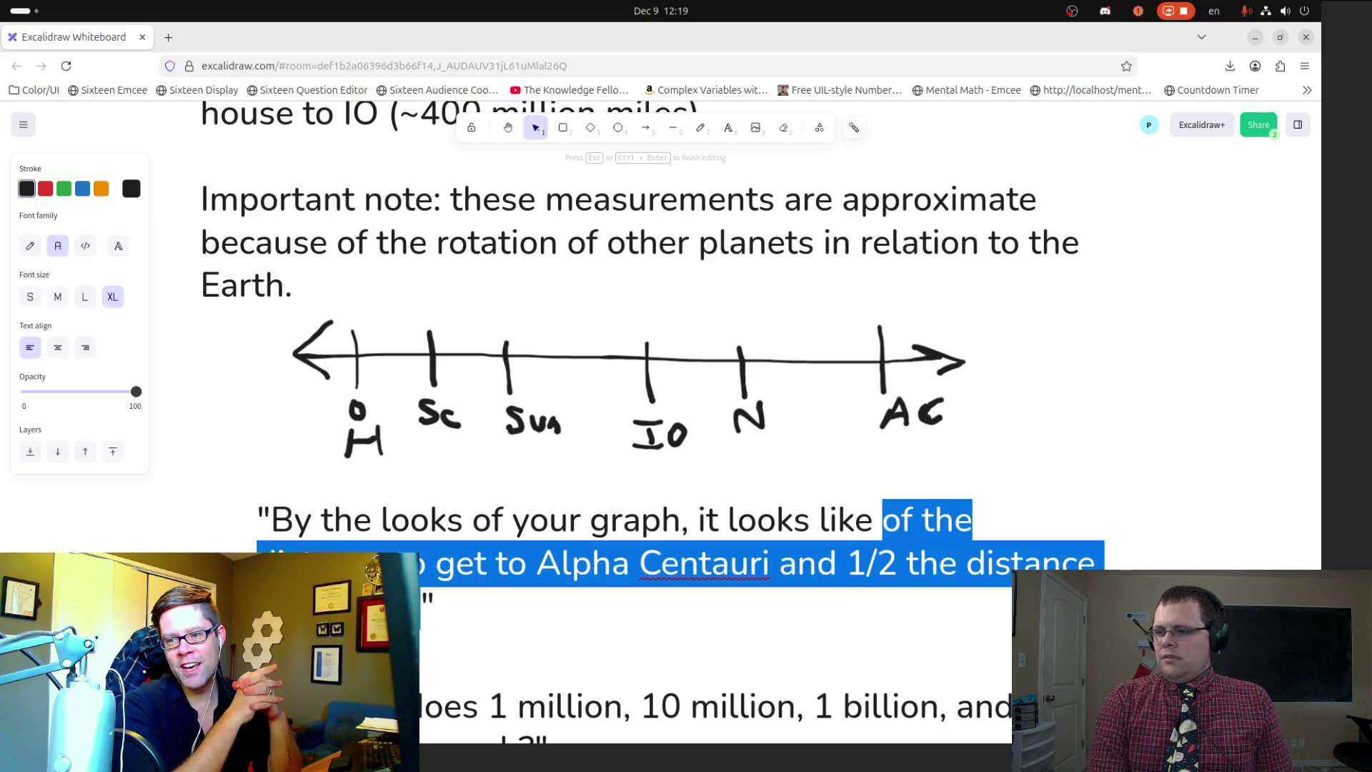
key("ctrl+z")
key("ctrl+z")
key("ctrl+z")
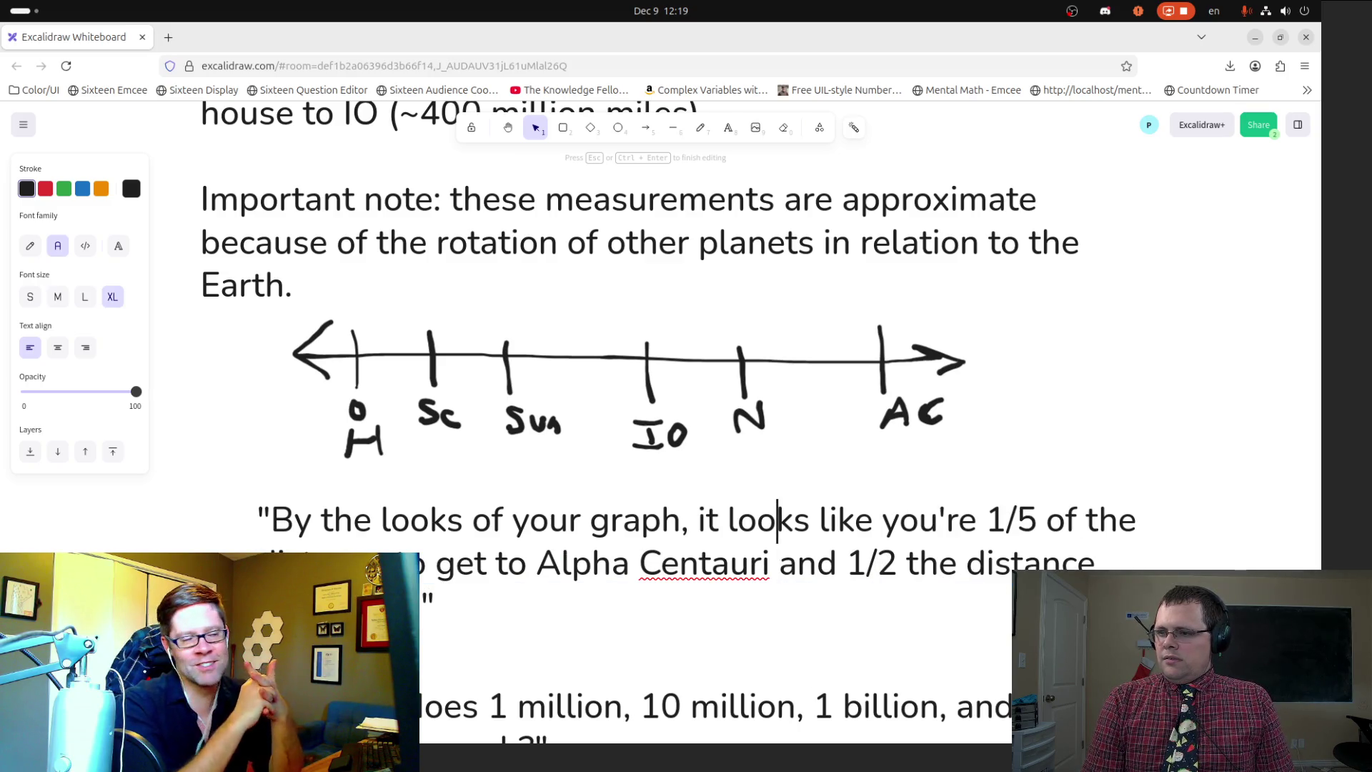
Step: Insert 'when you're at school' and 'of the' into the quote's first line
left_click(707, 520)
key("ctrl+Right")
key("ctrl+Right")
key("ctrl+Right")
type("when ")
type("you're at sc")
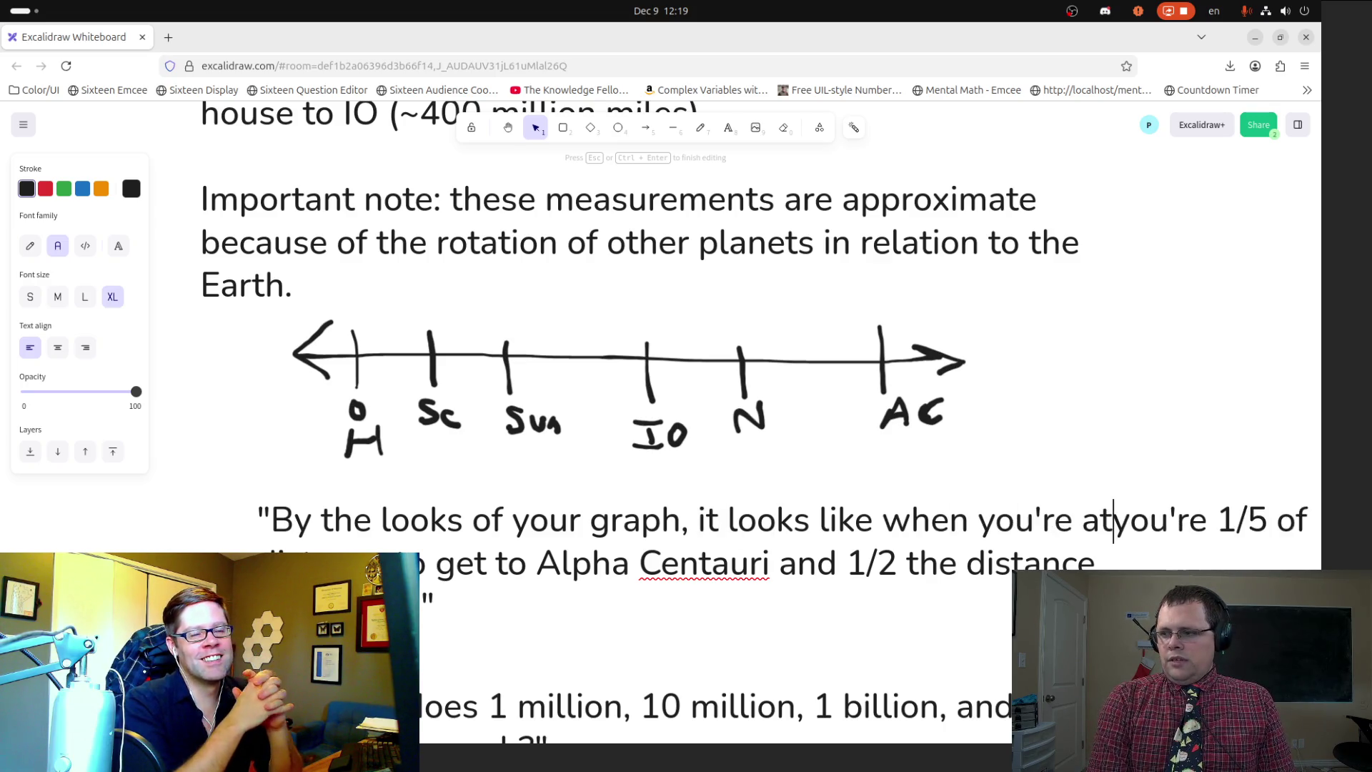
type("hool")
key("ctrl+Right")
key("ctrl+Right")
type("of the")
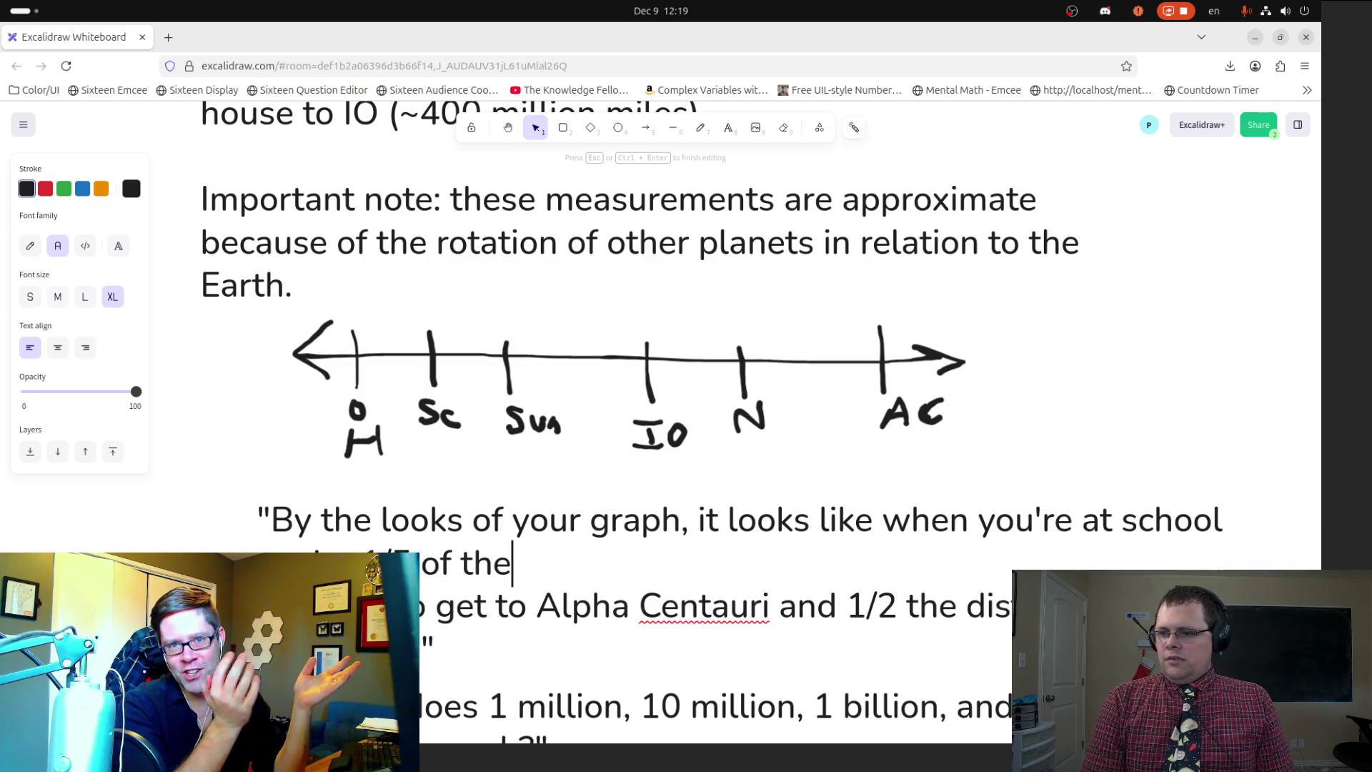
Step: Append ', and that the distance to school and the school to the sun is' after 'sun'
key("ctrl+Right")
key("ctrl+Right")
key("ctrl+Right")
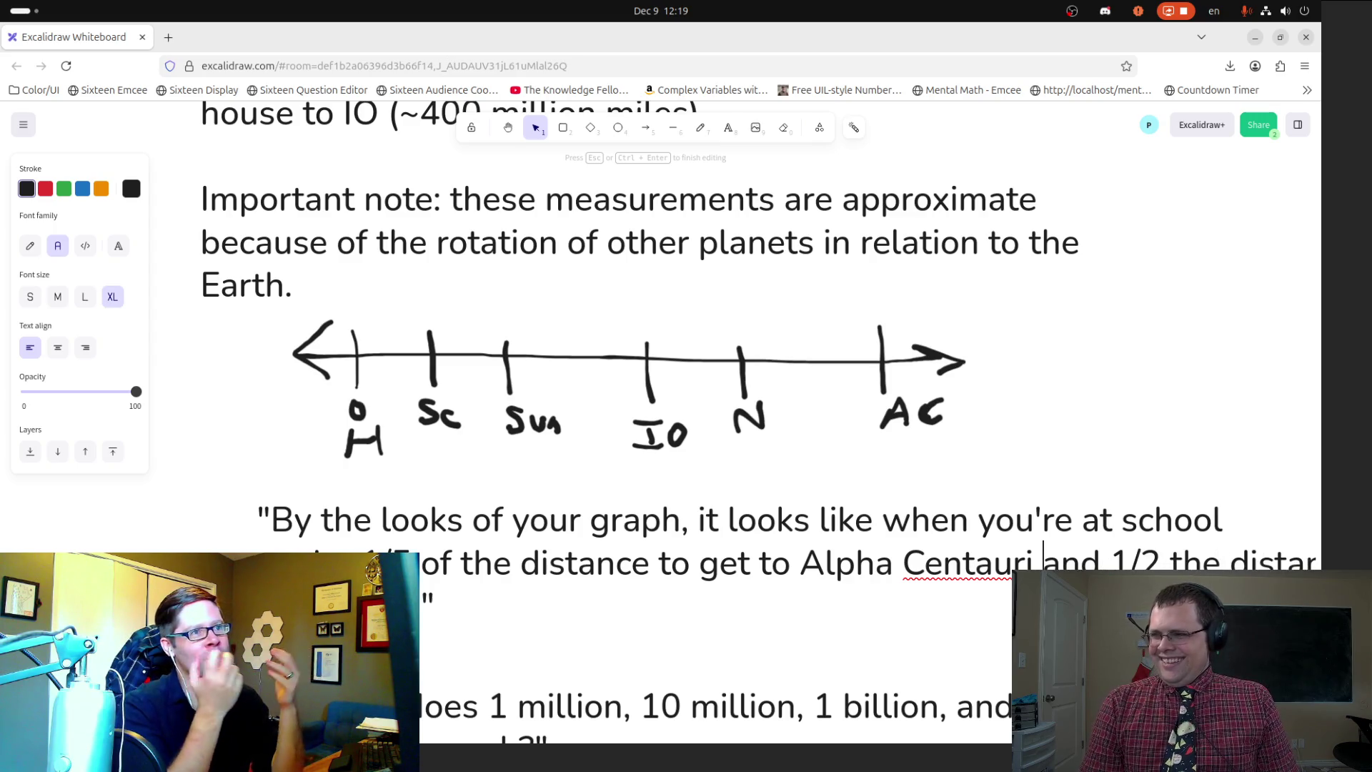
key("Return")
key("Delete")
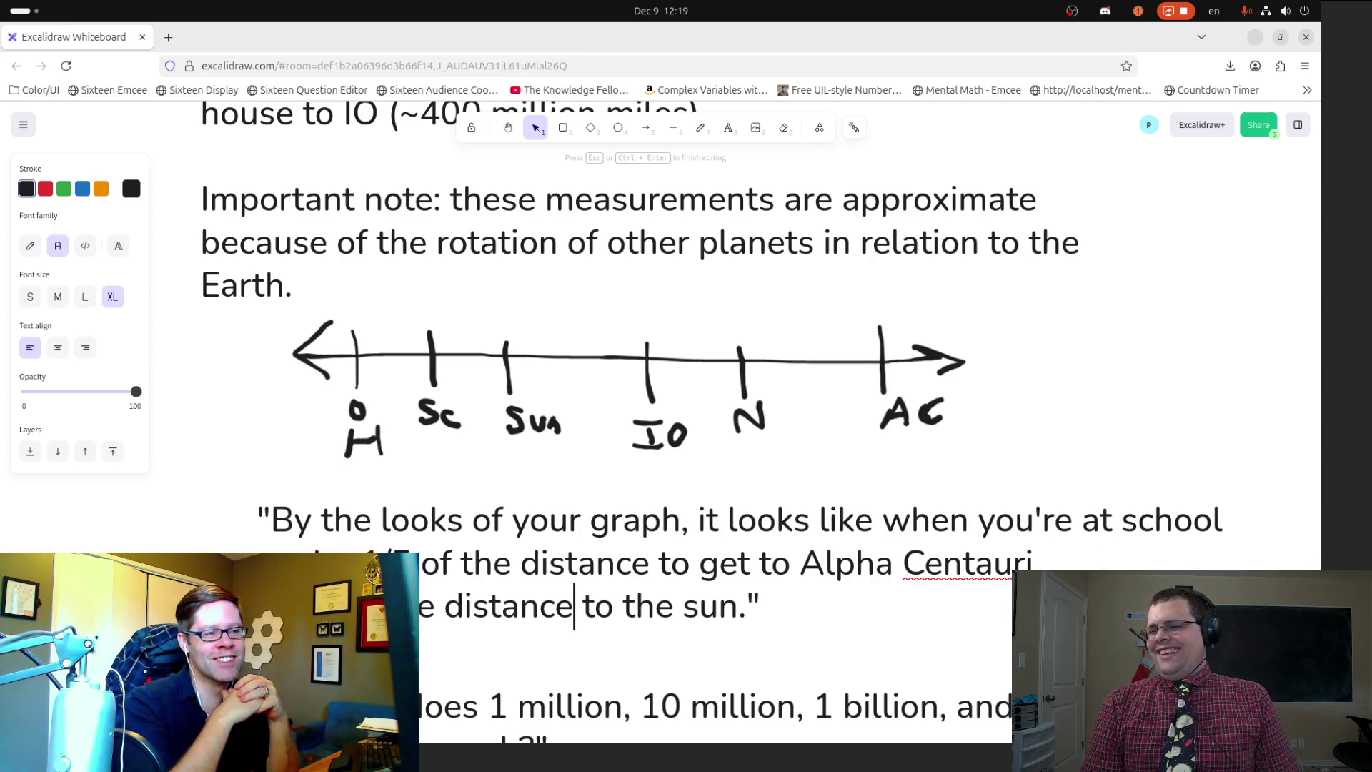
key("ctrl+Left")
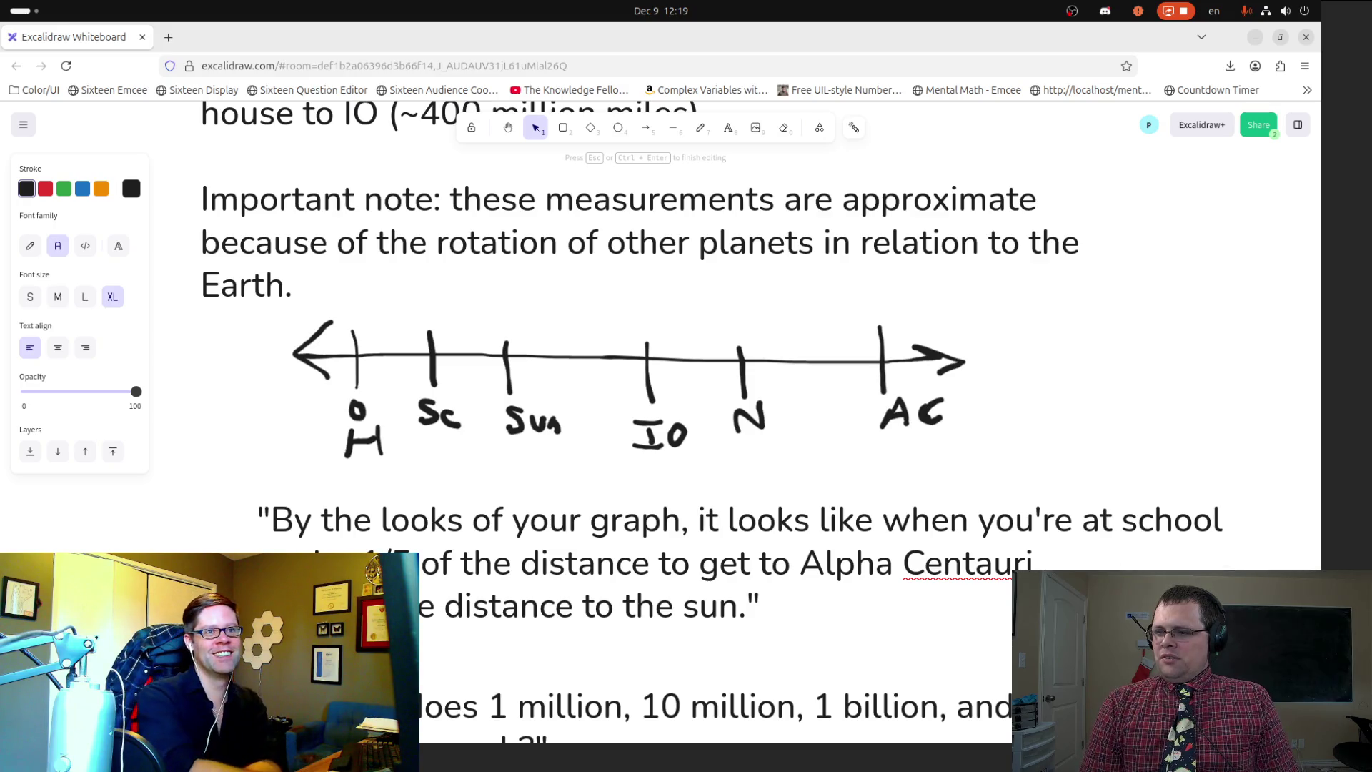
left_click(747, 605)
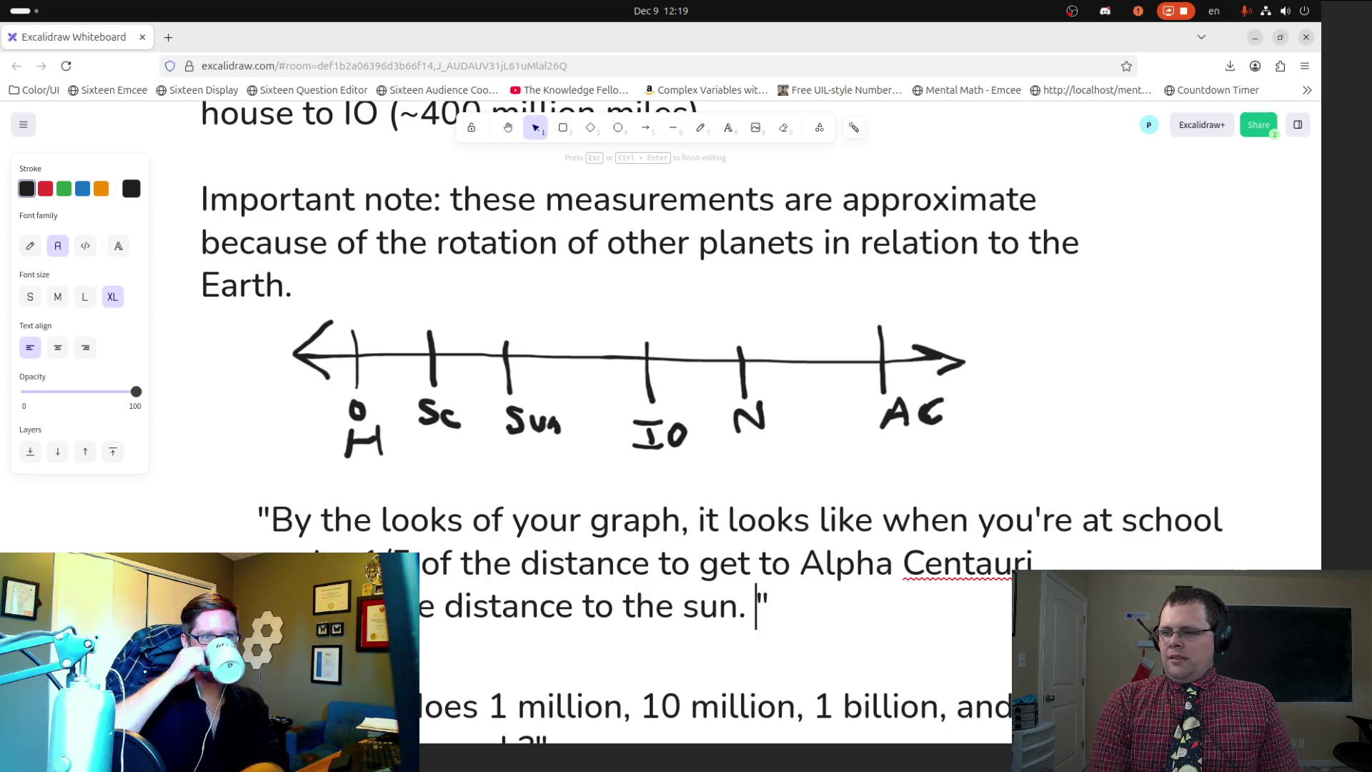
key("BackSpace")
key("BackSpace")
type(", and that the dist")
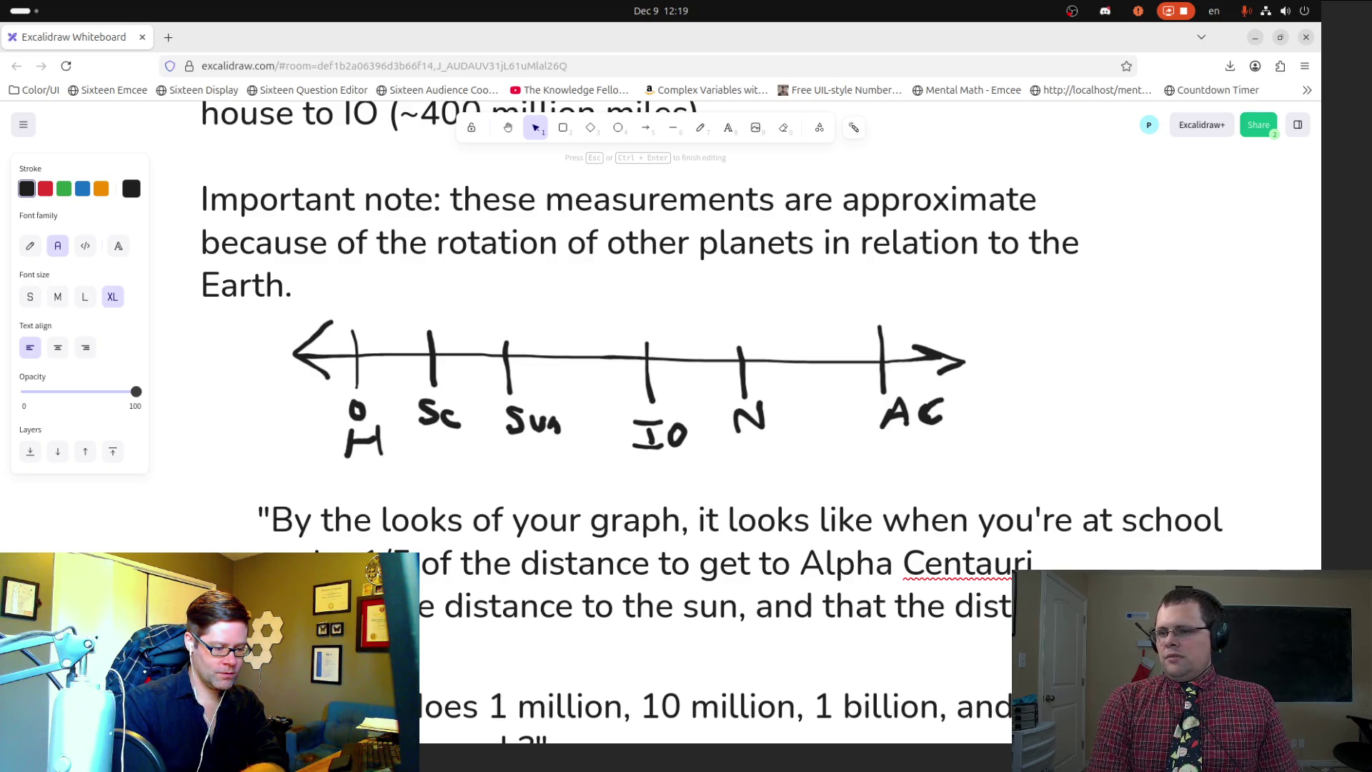
type("e ")
type("to school and the")
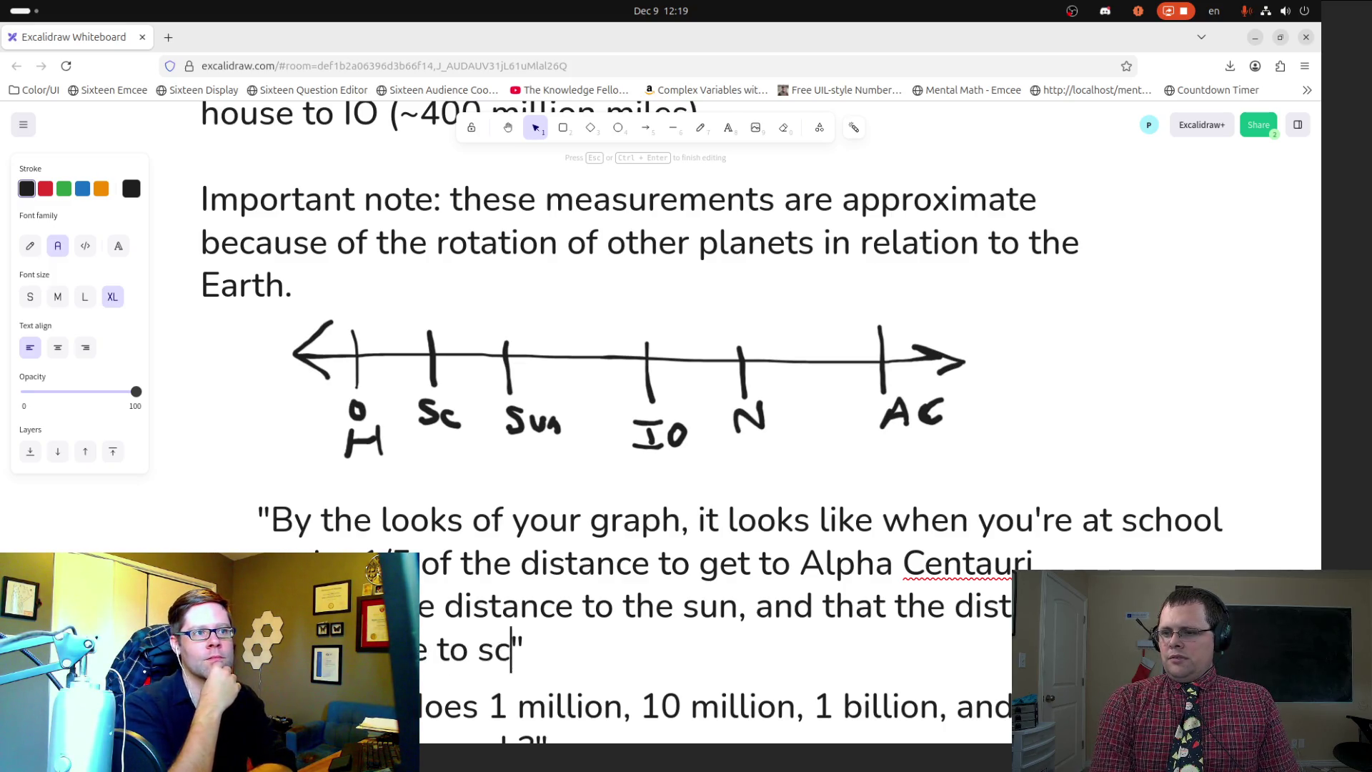
type(" school to the sun ")
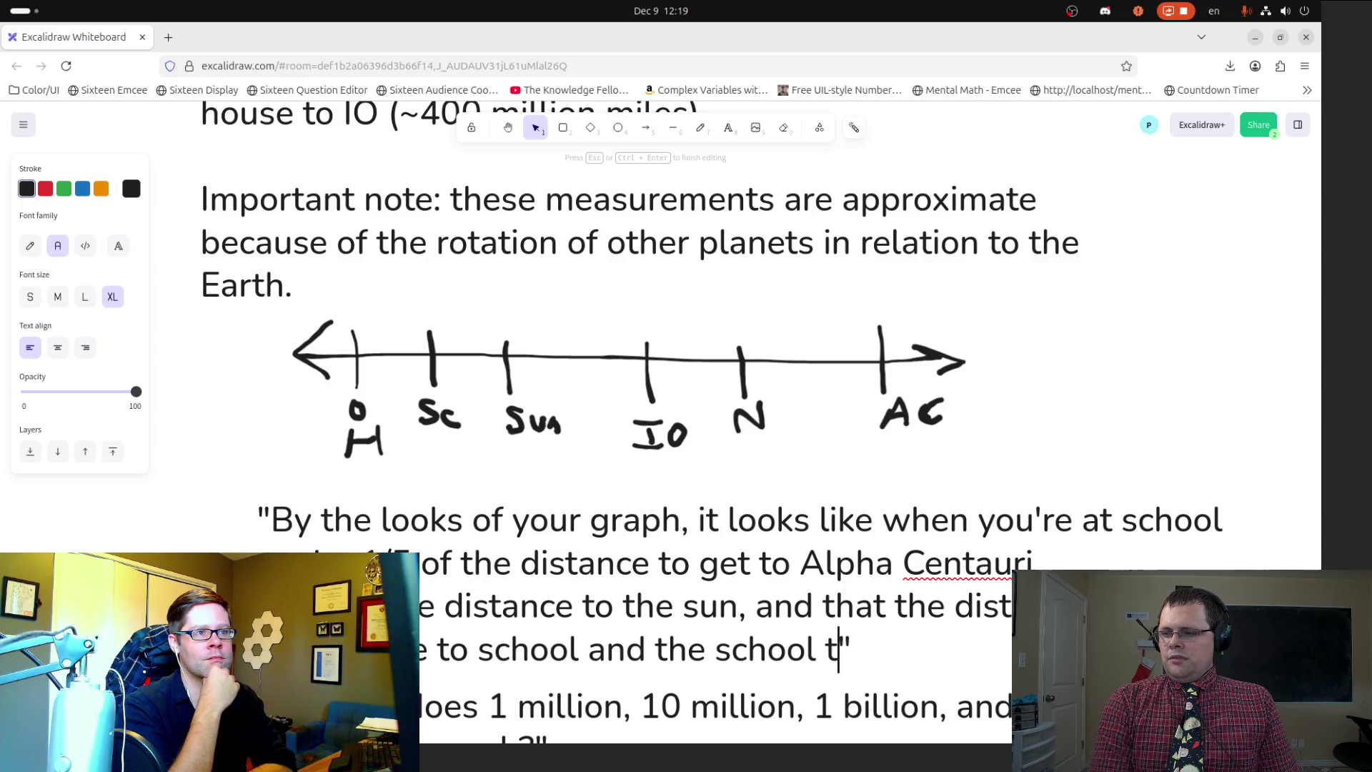
type("is")
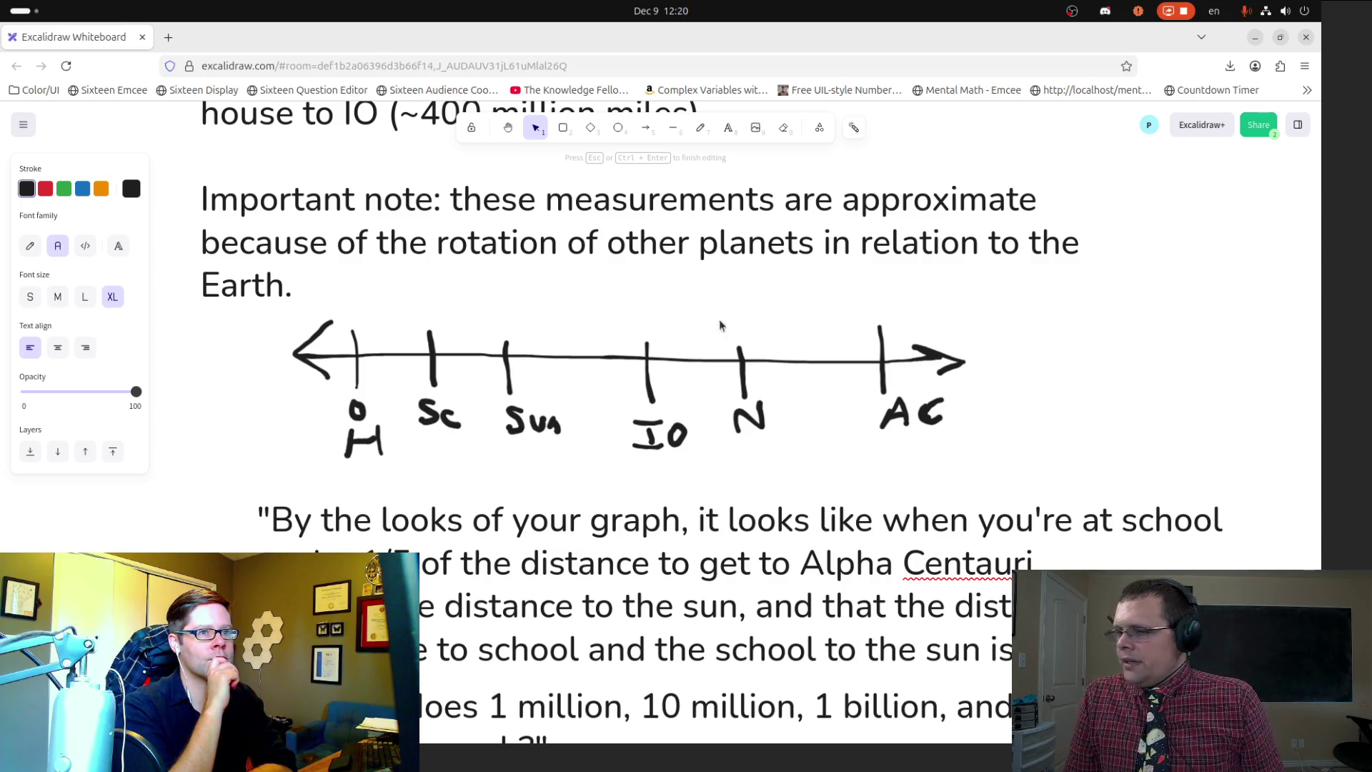
left_click(507, 127)
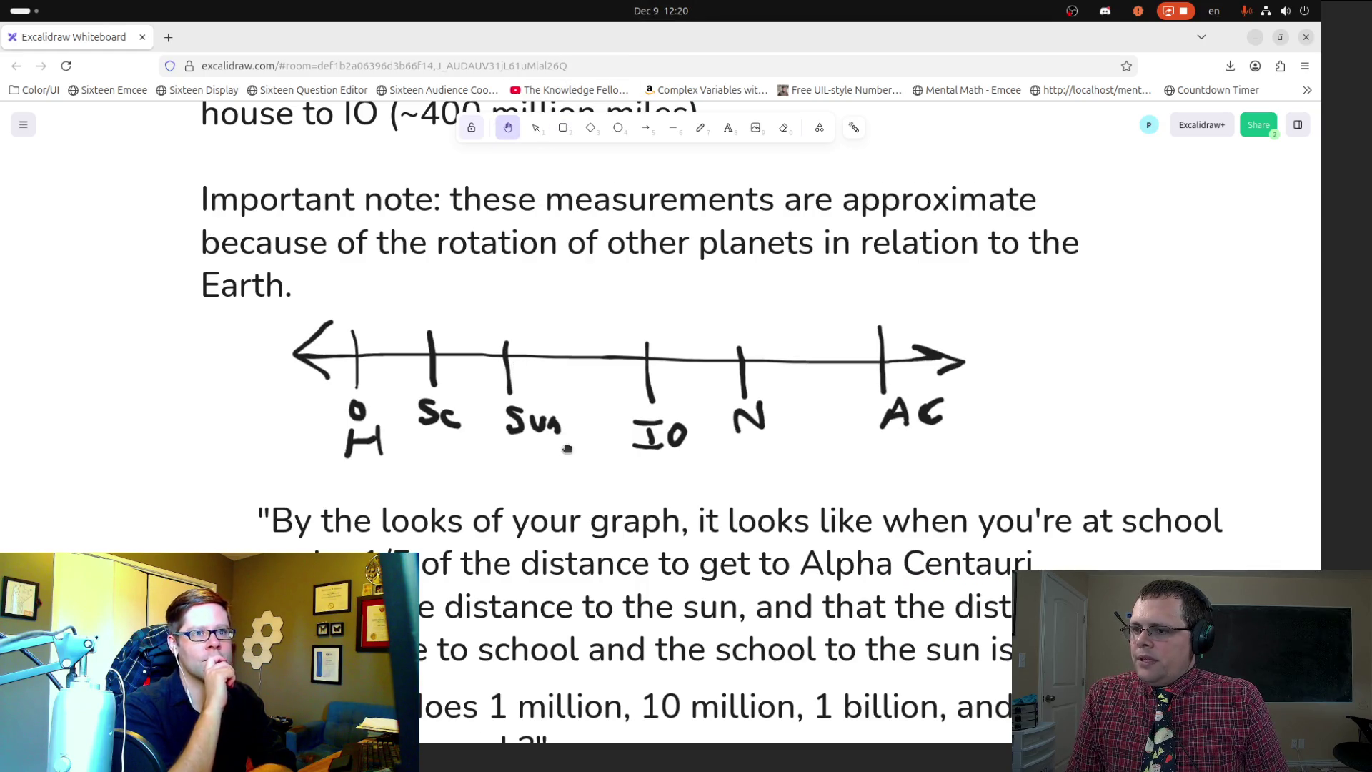
scroll(567, 448, "down", 5)
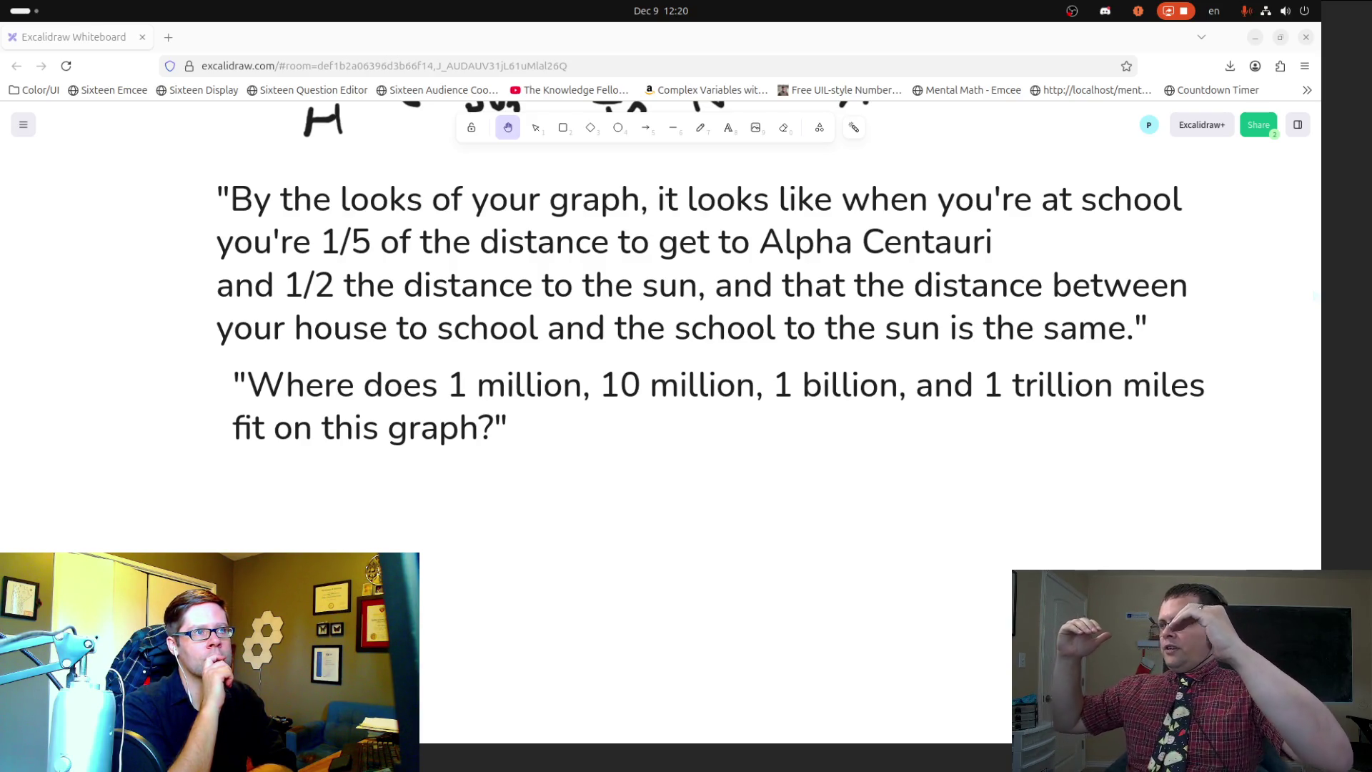
scroll(433, 486, "up", 2)
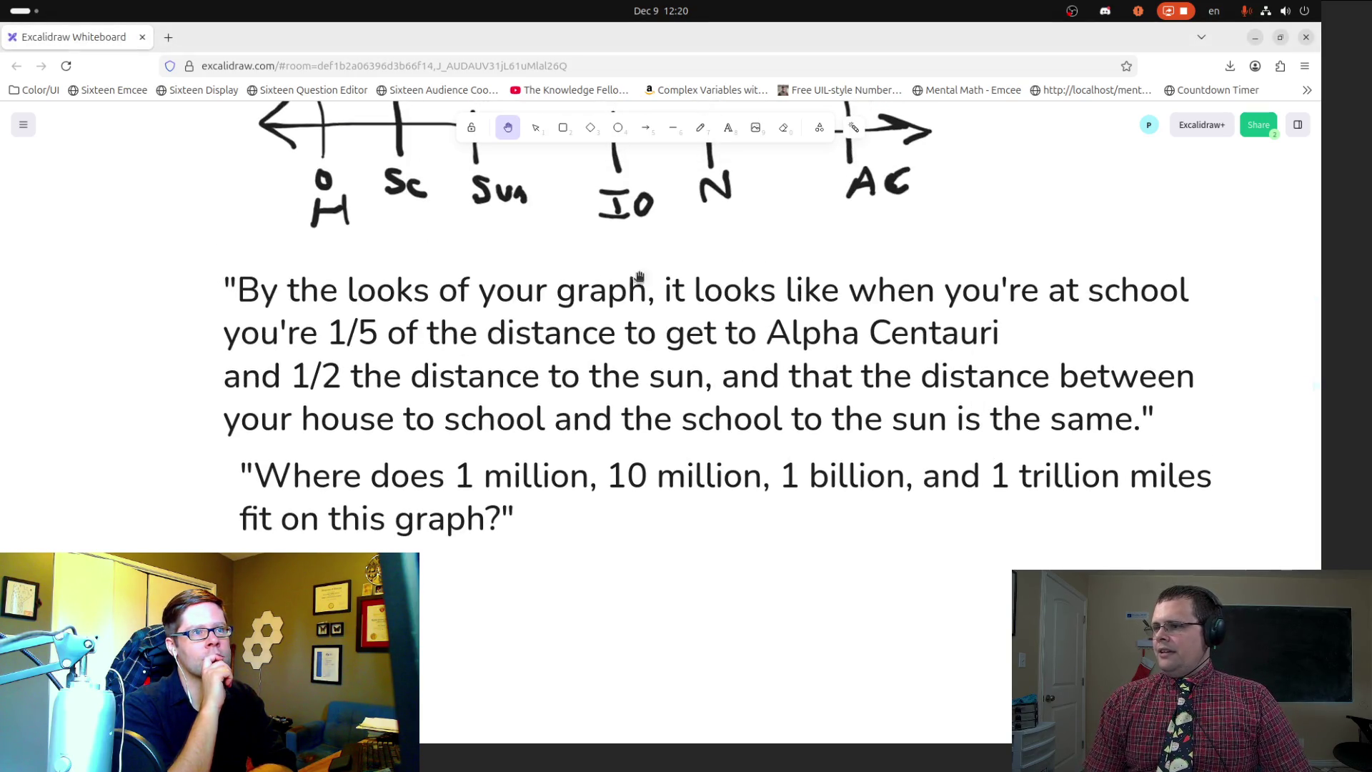
mouse_move(454, 288)
left_mouse_down()
mouse_move(490, 405)
mouse_move(481, 340)
left_mouse_up()
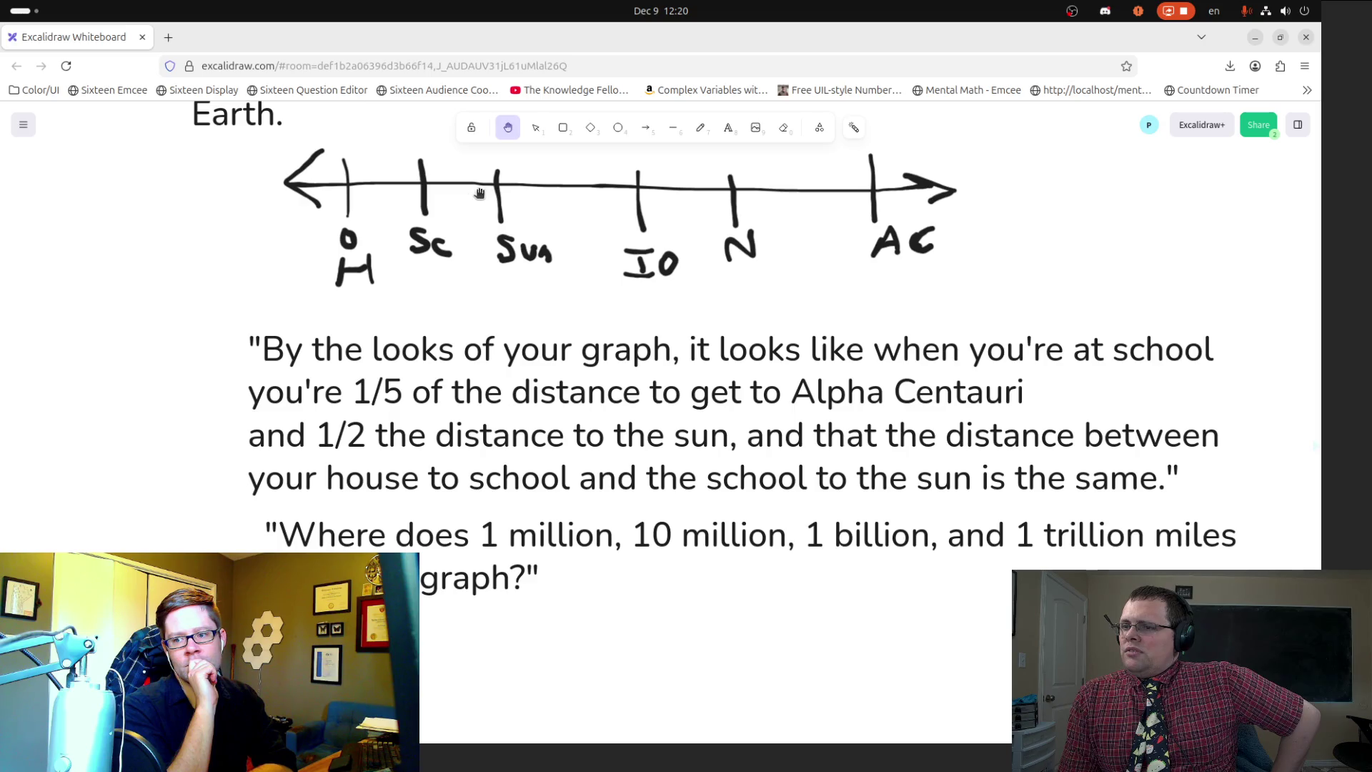
Step: Draw a long arrowed number line below the question
left_click(700, 129)
scroll(598, 360, "down", 3)
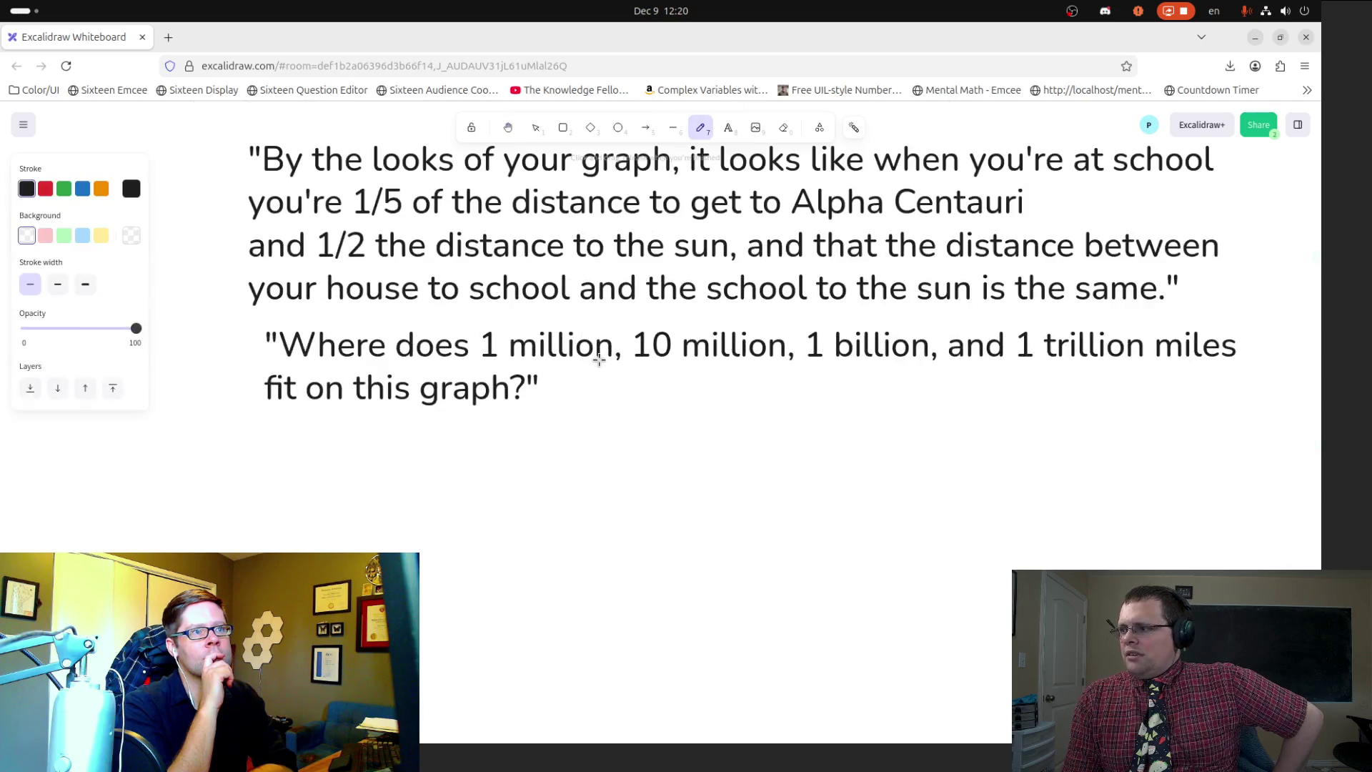
mouse_move(360, 459)
left_mouse_down()
mouse_move(325, 506)
mouse_move(360, 548)
left_mouse_up()
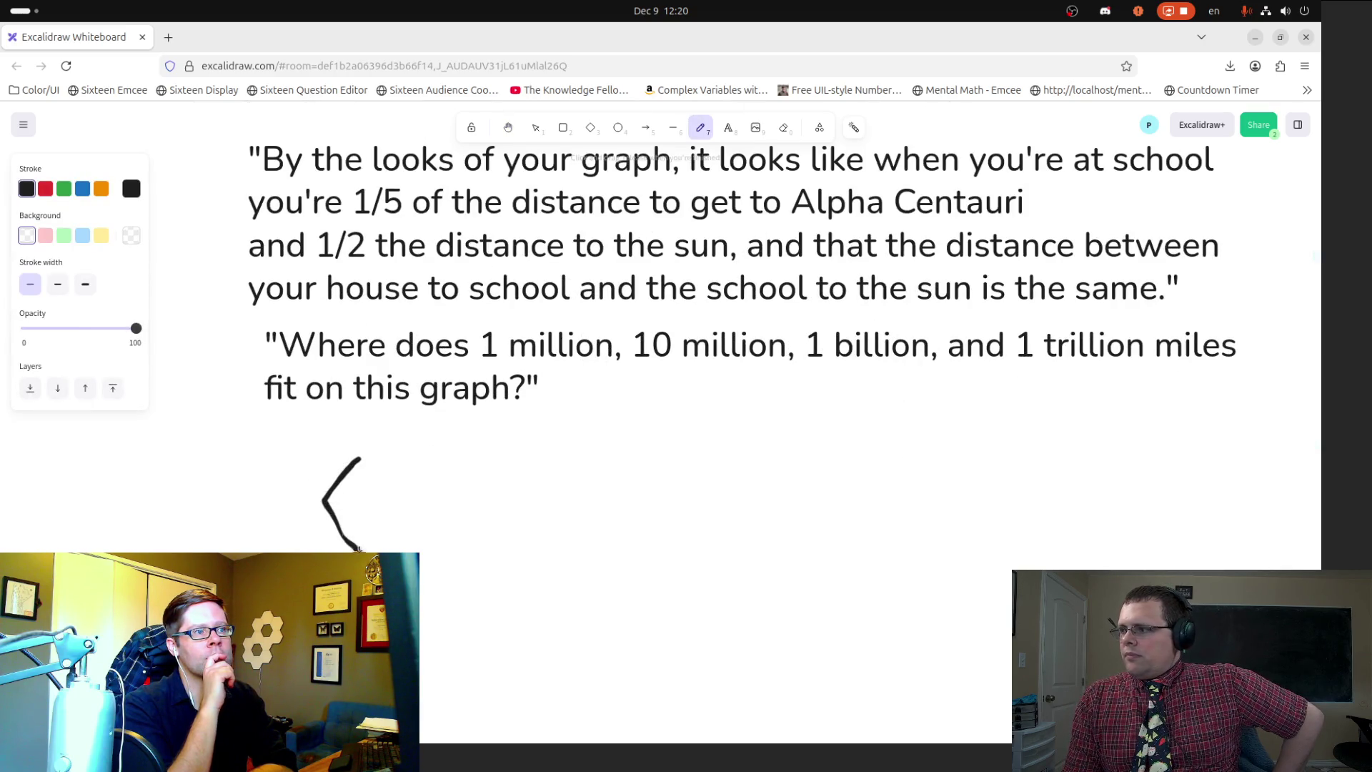
mouse_move(333, 504)
left_mouse_down()
mouse_move(983, 493)
mouse_move(984, 478)
mouse_move(1008, 496)
mouse_move(977, 536)
left_mouse_up()
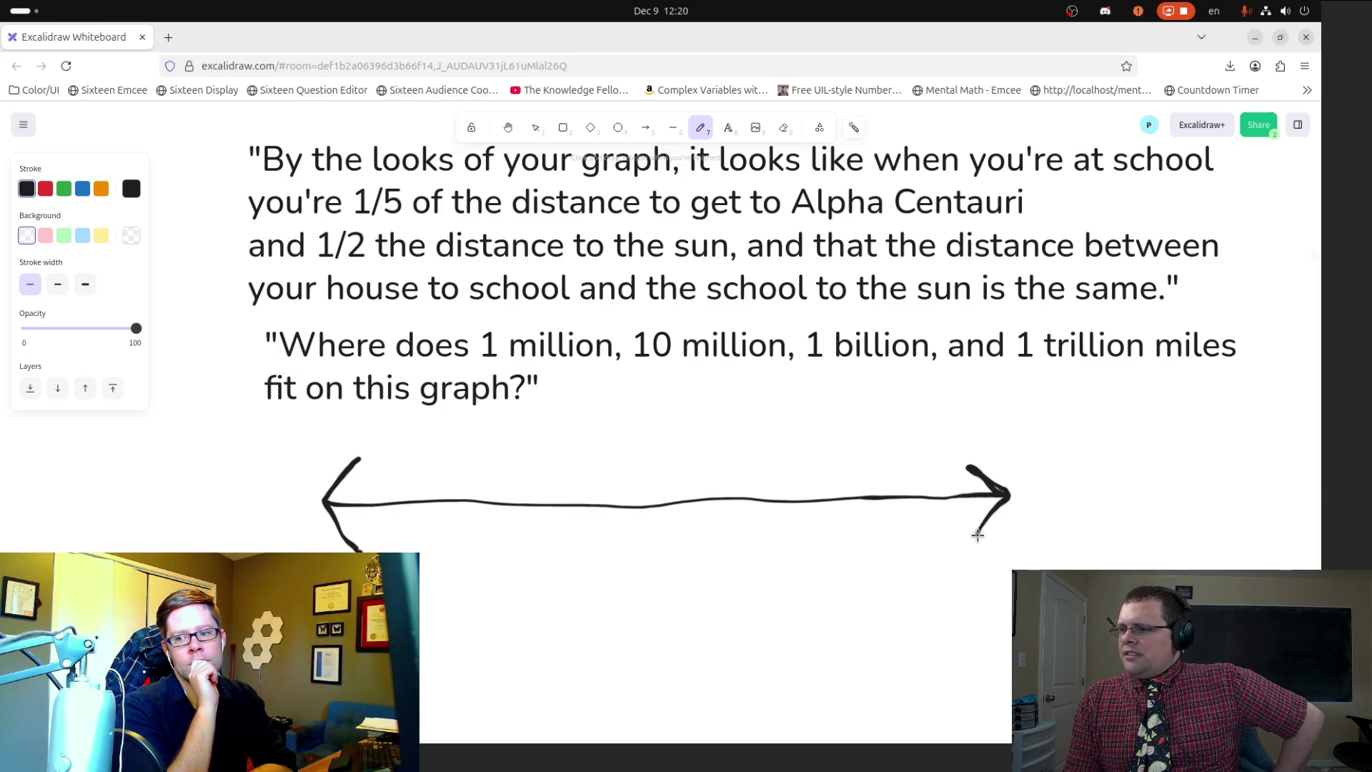
Step: Mark a bold labelled tick near the left end and a Sun tick near the right end
left_click_drag(382, 475, 394, 530)
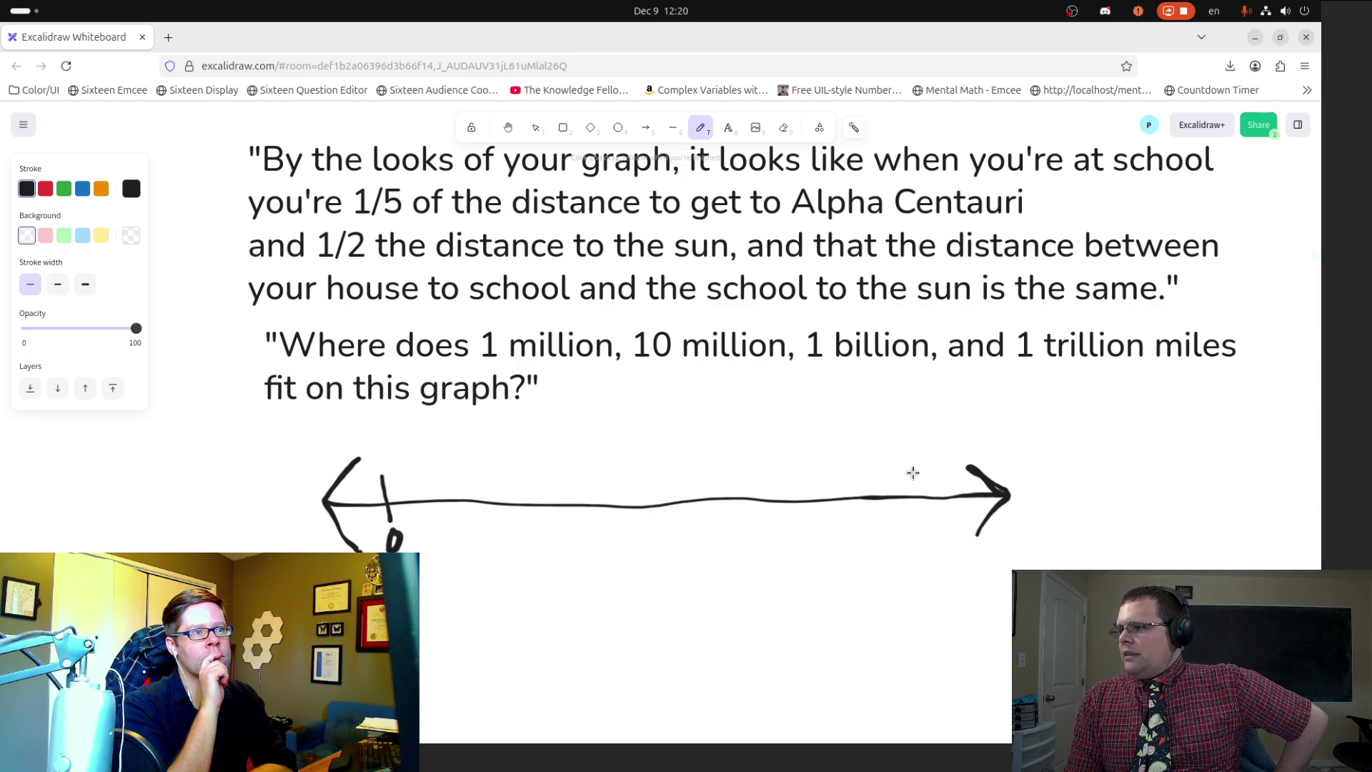
left_click_drag(386, 474, 395, 525)
left_click_drag(380, 441, 397, 448)
left_click_drag(396, 438, 398, 461)
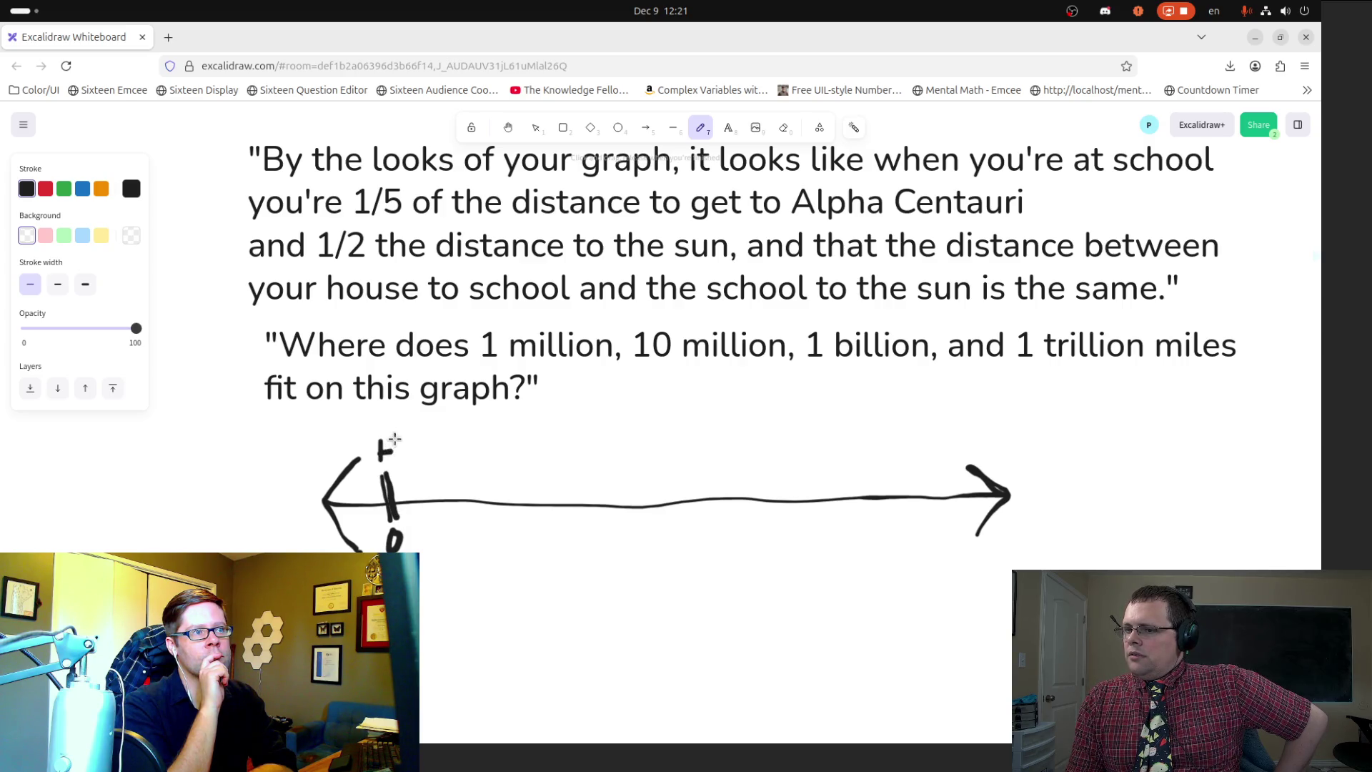
mouse_move(921, 468)
left_mouse_down()
mouse_move(918, 566)
mouse_move(946, 545)
mouse_move(964, 553)
left_mouse_up()
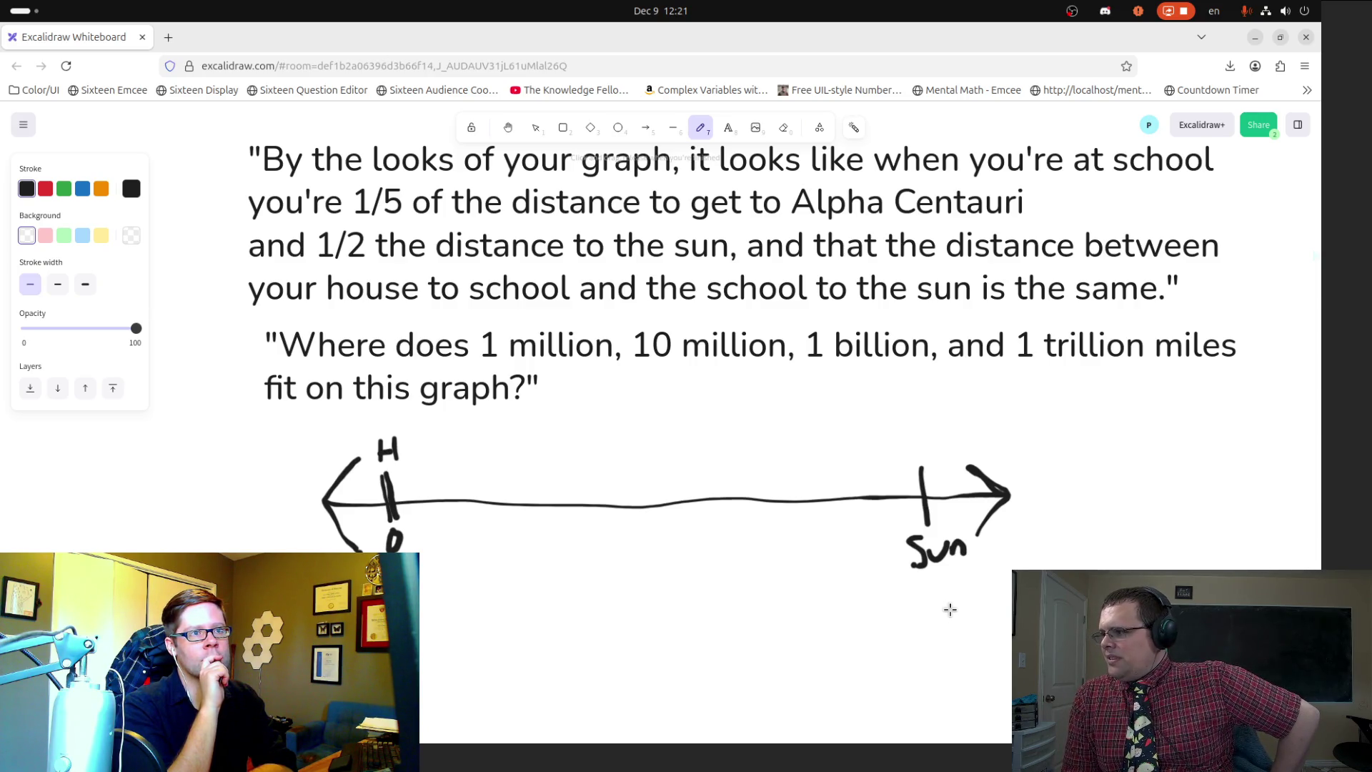
Step: Select and deselect the question text, then return to freehand drawing
scroll(669, 511, "up", 3)
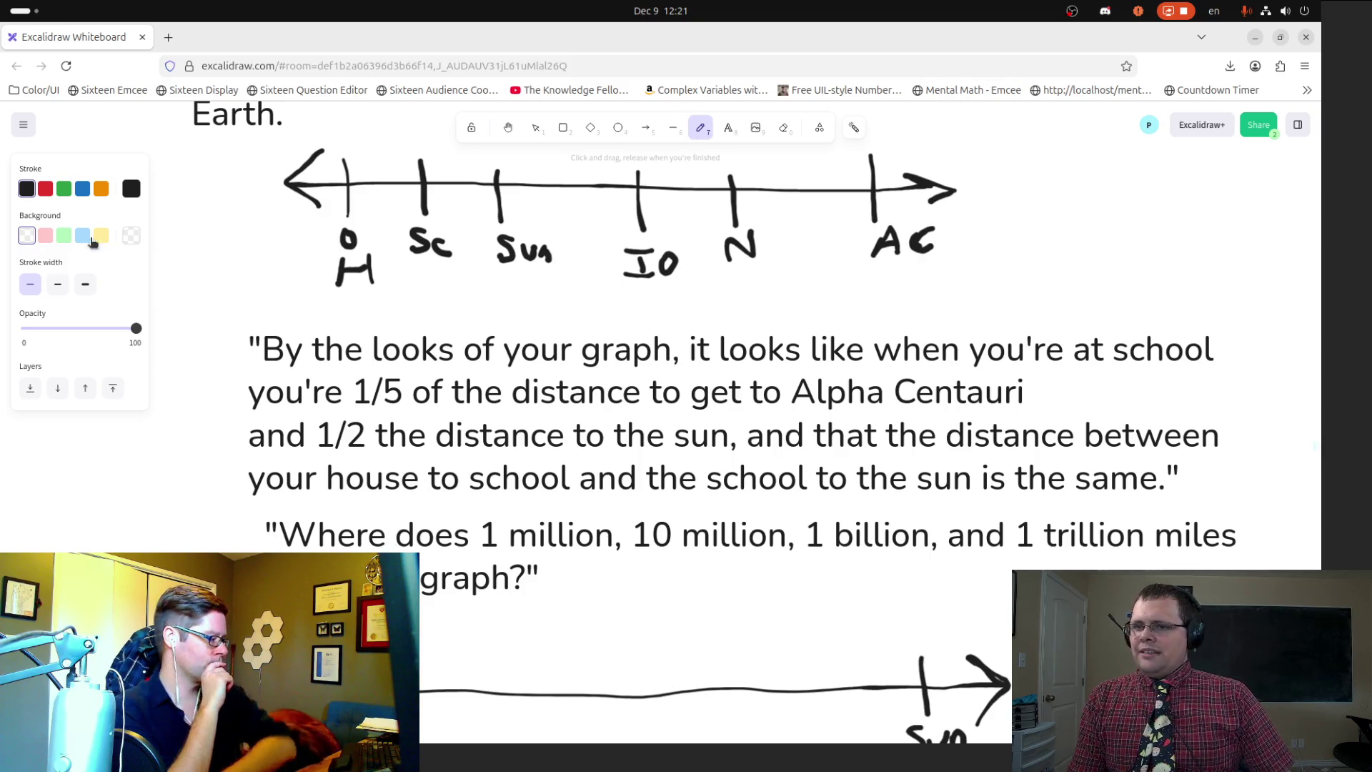
left_click(535, 128)
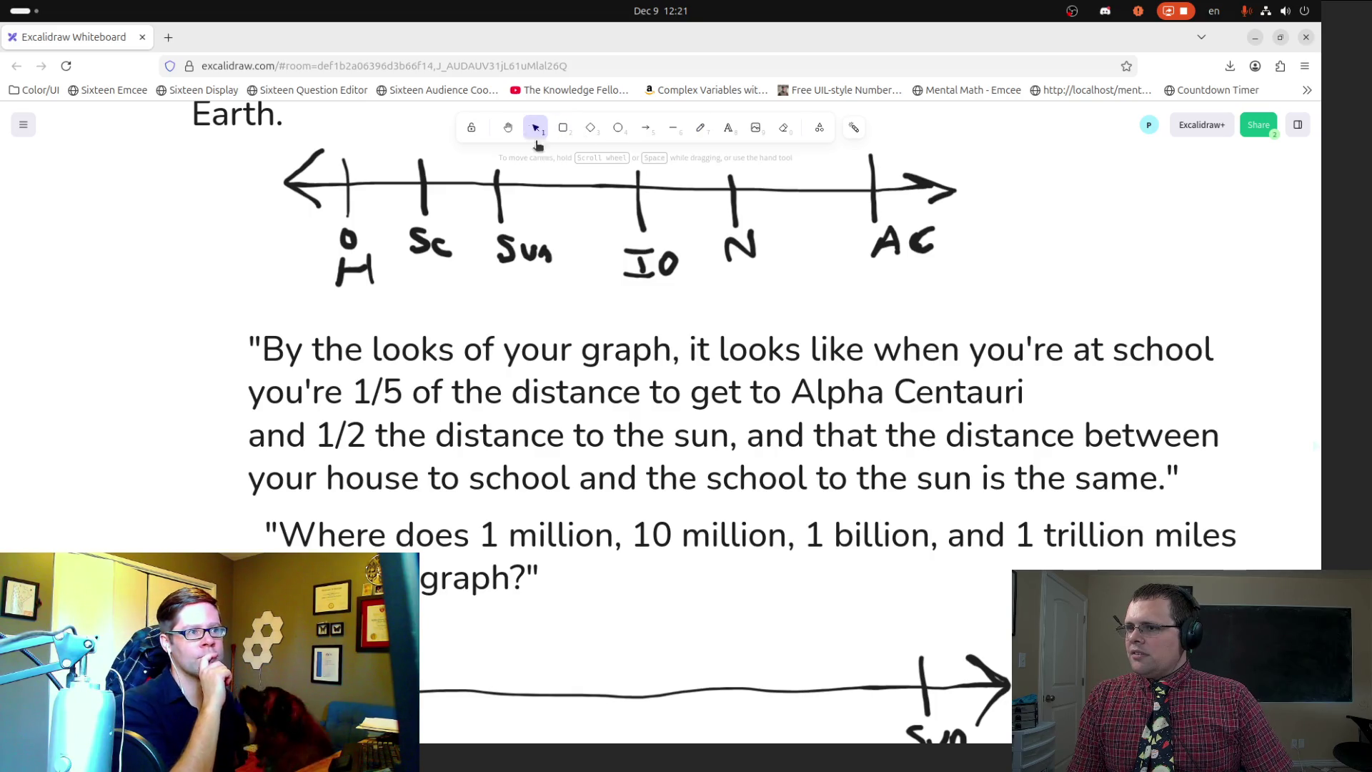
left_click(386, 564)
left_click(532, 726)
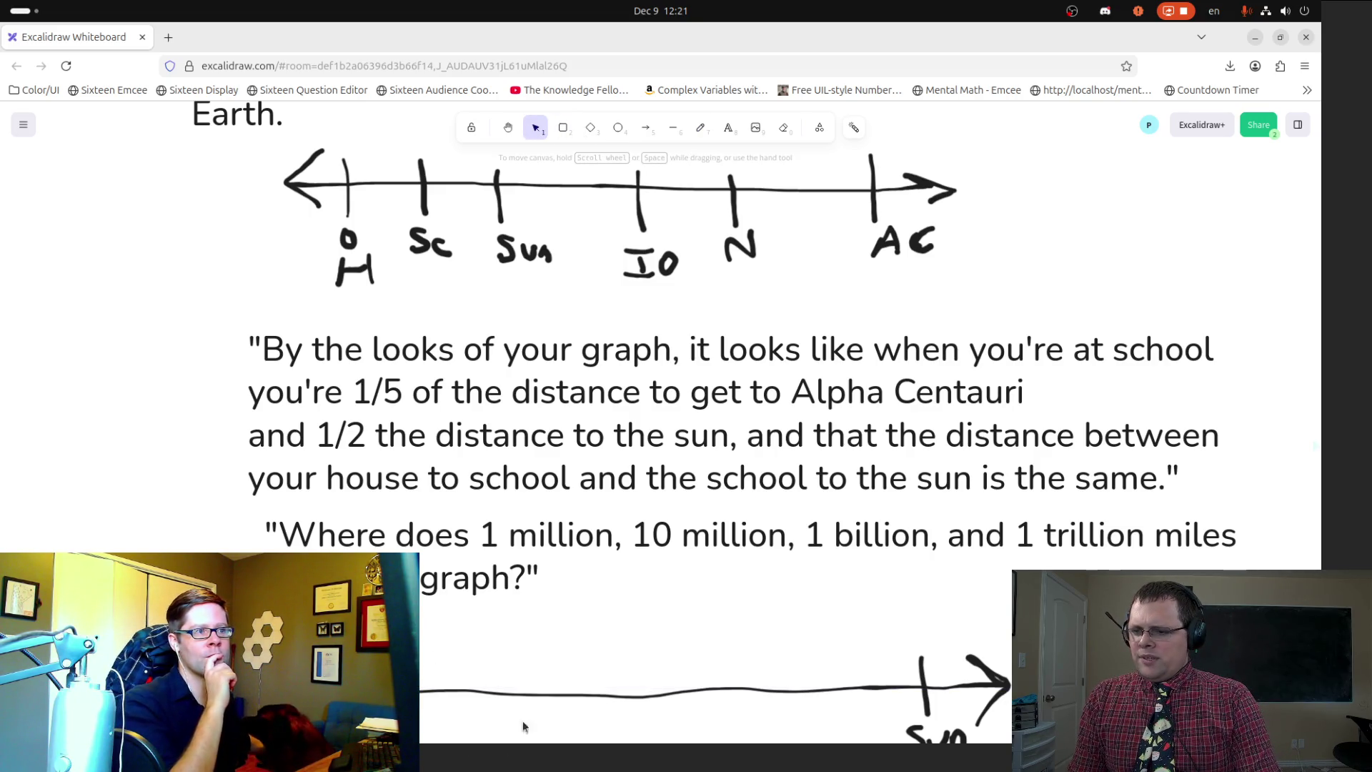
left_click(532, 726)
key("Escape")
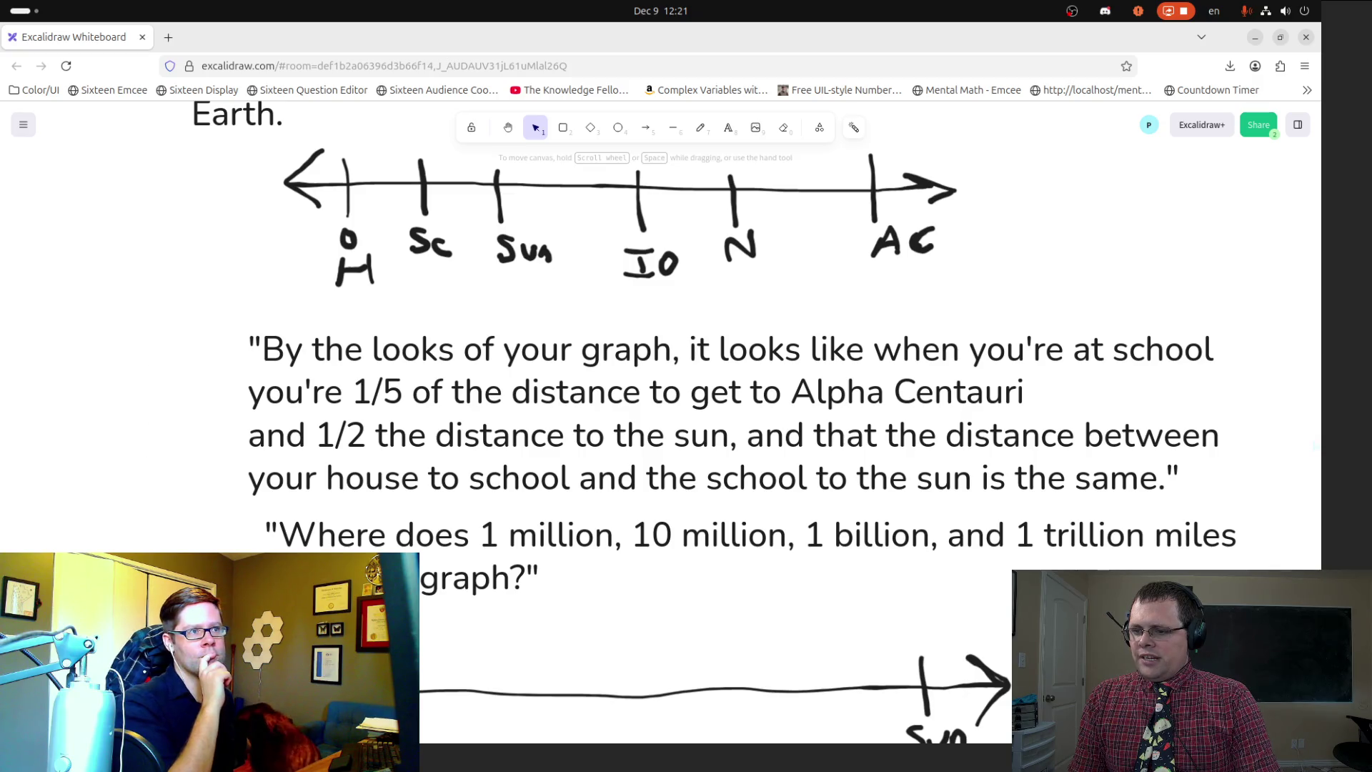
left_click(729, 165)
key("Escape")
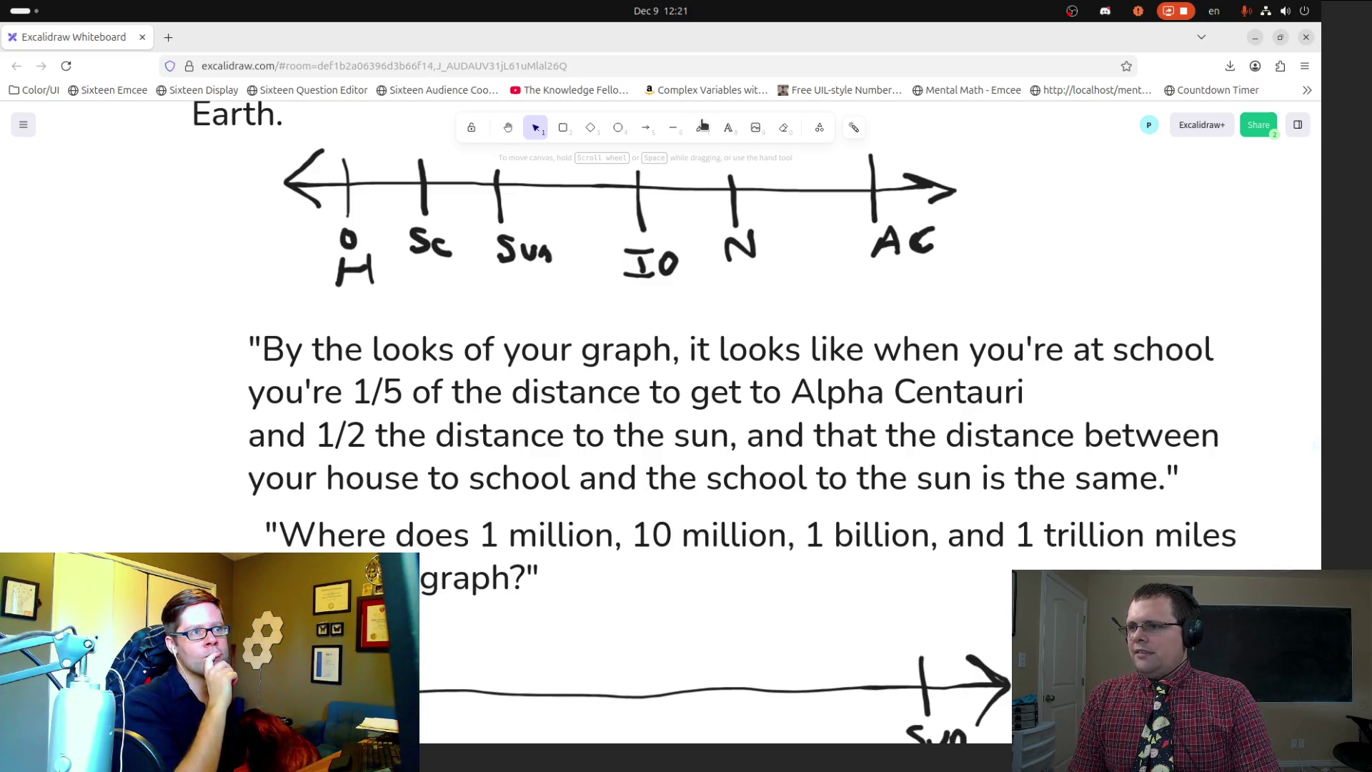
left_click(702, 127)
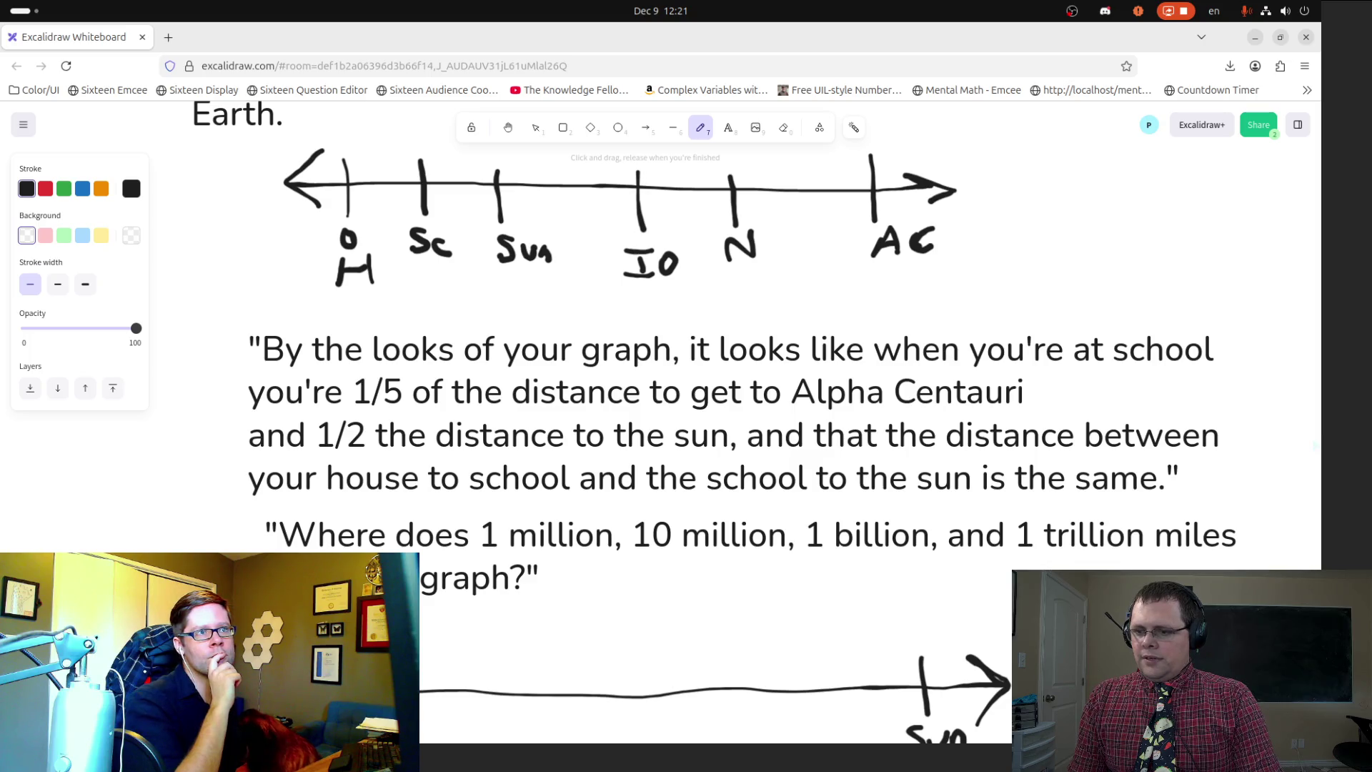
scroll(422, 707, "down", 2)
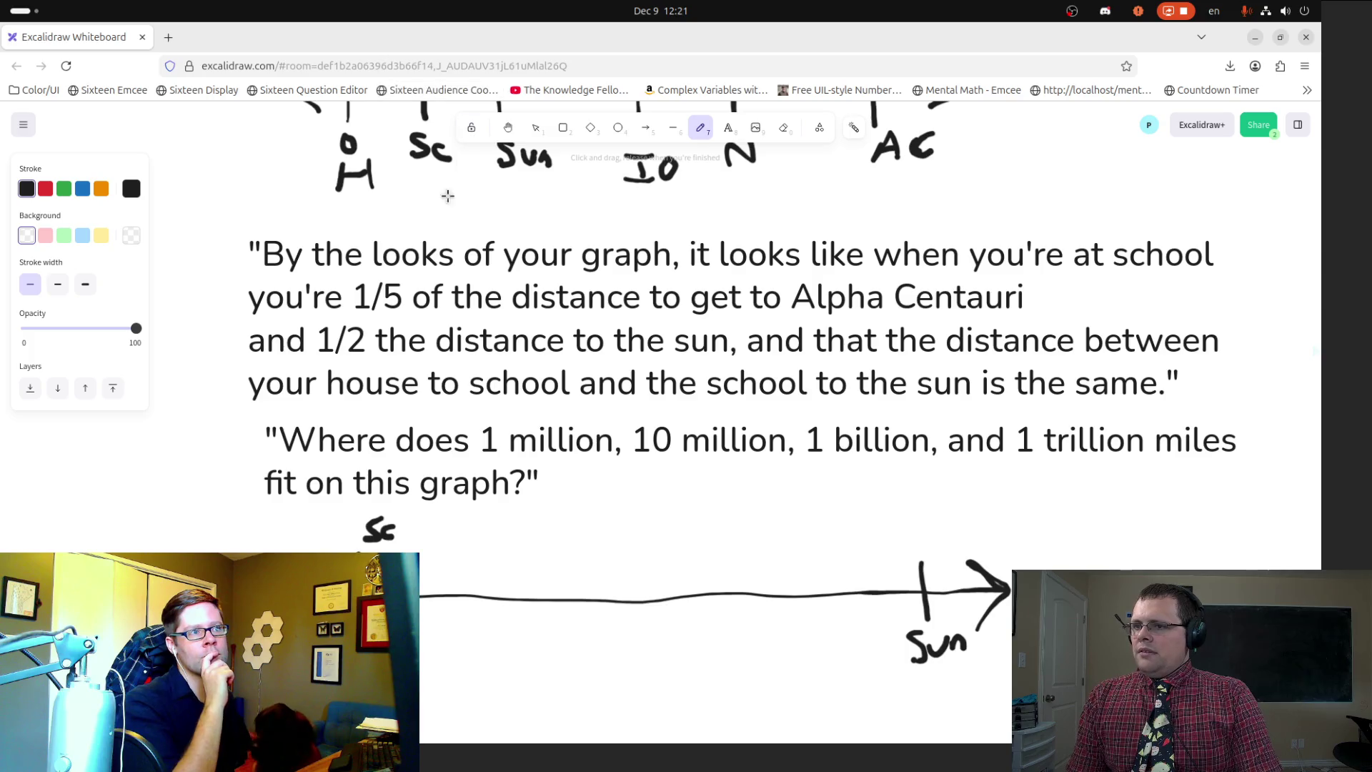
scroll(514, 274, "up", 2)
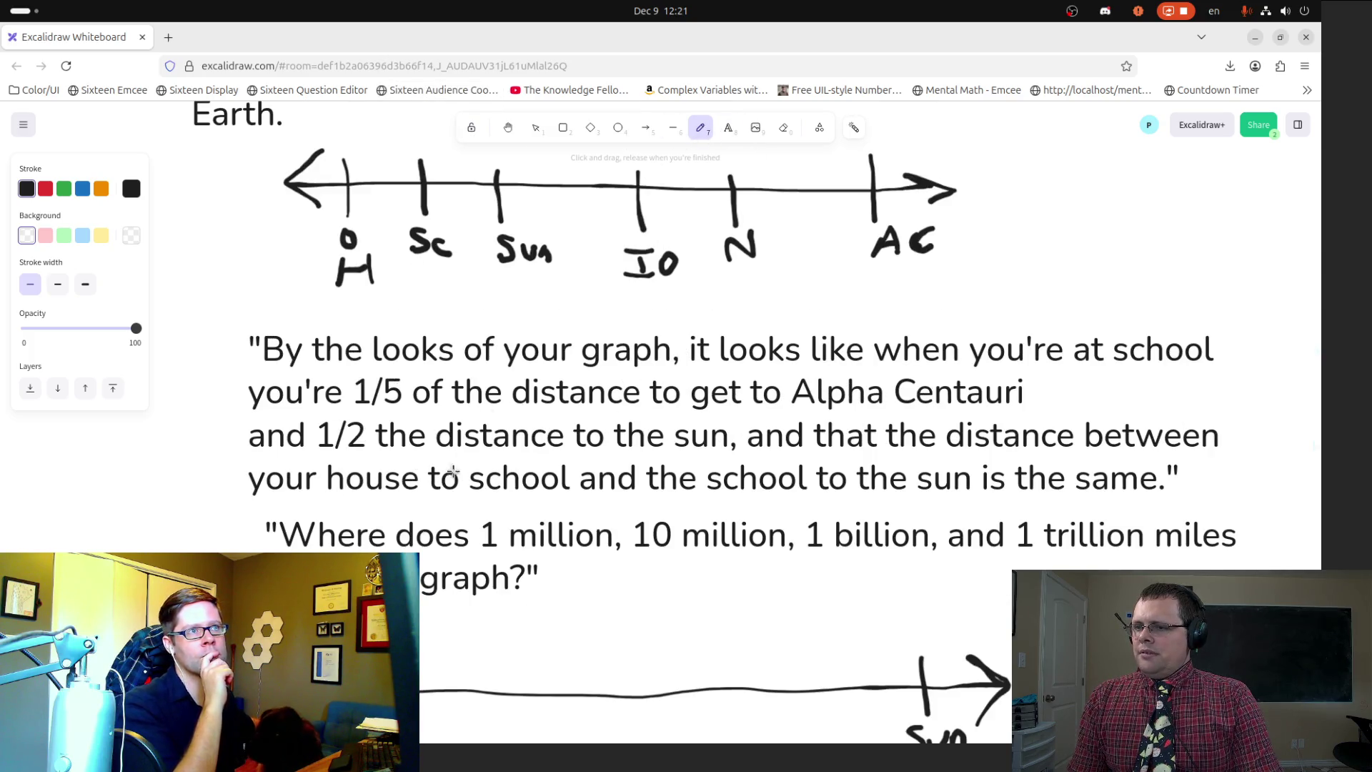
Step: Draw an arrow from the lower line's Sc mark up to Sc on the top line
left_click(648, 133)
mouse_move(391, 557)
left_mouse_down()
mouse_move(402, 307)
mouse_move(438, 266)
left_mouse_up()
left_click_drag(427, 267, 427, 267)
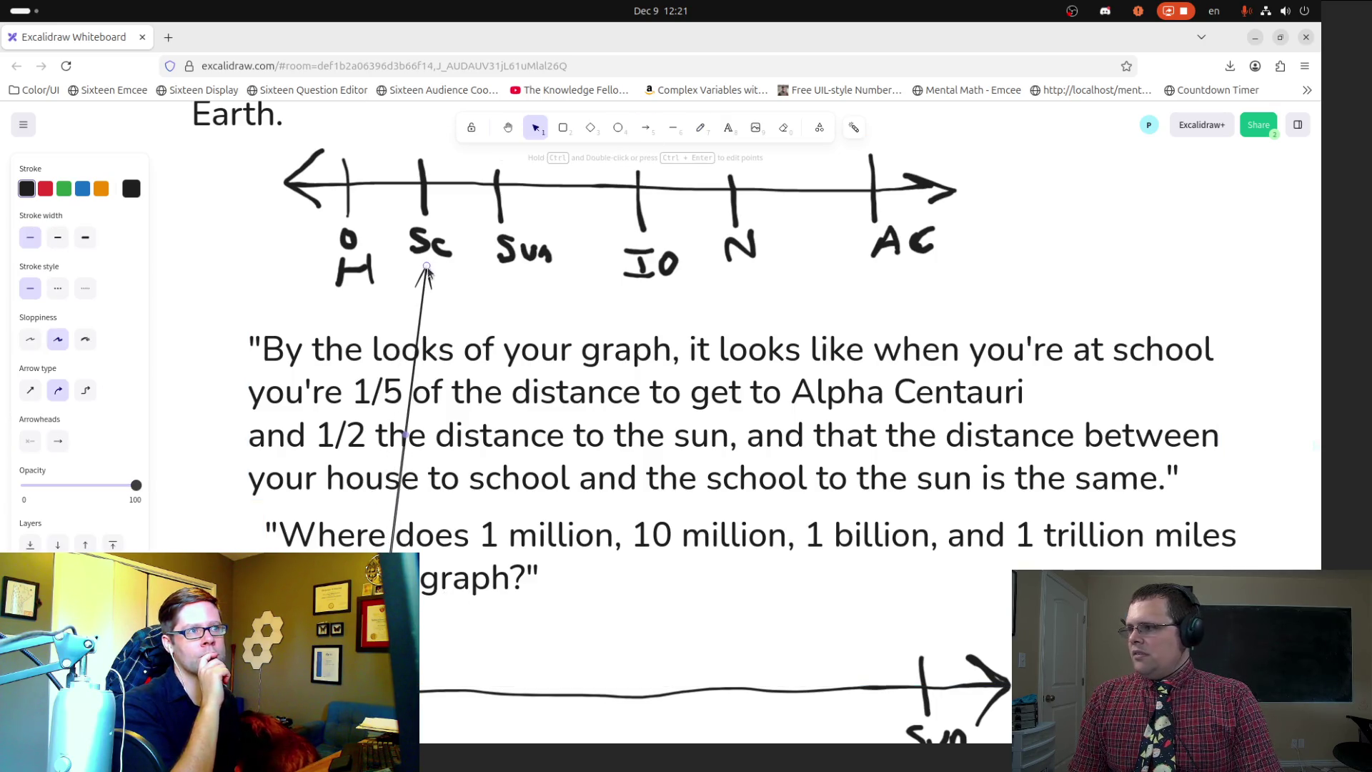
Step: Draw a thick arrow from the lower Sun tick up to Sun on the top line
scroll(918, 564, "down", 2)
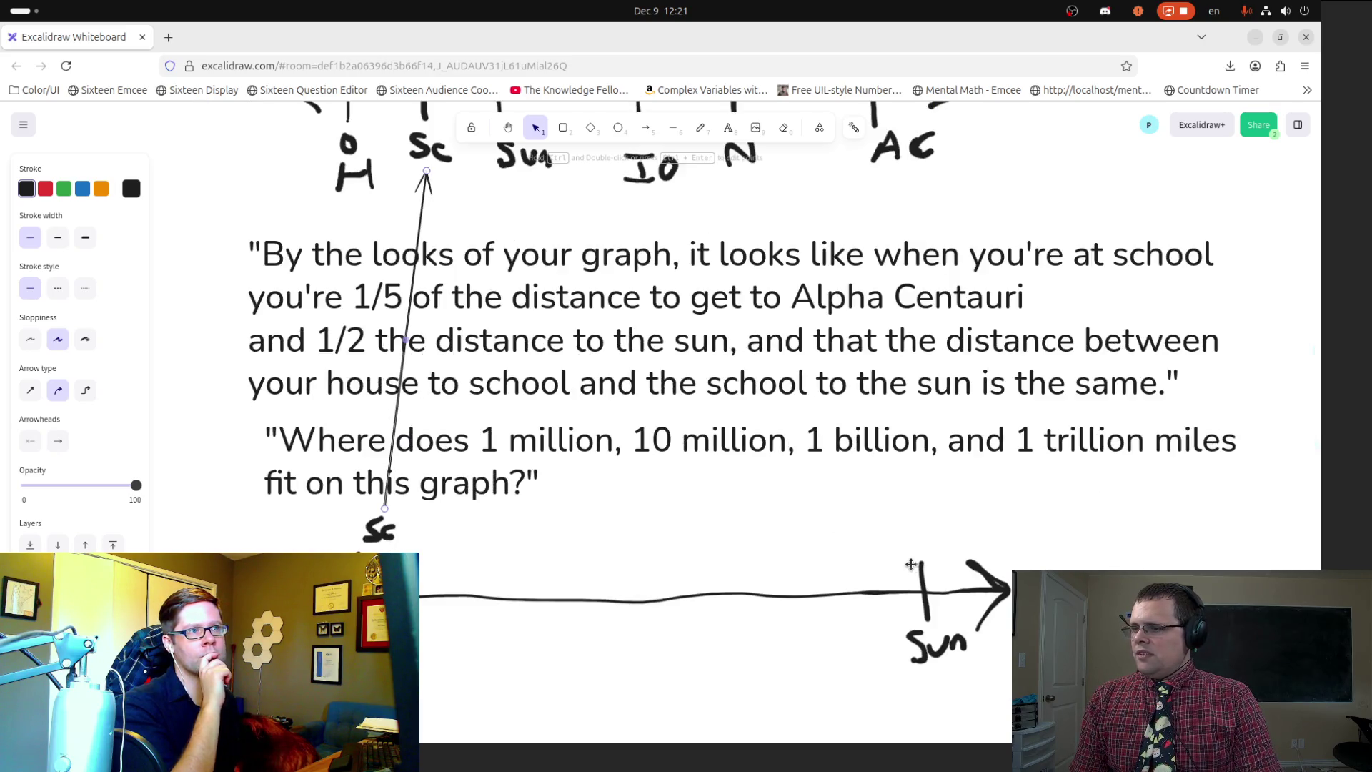
left_click_drag(912, 557, 851, 493)
key("ctrl+z")
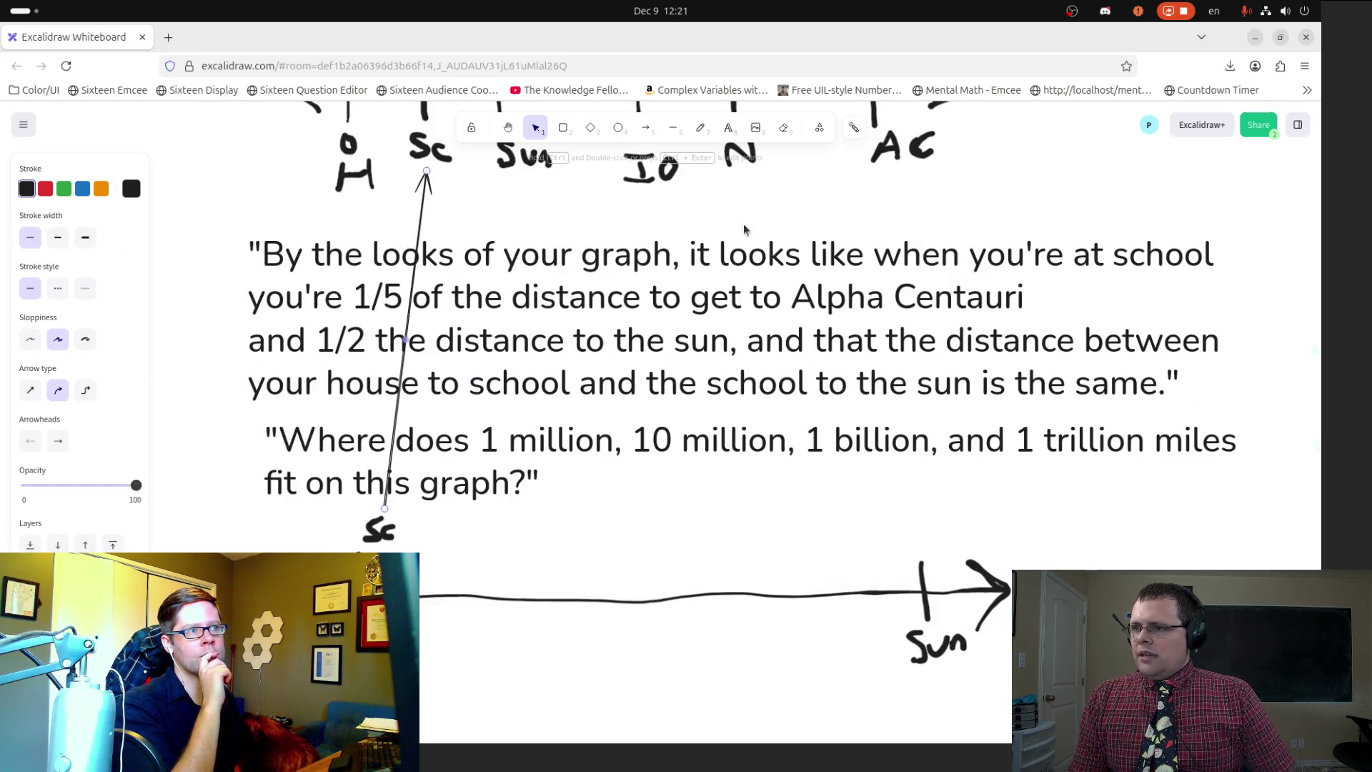
left_click(646, 127)
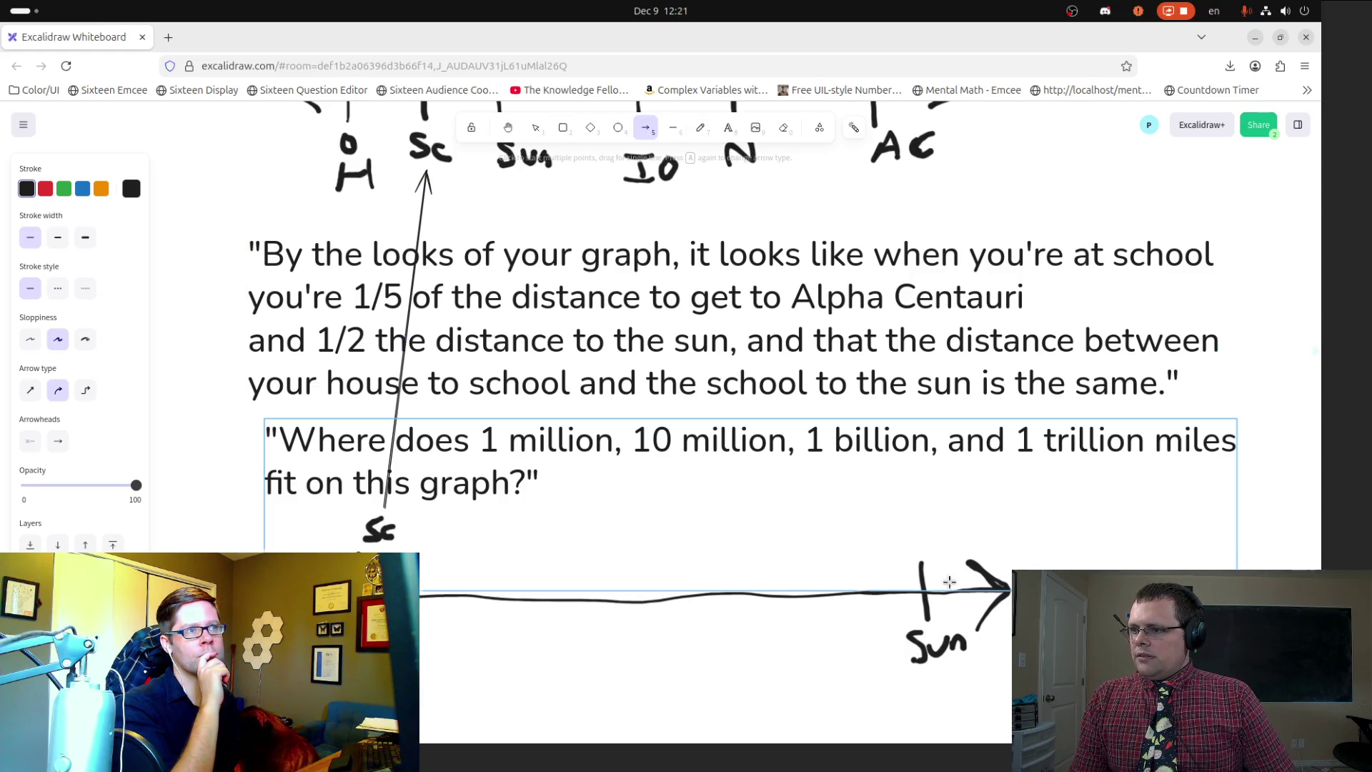
mouse_move(903, 540)
left_mouse_down()
mouse_move(600, 254)
mouse_move(655, 298)
mouse_move(539, 176)
left_mouse_up()
left_click_drag(902, 539, 911, 551)
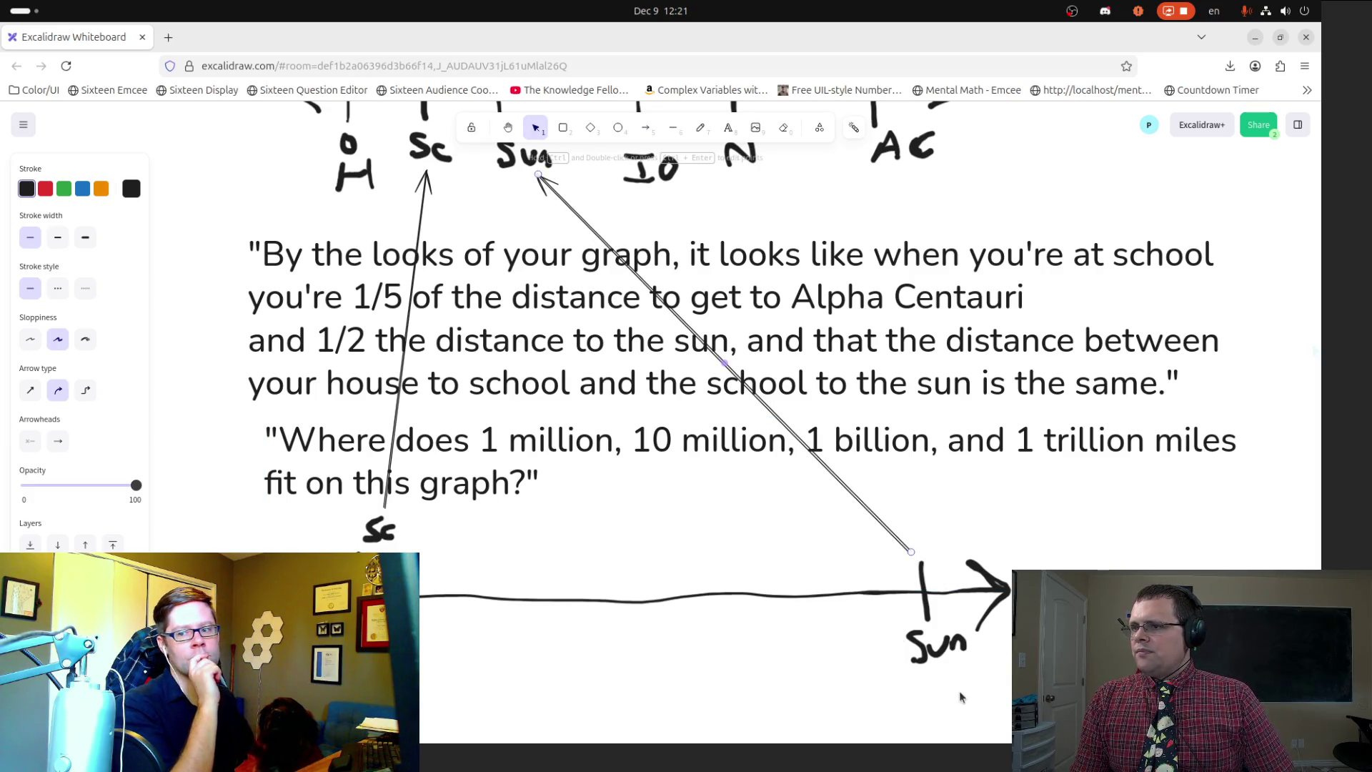
left_click(86, 243)
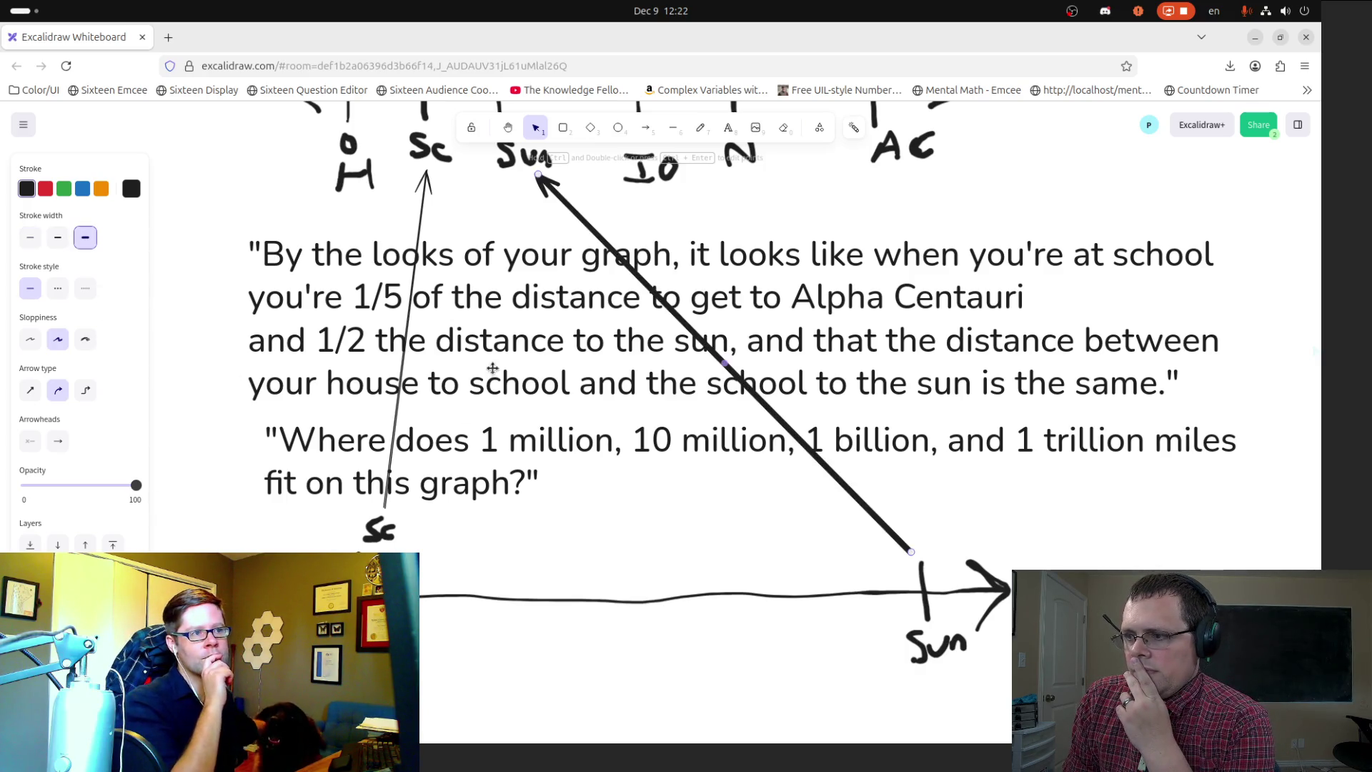
Step: Make the Sc arrow red and thick, and colour the Sun arrow red
left_click(418, 227)
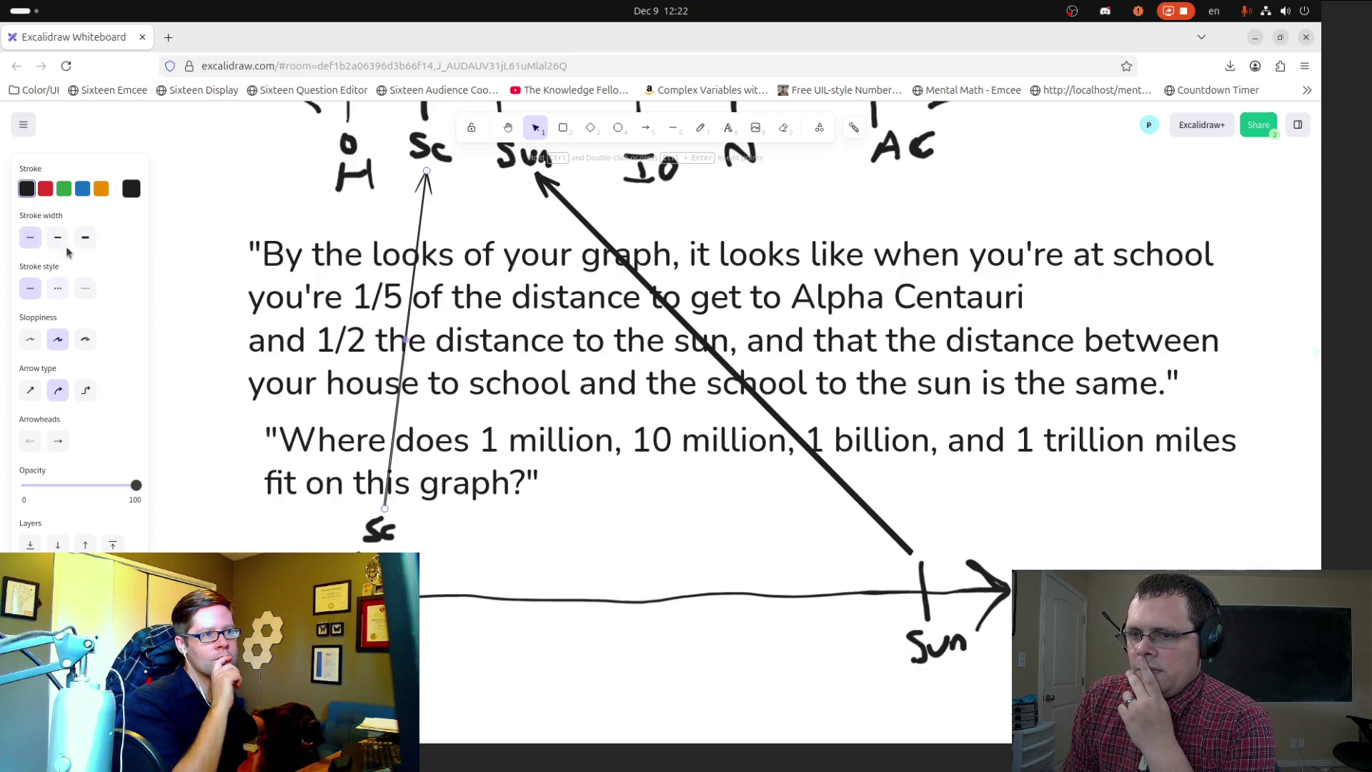
left_click(45, 188)
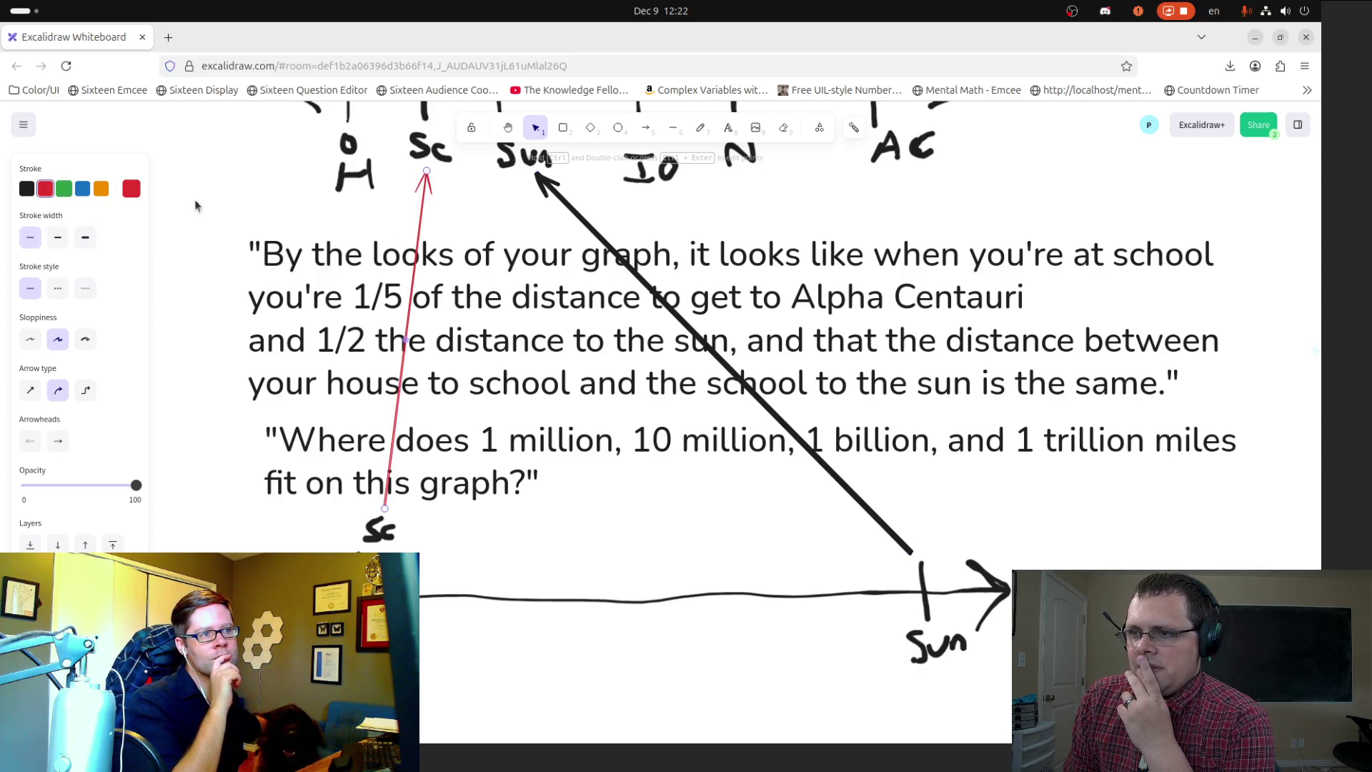
left_click(85, 237)
left_click(576, 214)
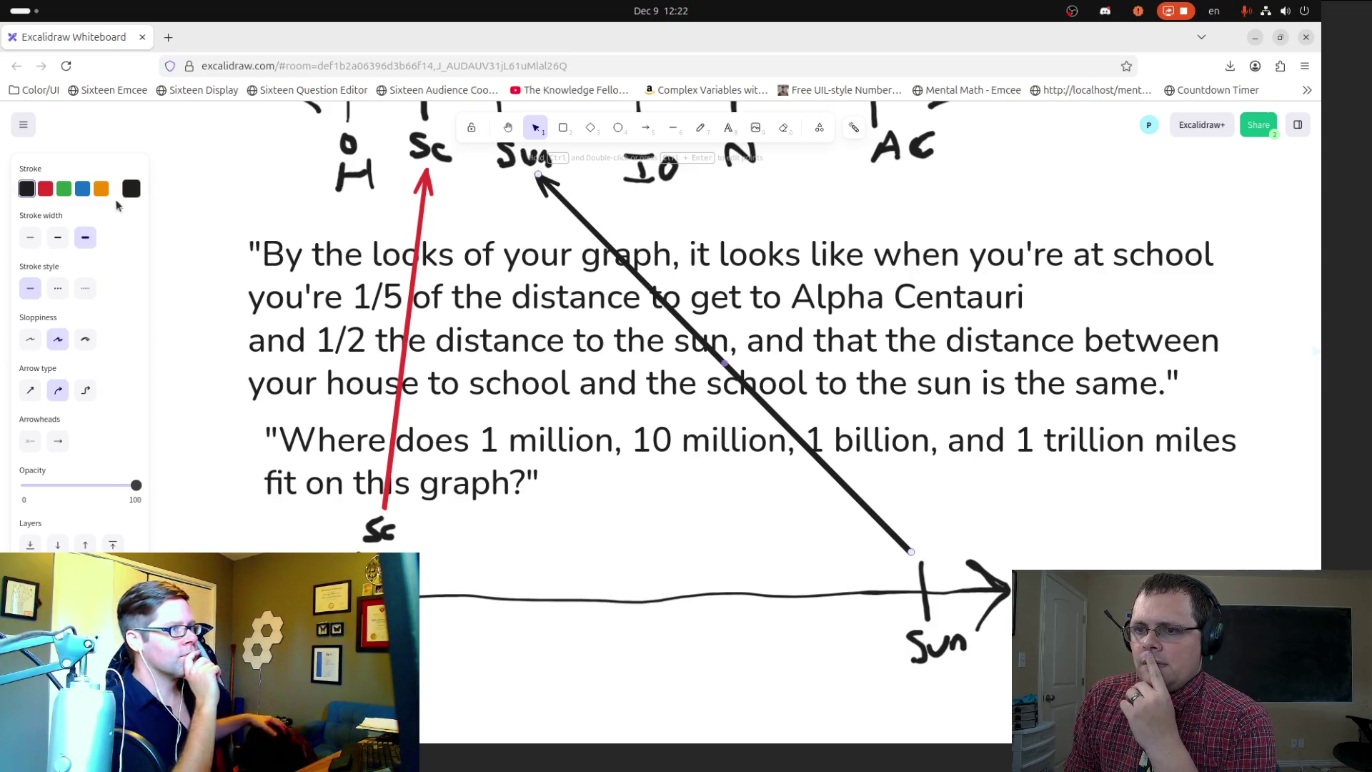
left_click(45, 188)
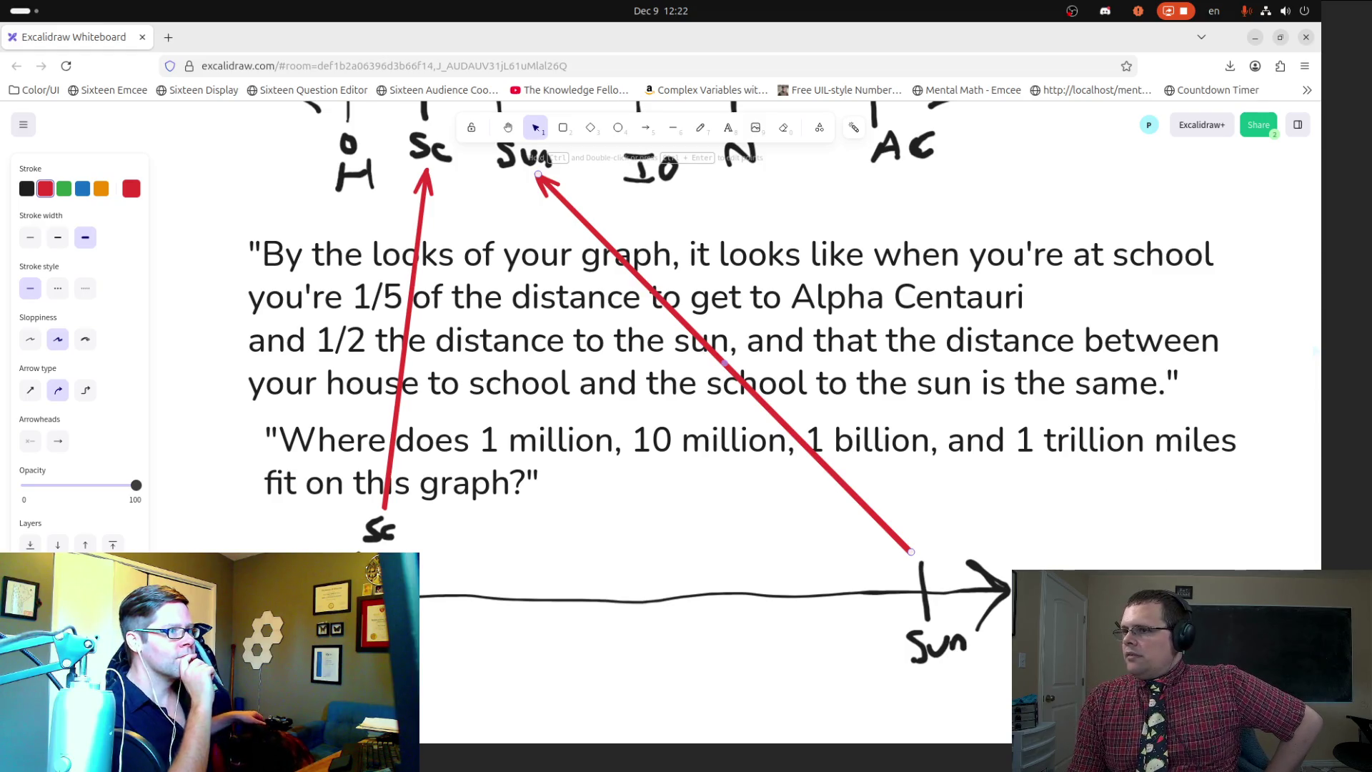
left_click(508, 127)
mouse_move(523, 198)
left_mouse_down()
mouse_move(553, 349)
mouse_move(663, 210)
left_mouse_up()
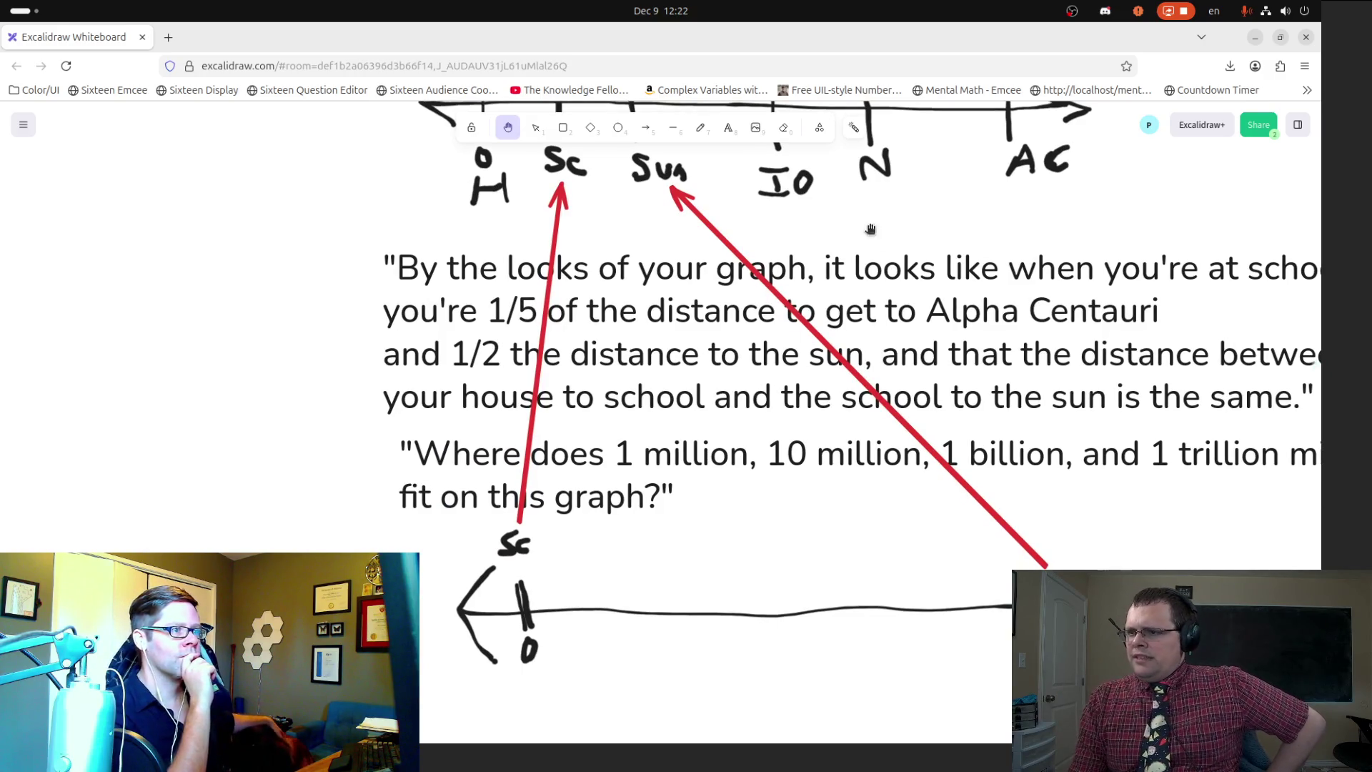
Step: Pan and zoom to view the Sun tick, the upper number line and the 2^x and 3^x lines
mouse_move(769, 514)
left_mouse_down()
mouse_move(711, 327)
mouse_move(628, 459)
mouse_move(640, 99)
left_mouse_up()
scroll(814, 521, "up", 5)
left_click_drag(739, 486, 660, 179)
scroll(713, 436, "up", 6)
scroll(713, 436, "up", 15)
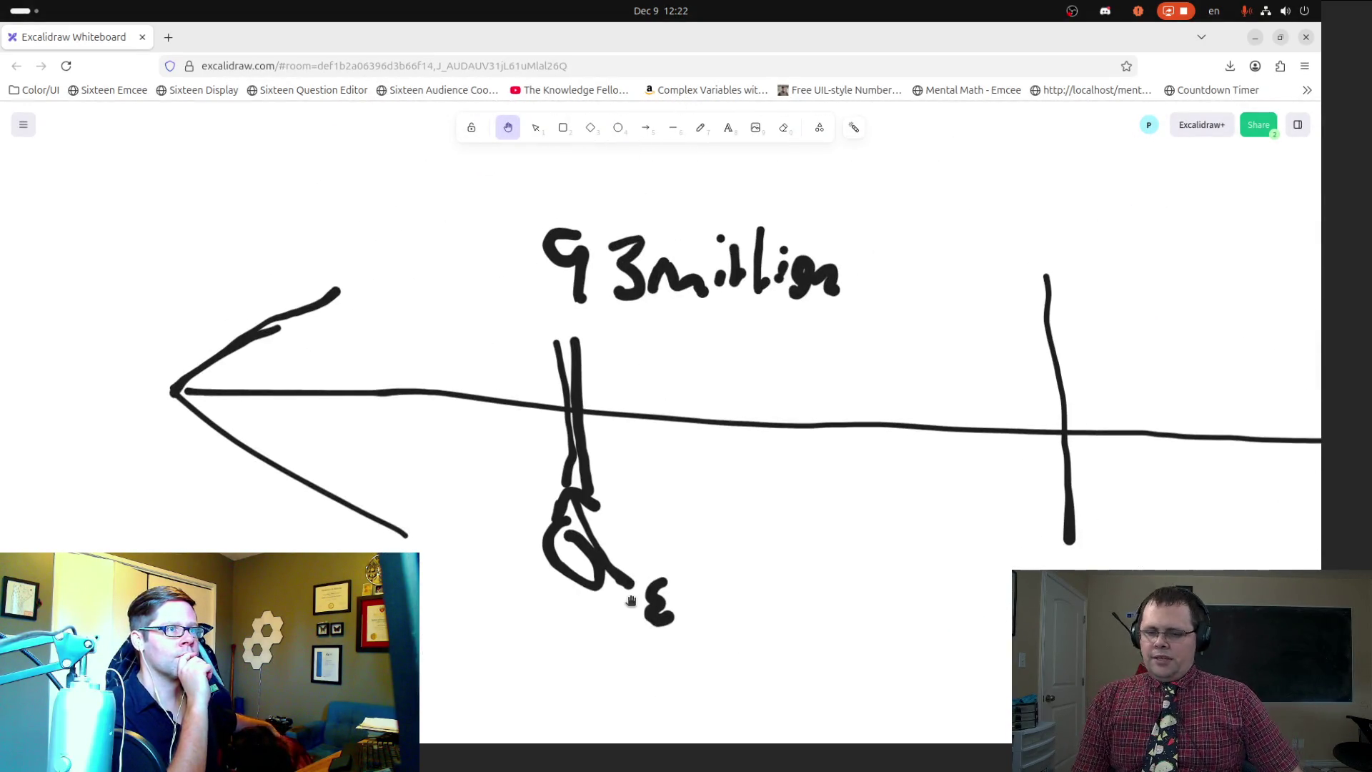
scroll(627, 609, "down", 3)
scroll(715, 615, "up", 3)
scroll(812, 616, "down", 4)
scroll(812, 616, "down", 5)
scroll(929, 629, "up", 8)
mouse_move(932, 632)
left_mouse_down()
mouse_move(876, 515)
mouse_move(781, 426)
left_mouse_up()
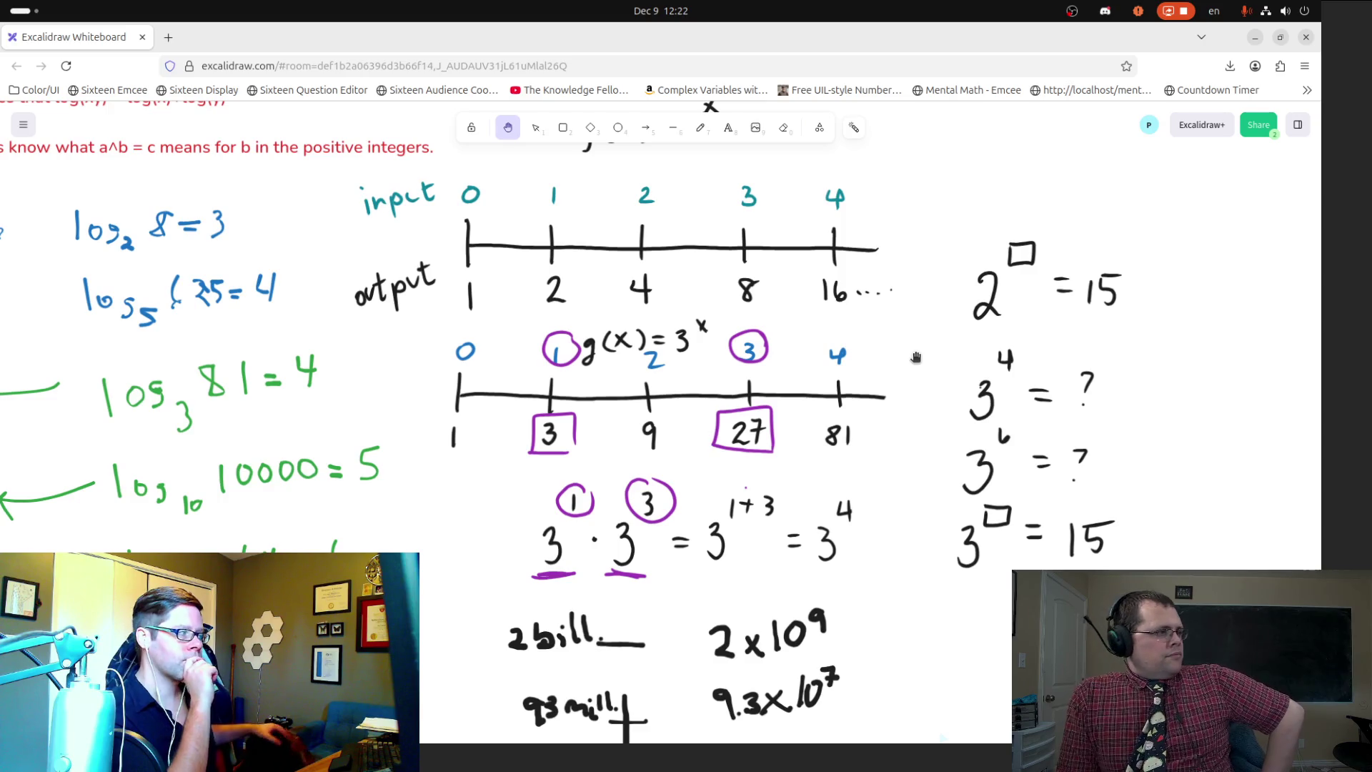
mouse_move(2, 357)
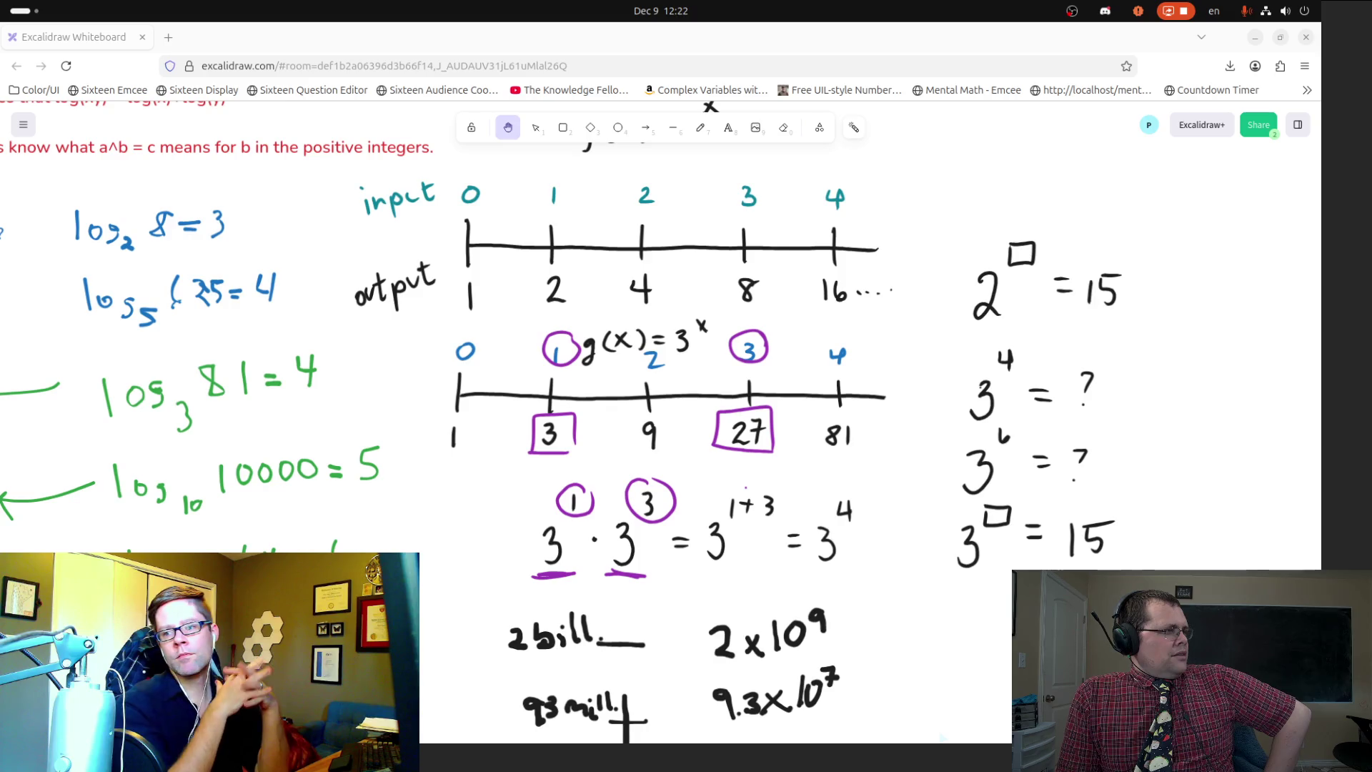
Step: Zoom and pan around the exponent number lines until the distance list is framed
scroll(487, 529, "down", 15)
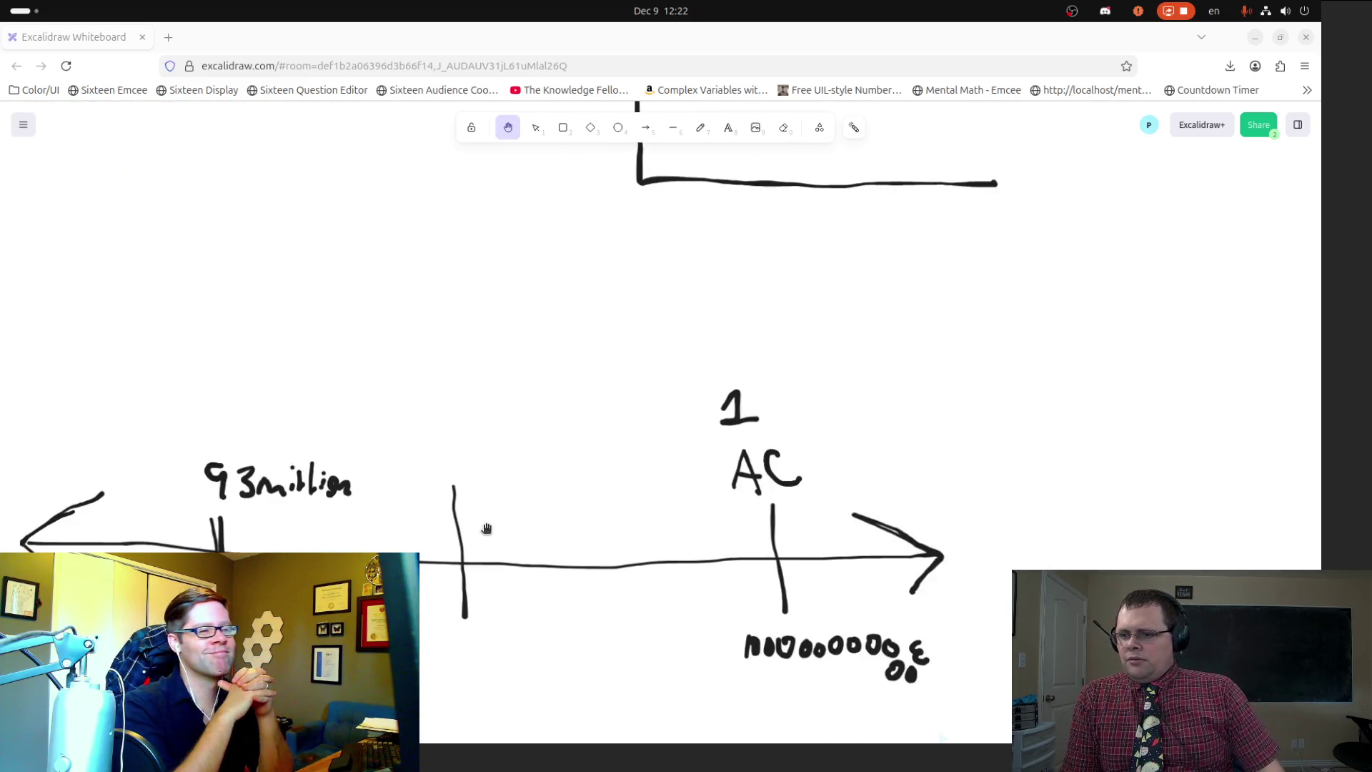
scroll(356, 516, "up", 3)
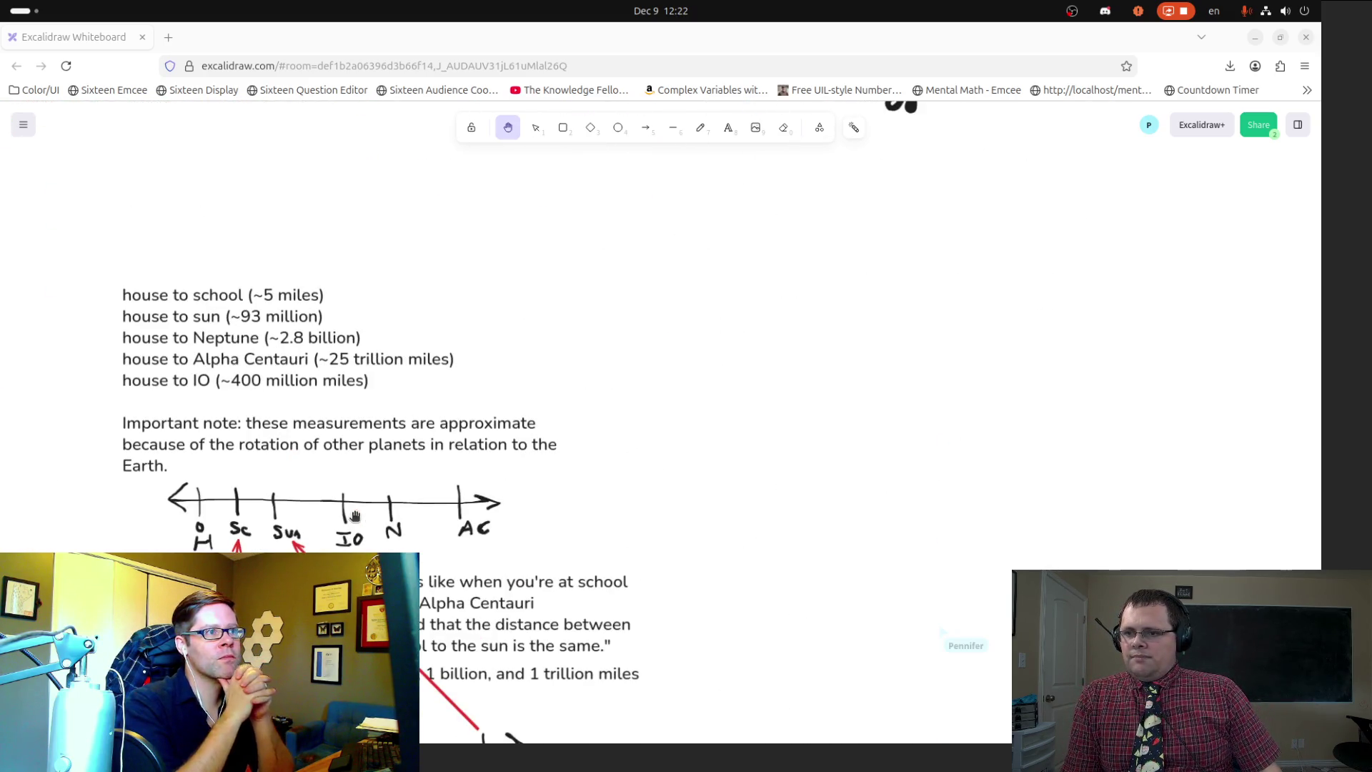
scroll(565, 465, "down", 3)
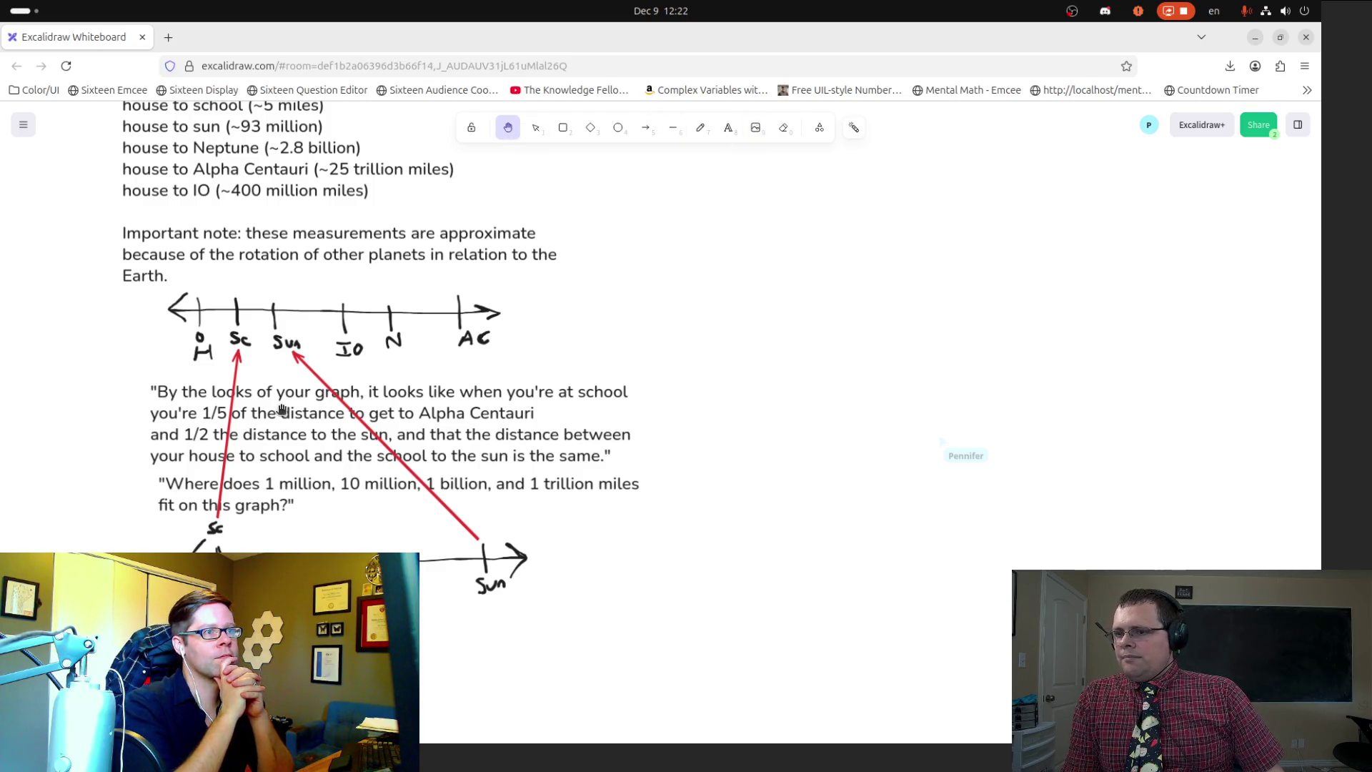
scroll(280, 407, "up", 3)
scroll(472, 244, "down", 2)
left_click_drag(472, 245, 539, 191)
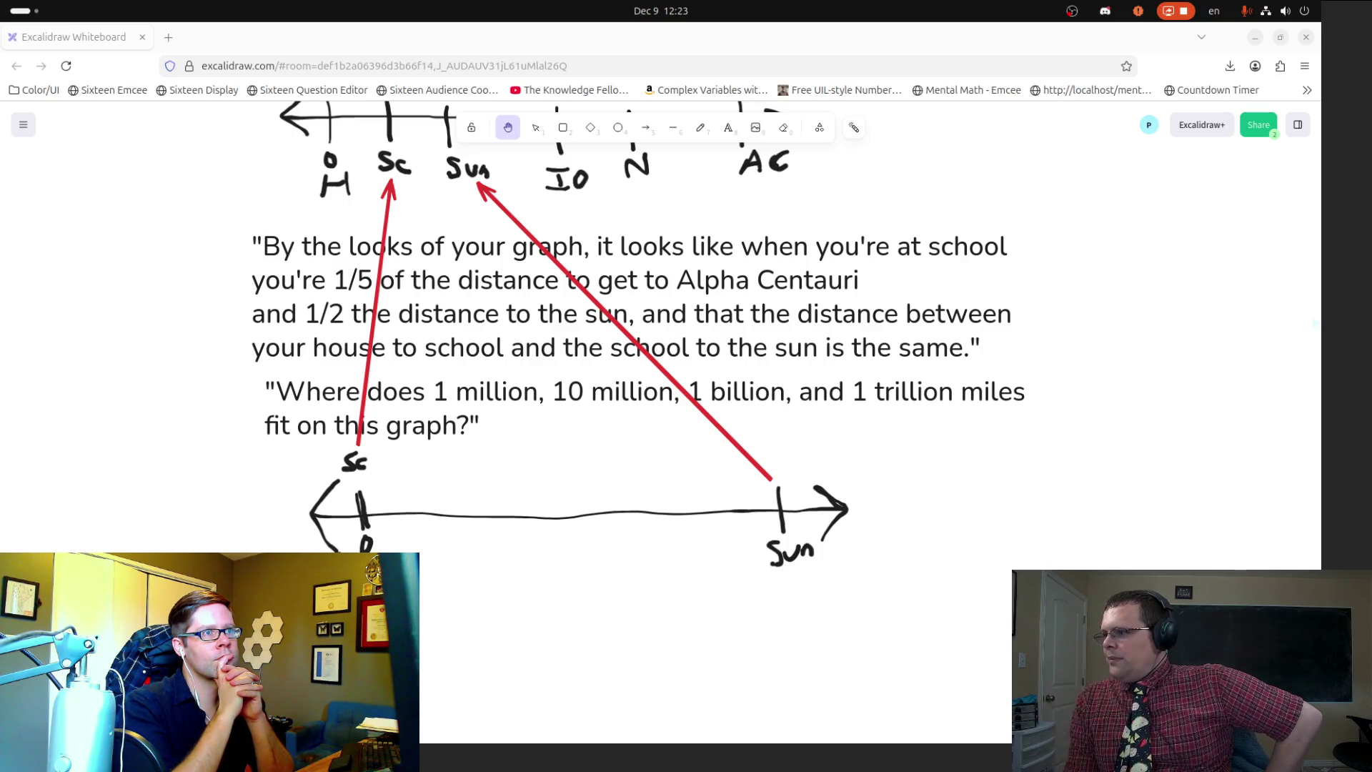
left_click_drag(533, 603, 576, 540)
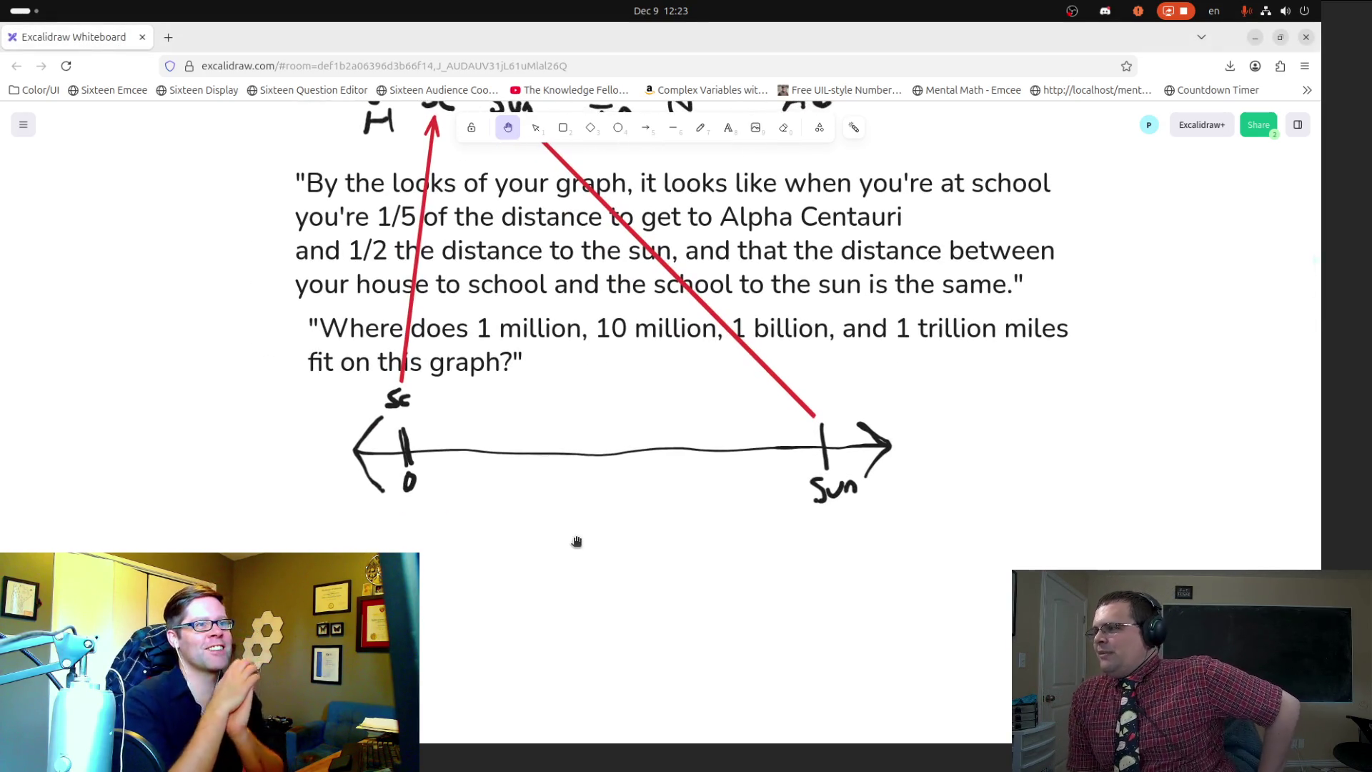
mouse_move(586, 357)
left_mouse_down()
mouse_move(609, 518)
mouse_move(659, 560)
left_mouse_up()
mouse_move(653, 399)
left_mouse_down()
mouse_move(584, 713)
mouse_move(567, 665)
mouse_move(572, 505)
left_mouse_up()
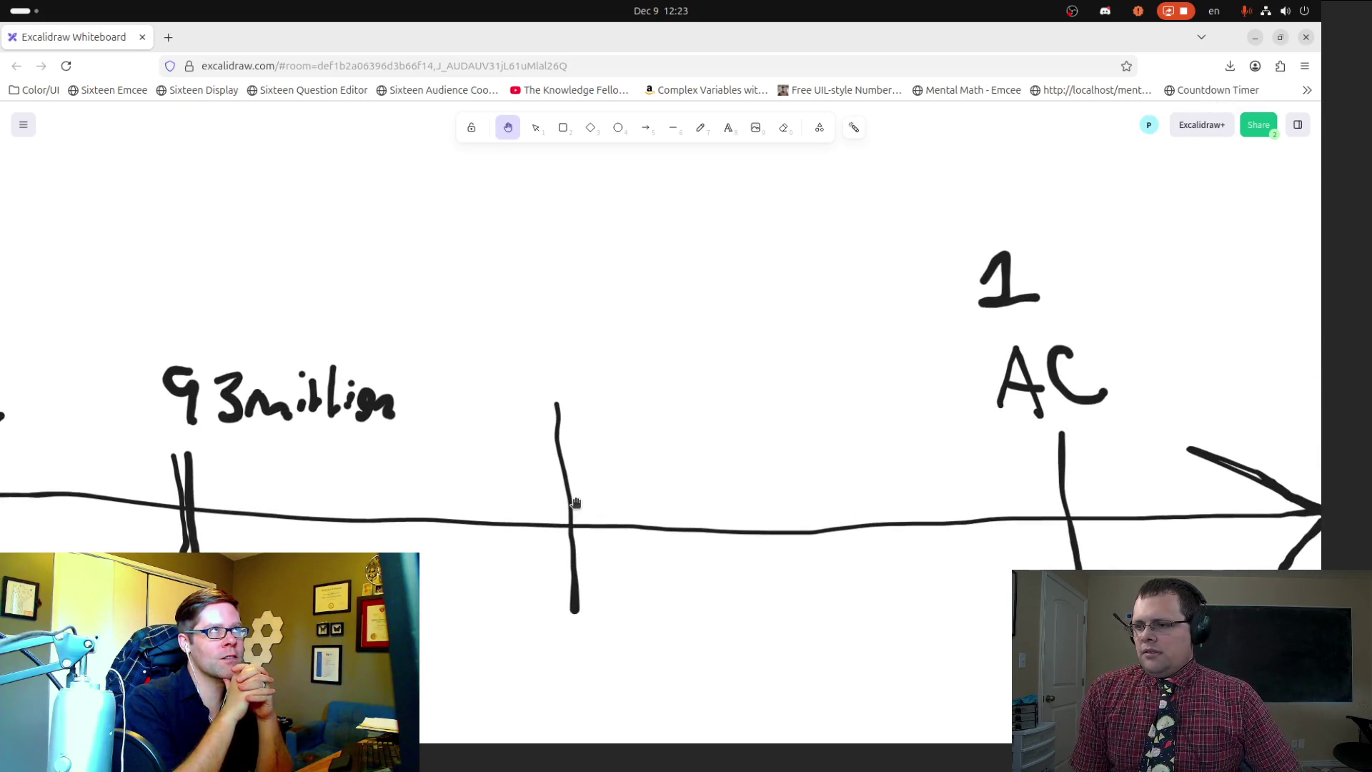
scroll(575, 502, "down", 10)
scroll(582, 406, "up", 5)
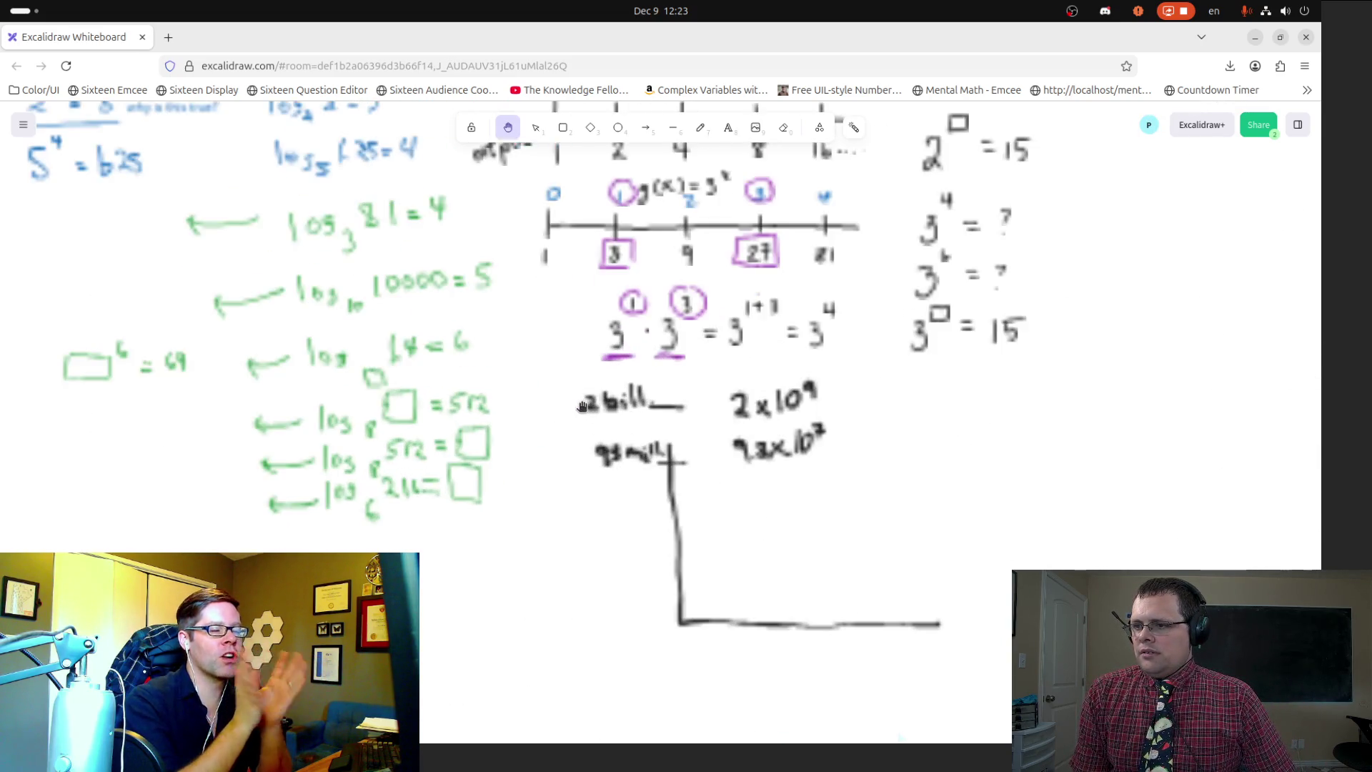
scroll(582, 406, "up", 3)
scroll(444, 544, "up", 3)
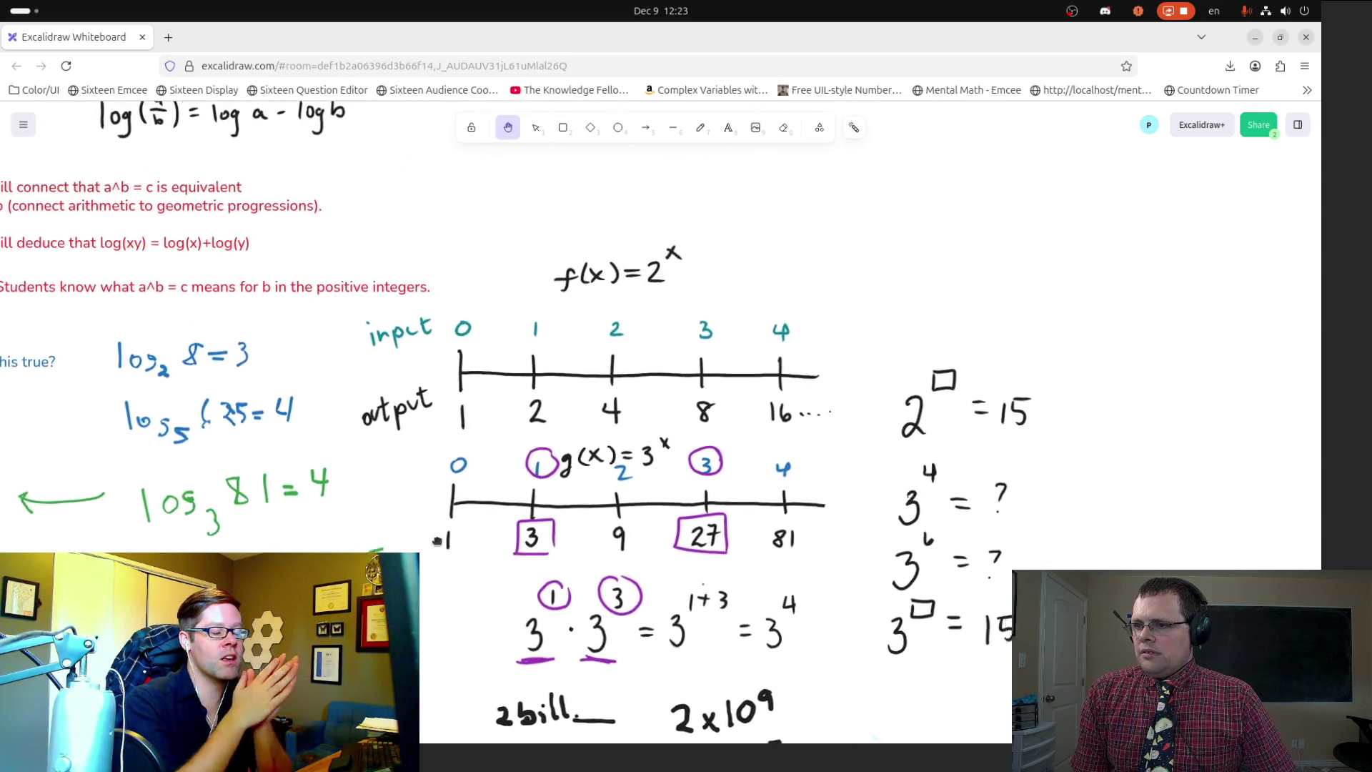
left_click_drag(444, 544, 412, 530)
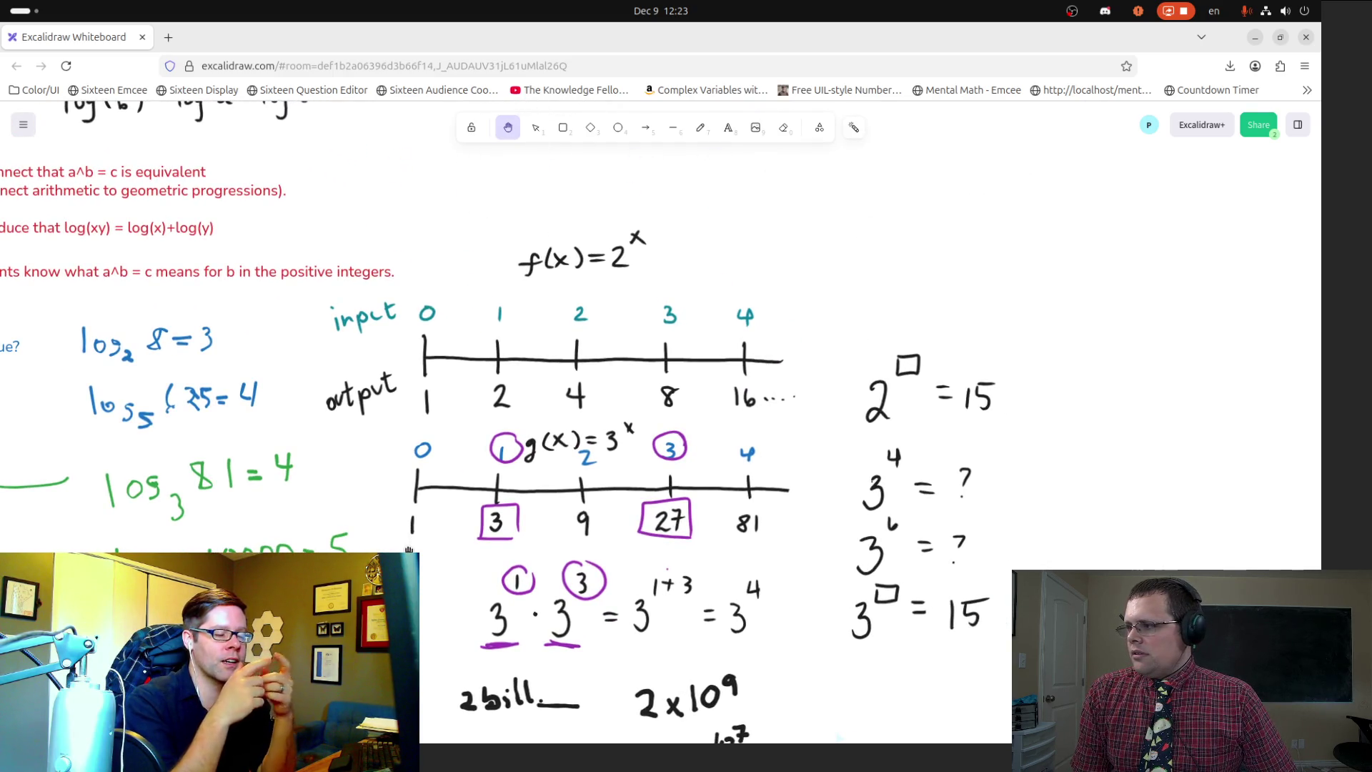
scroll(397, 476, "down", 5)
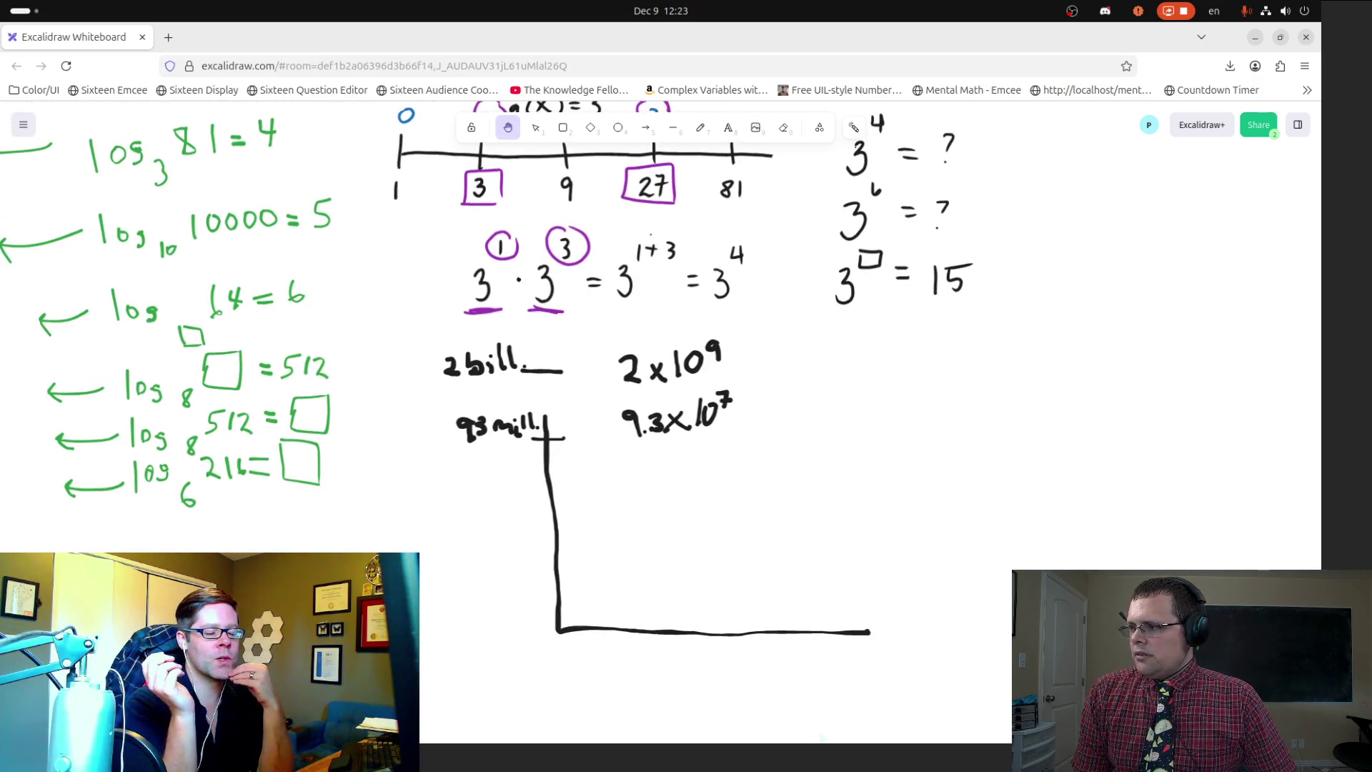
scroll(465, 499, "down", 10)
scroll(568, 466, "down", 2)
scroll(558, 500, "up", 3)
scroll(539, 541, "up", 3)
scroll(538, 541, "up", 2)
Step: Pan from the top number line and distance list down to the quoted remarks
mouse_move(640, 667)
left_mouse_down()
mouse_move(471, 511)
mouse_move(463, 391)
left_mouse_up()
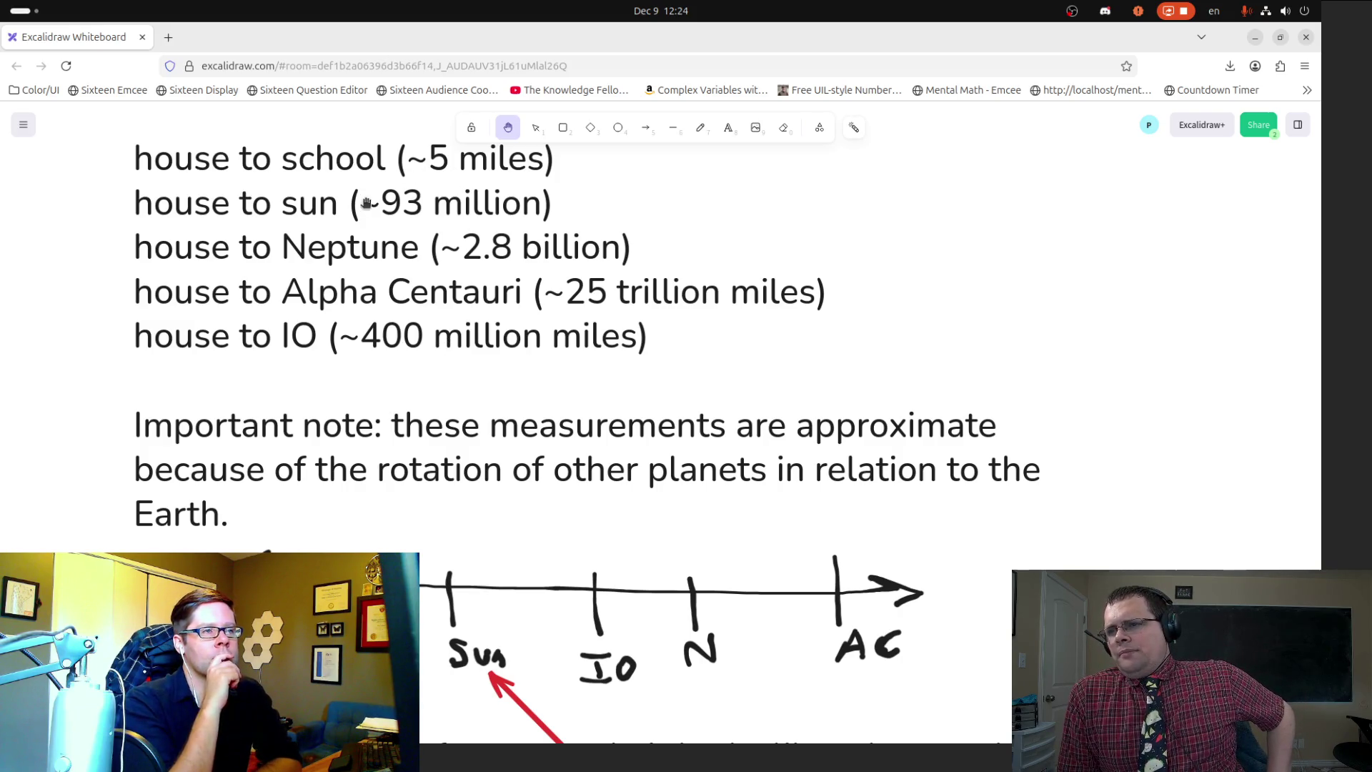
mouse_move(359, 229)
left_mouse_down()
mouse_move(386, 196)
mouse_move(406, 237)
left_mouse_up()
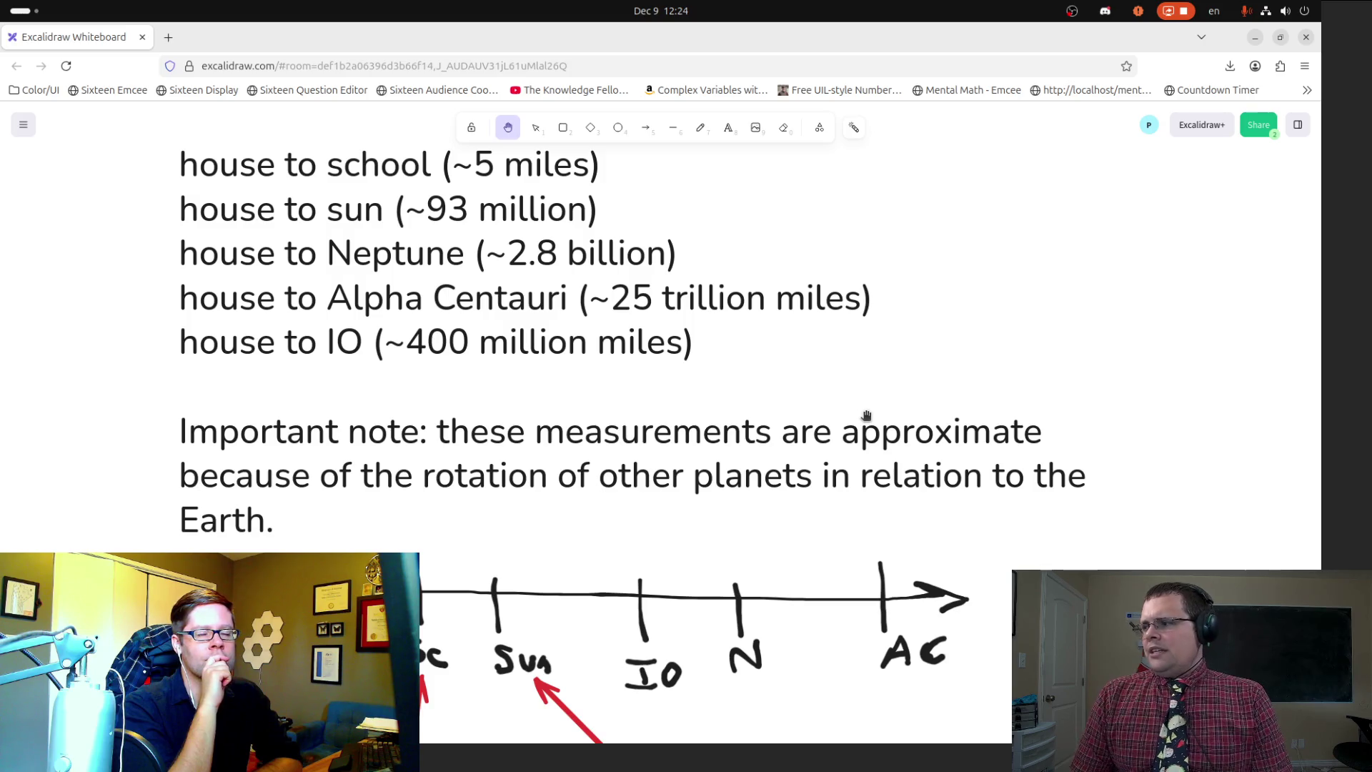
mouse_move(805, 455)
left_mouse_down()
mouse_move(808, 364)
mouse_move(768, 34)
left_mouse_up()
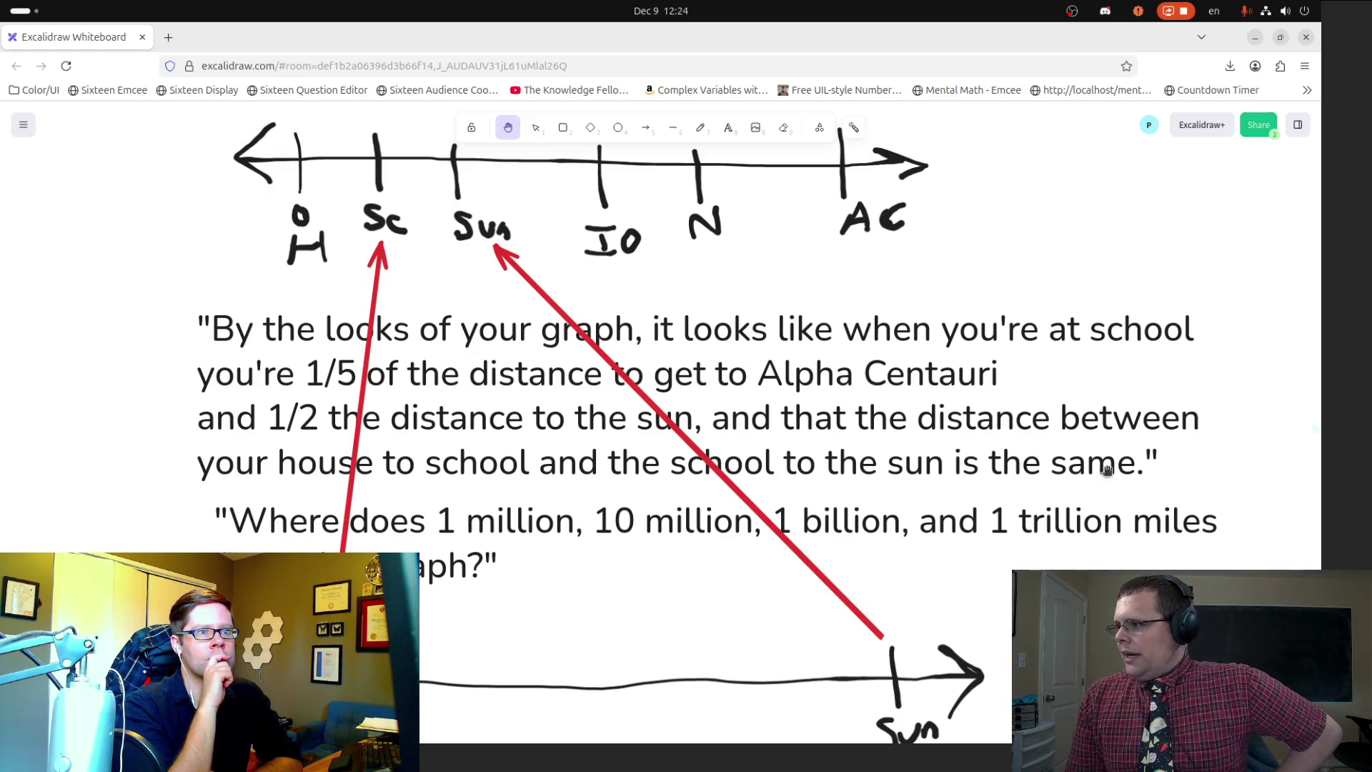
scroll(1069, 500, "down", 2)
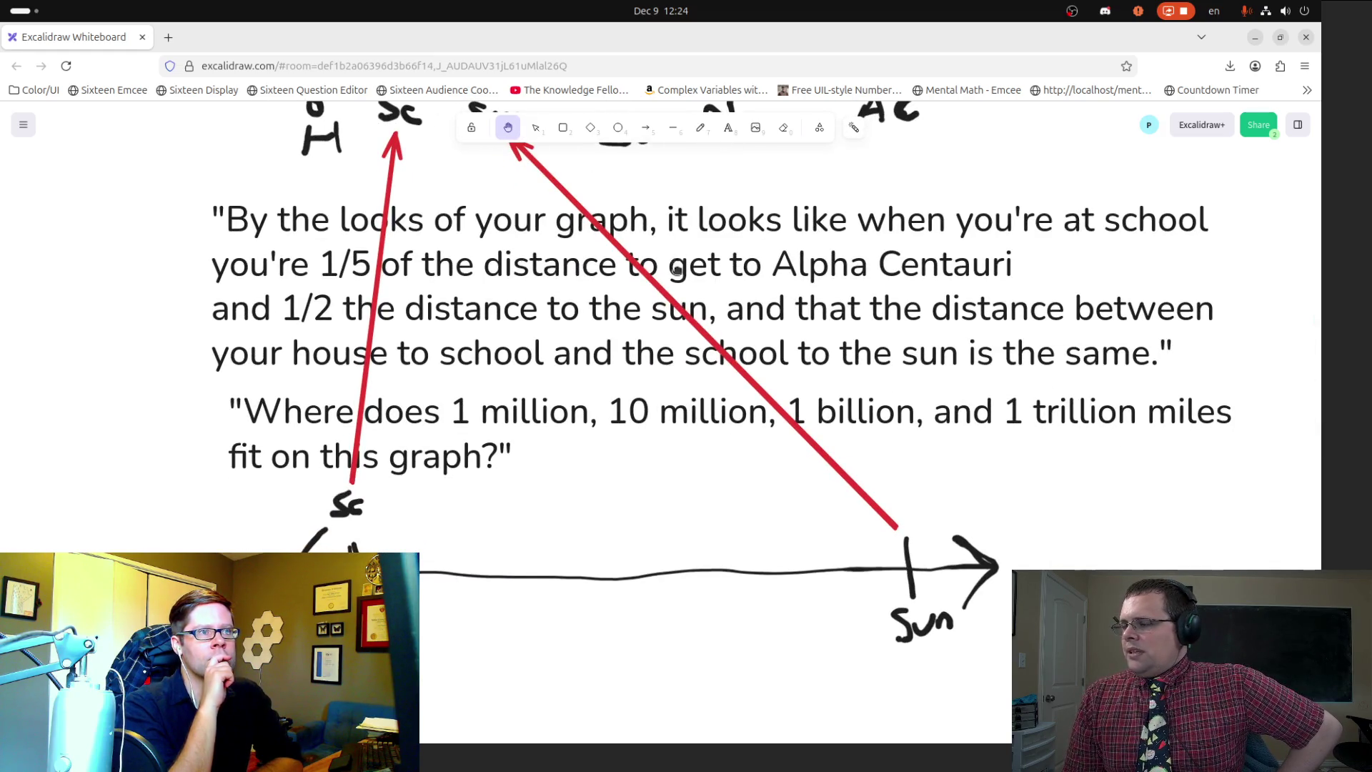
scroll(643, 385, "up", 2)
scroll(605, 514, "down", 2)
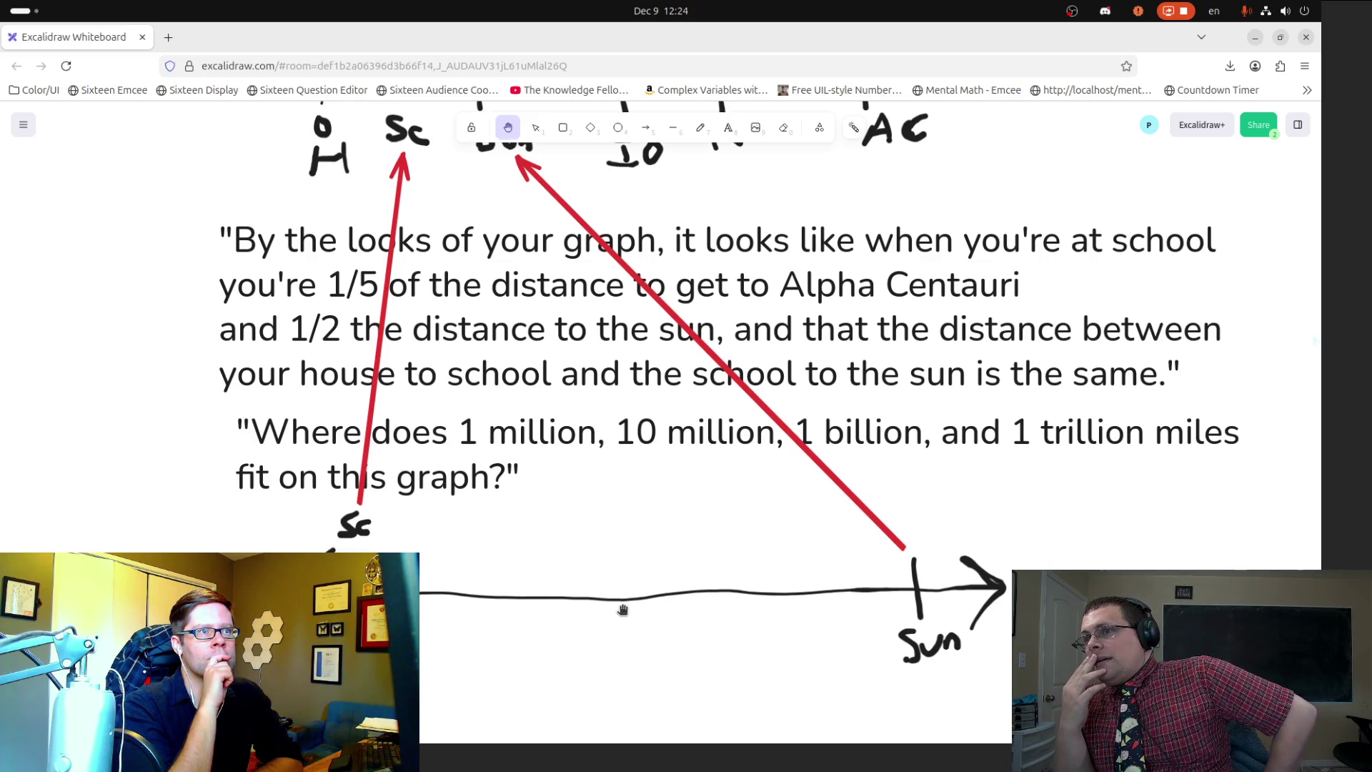
scroll(731, 464, "up", 1)
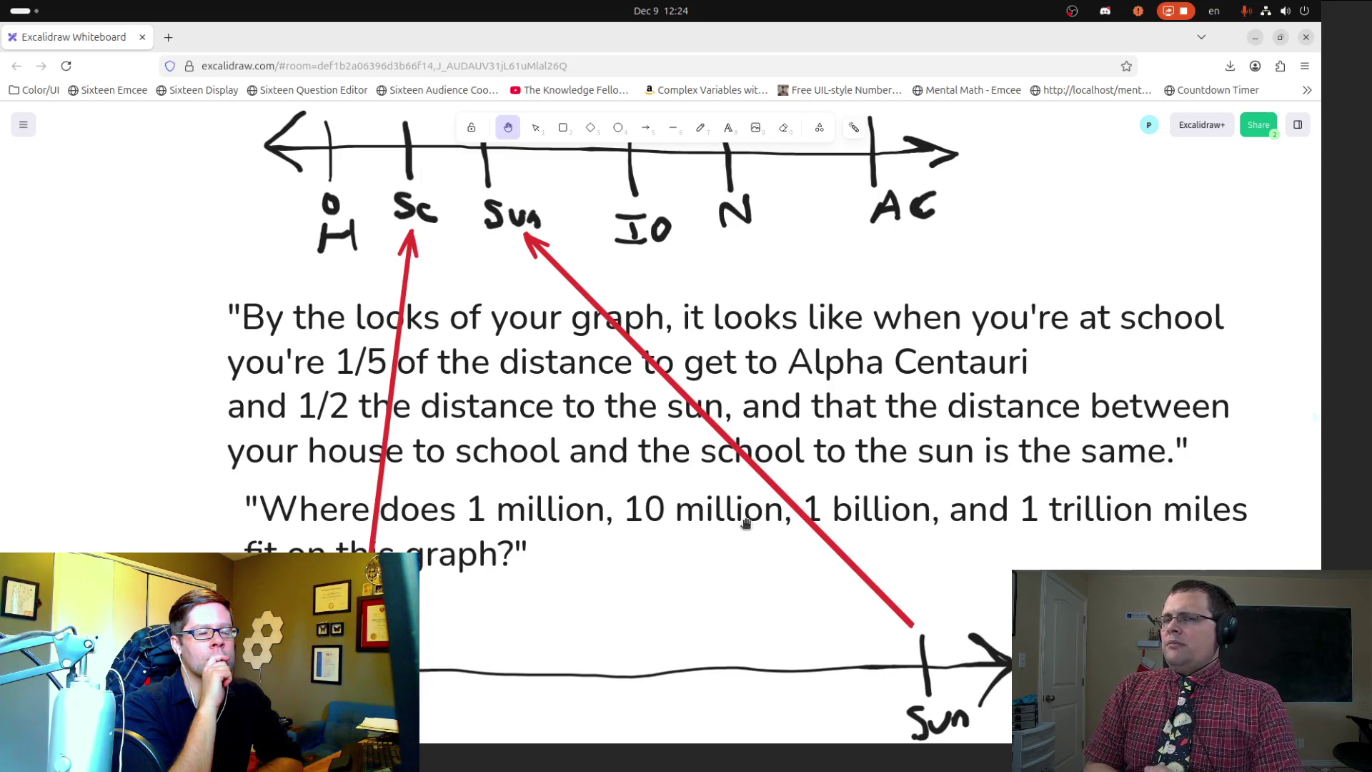
mouse_move(725, 647)
left_mouse_down()
mouse_move(705, 552)
mouse_move(713, 459)
left_mouse_up()
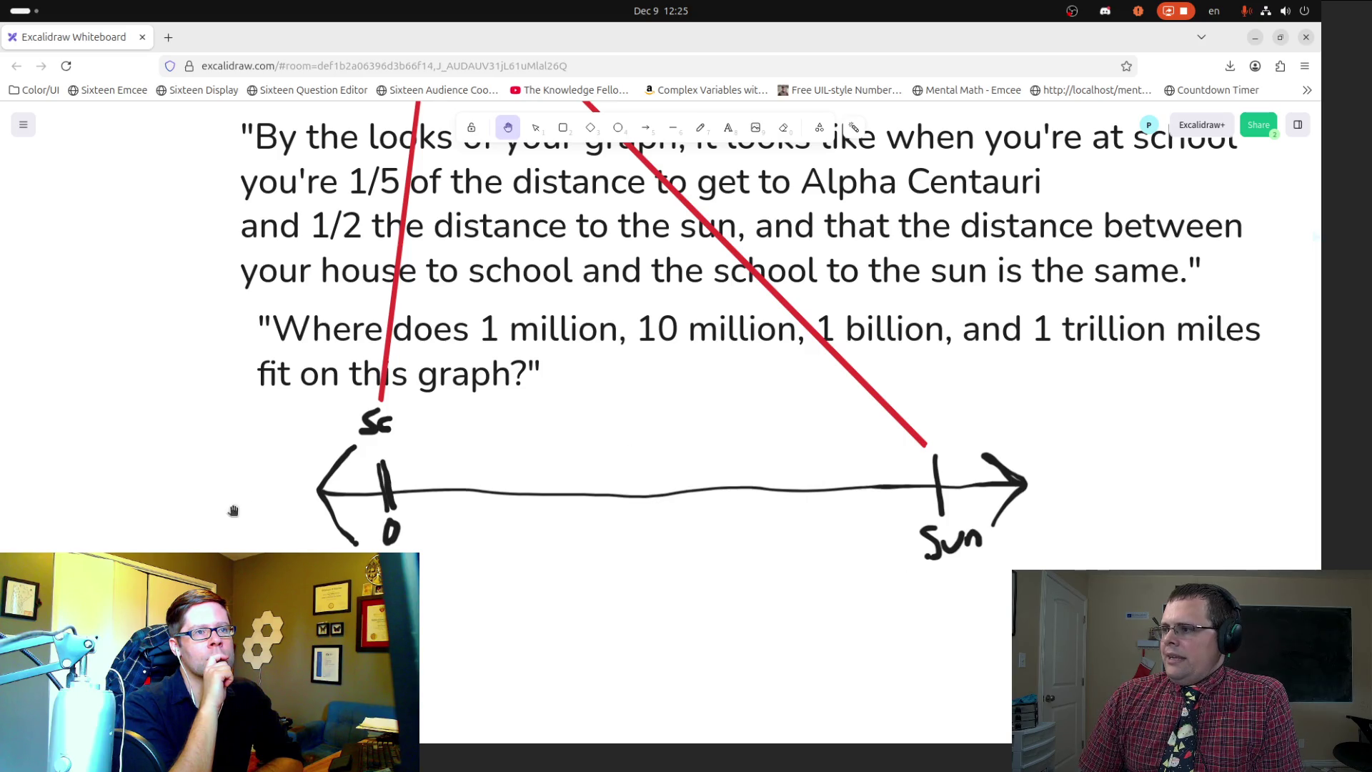
scroll(711, 436, "up", 5)
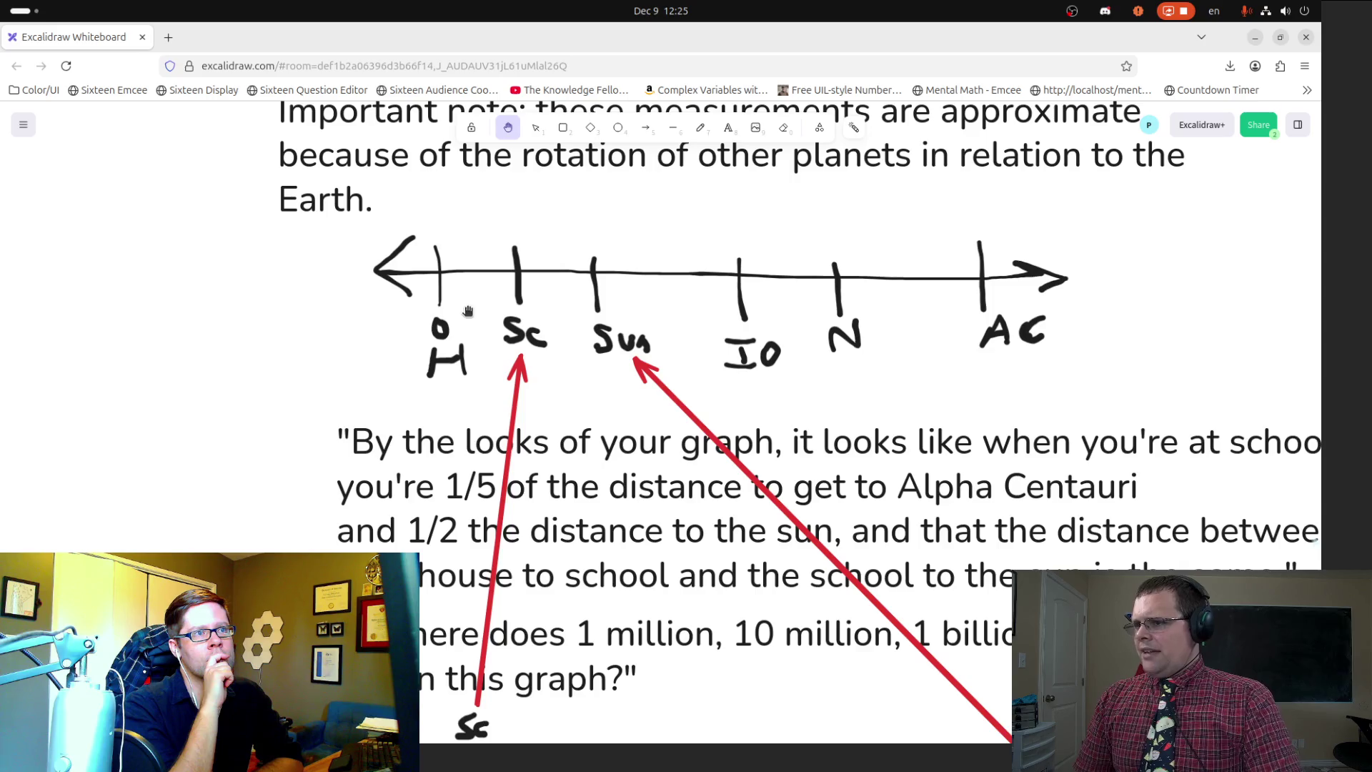
mouse_move(333, 236)
left_mouse_down()
mouse_move(418, 314)
mouse_move(370, 238)
mouse_move(445, 253)
mouse_move(454, 210)
left_mouse_up()
key("v")
key("ctrl+z")
Step: Recolour the top number line blue and nudge the million-question text slightly left
mouse_move(378, 233)
left_mouse_down()
mouse_move(468, 347)
mouse_move(1007, 413)
mouse_move(1172, 406)
left_mouse_up()
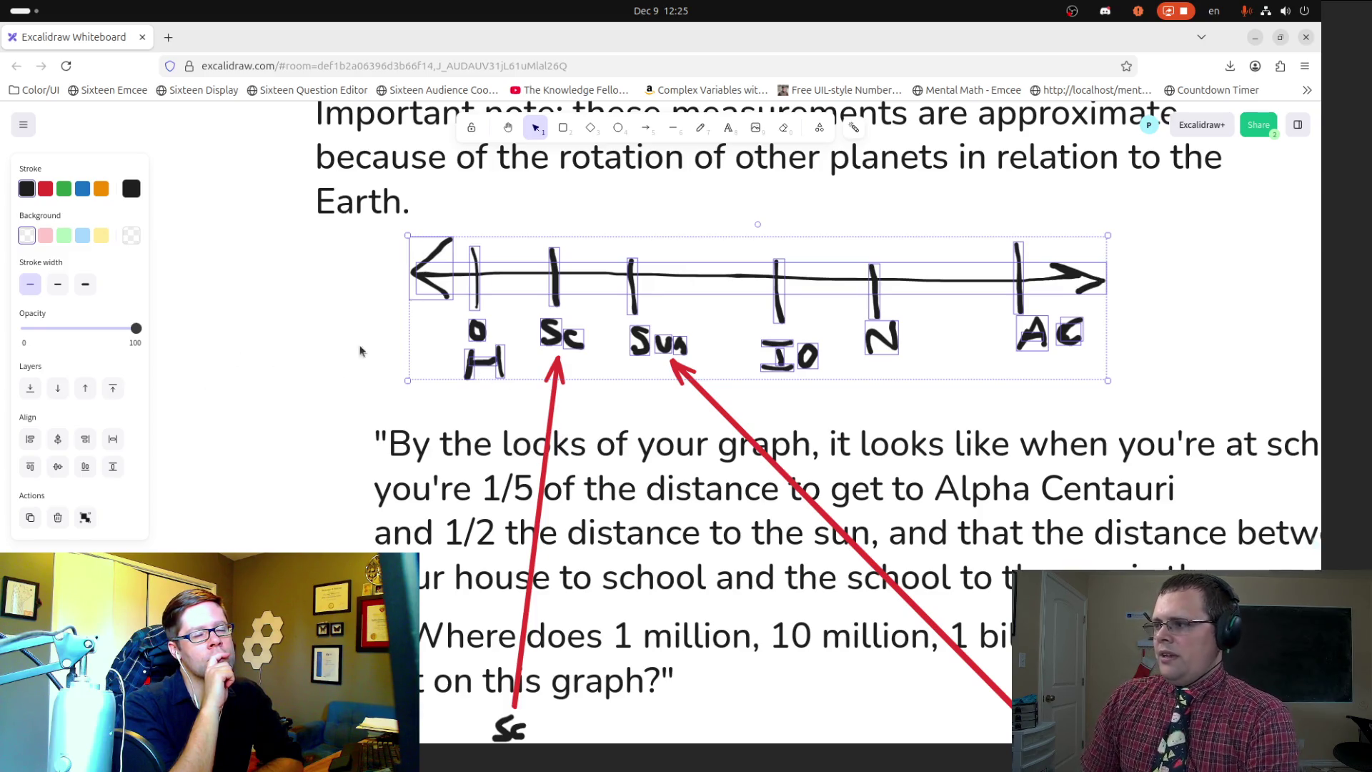
left_click(82, 187)
left_click(300, 300)
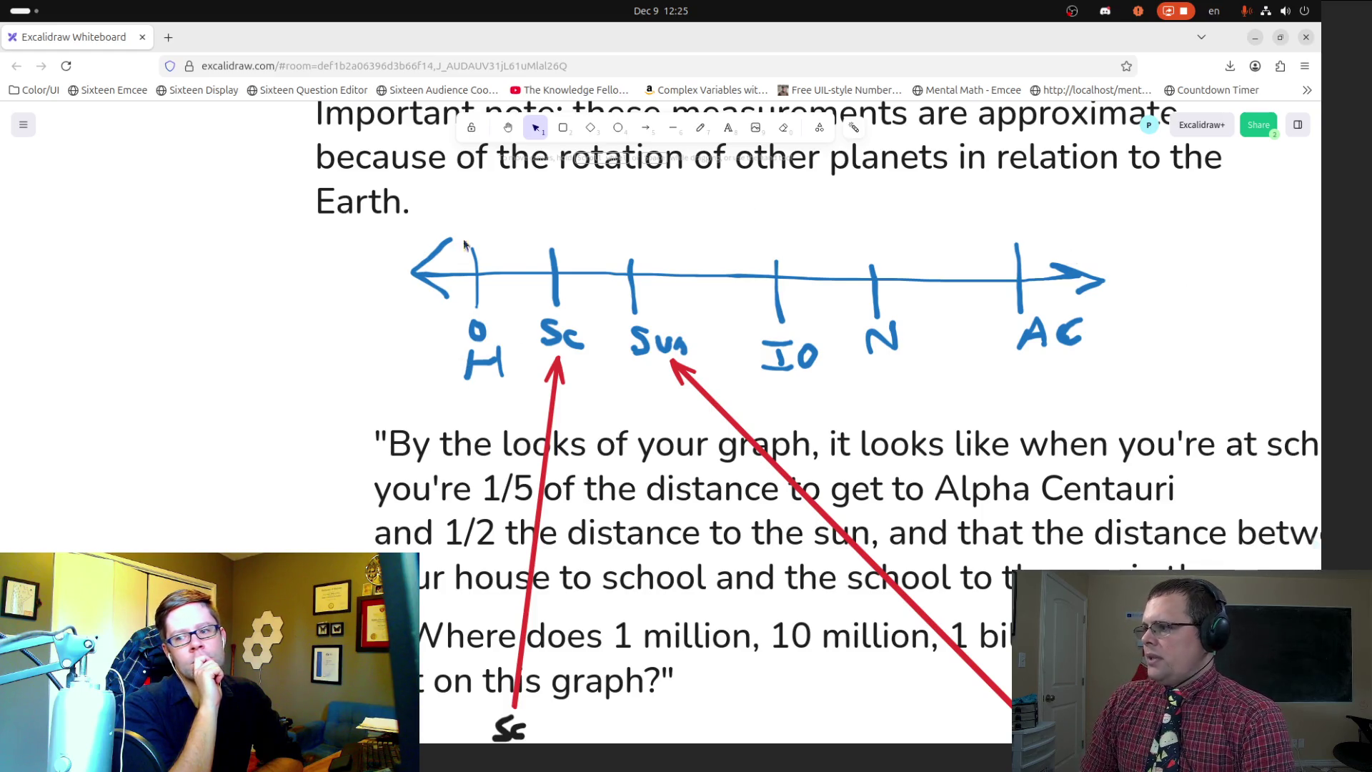
scroll(291, 409, "down", 3)
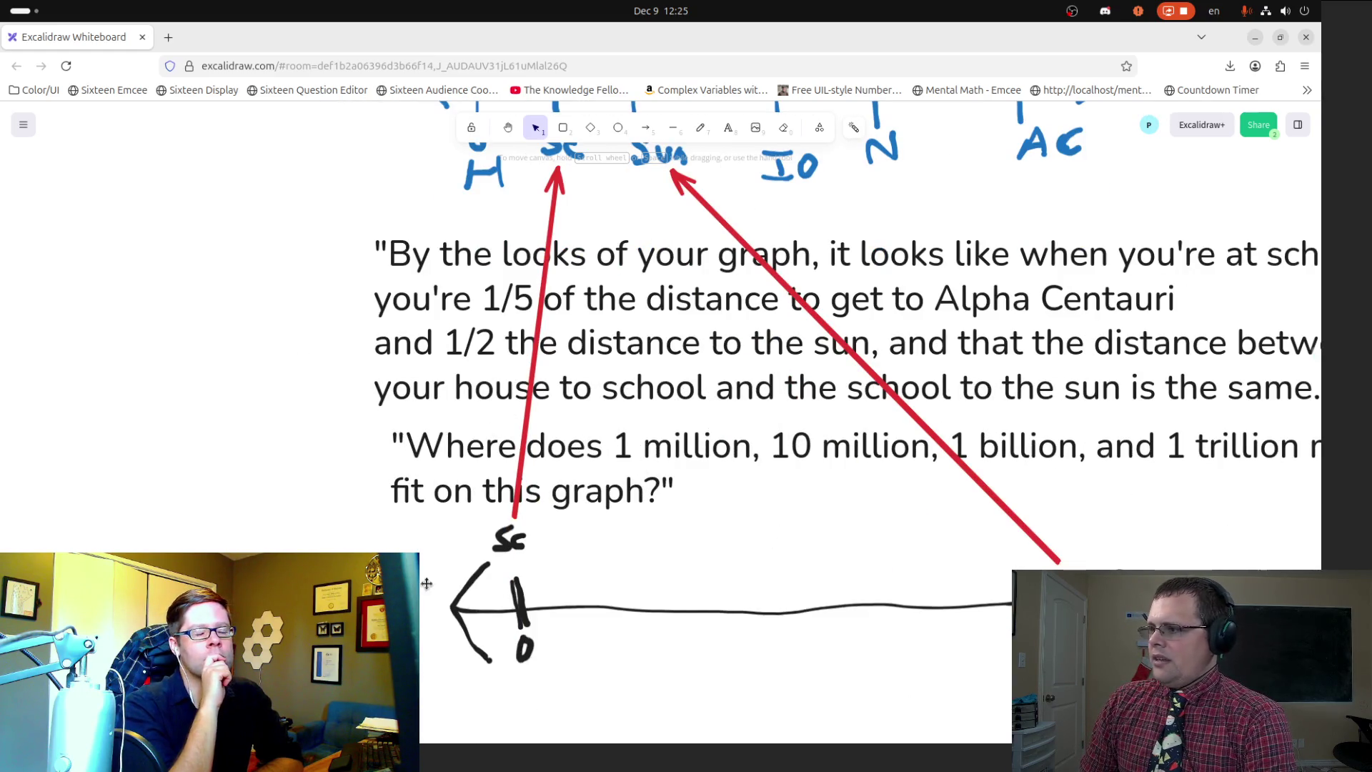
mouse_move(811, 512)
left_mouse_down()
mouse_move(748, 490)
mouse_move(793, 507)
left_mouse_up()
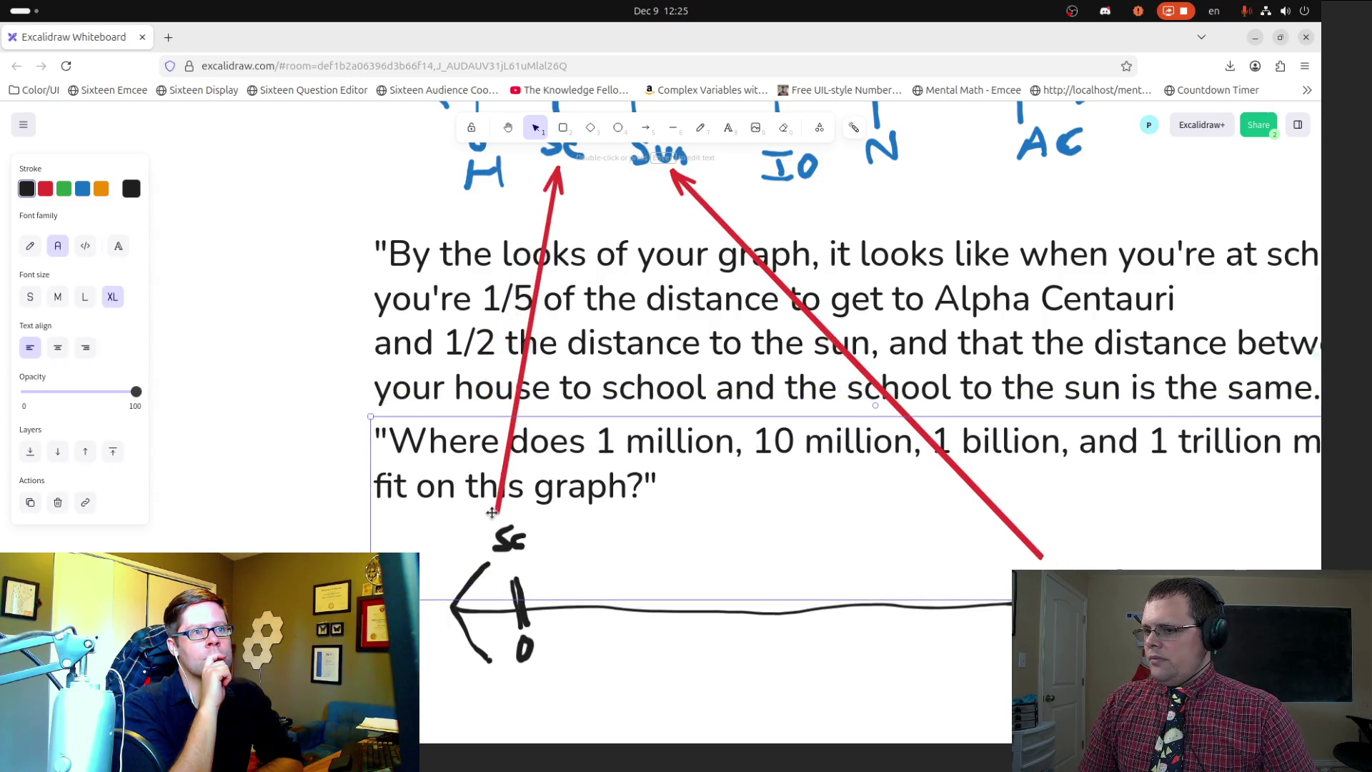
left_click(332, 456)
Step: Reattach the red arrows' lower ends to the Sc and Sun marks on the lower line
left_click(524, 355)
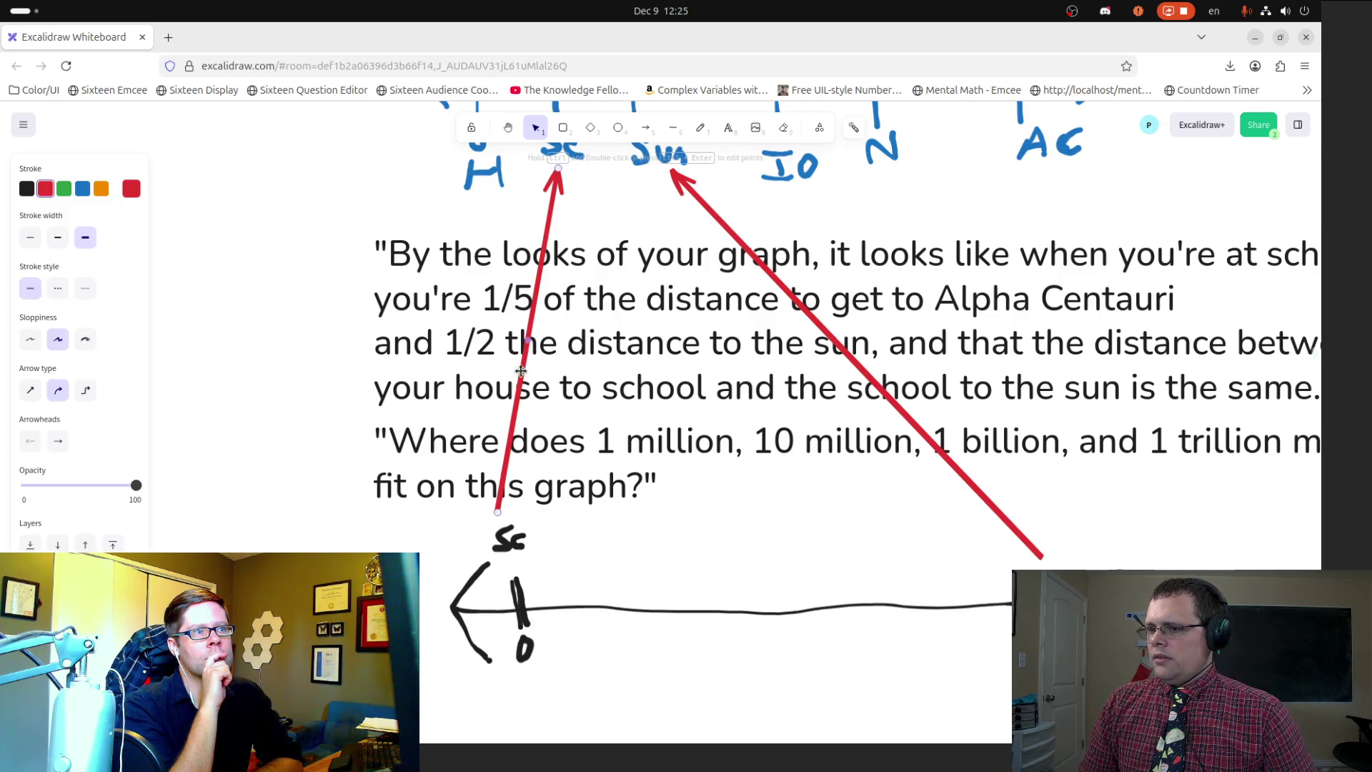
left_click_drag(497, 513, 522, 534)
left_click(1034, 550)
left_click_drag(1034, 550, 1062, 560)
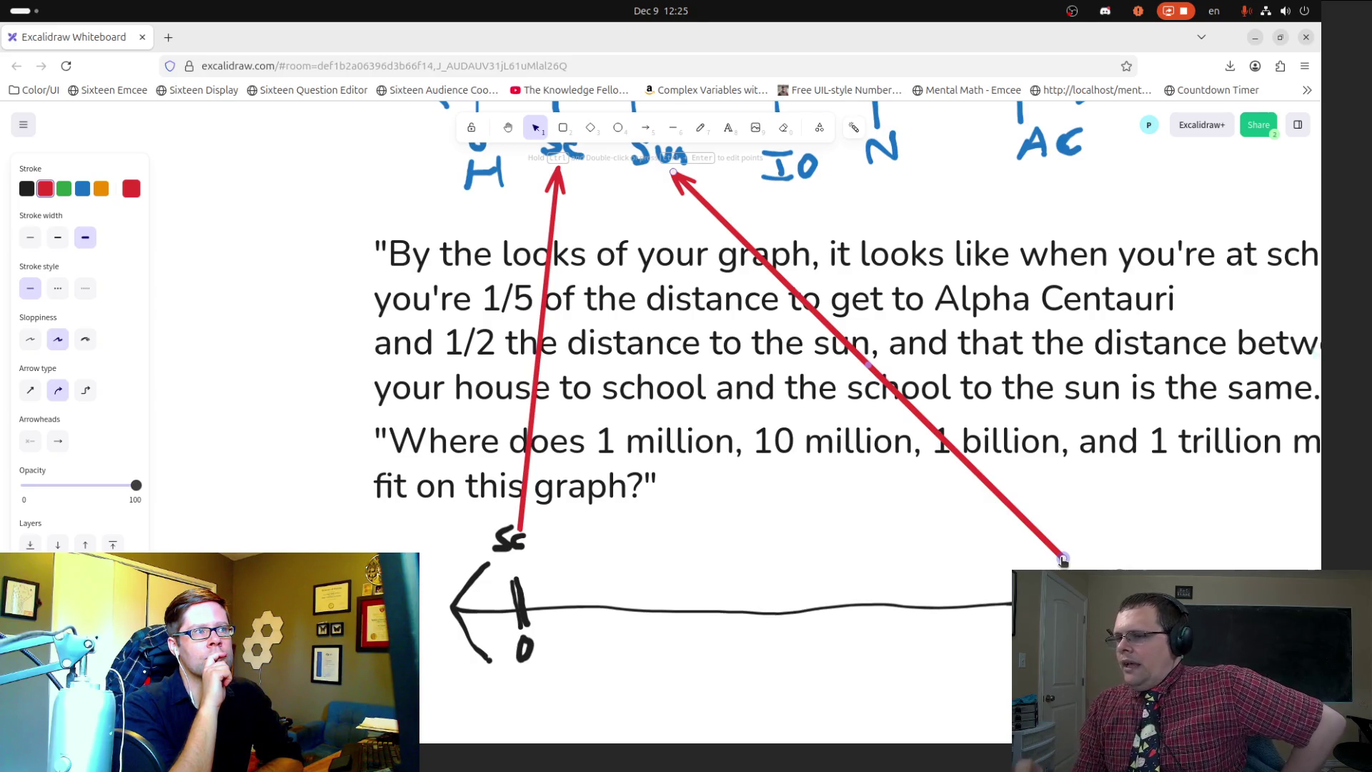
left_click_drag(1268, 521, 1001, 512)
left_click(507, 127)
mouse_move(1106, 409)
left_mouse_down()
mouse_move(861, 225)
mouse_move(905, 169)
left_mouse_up()
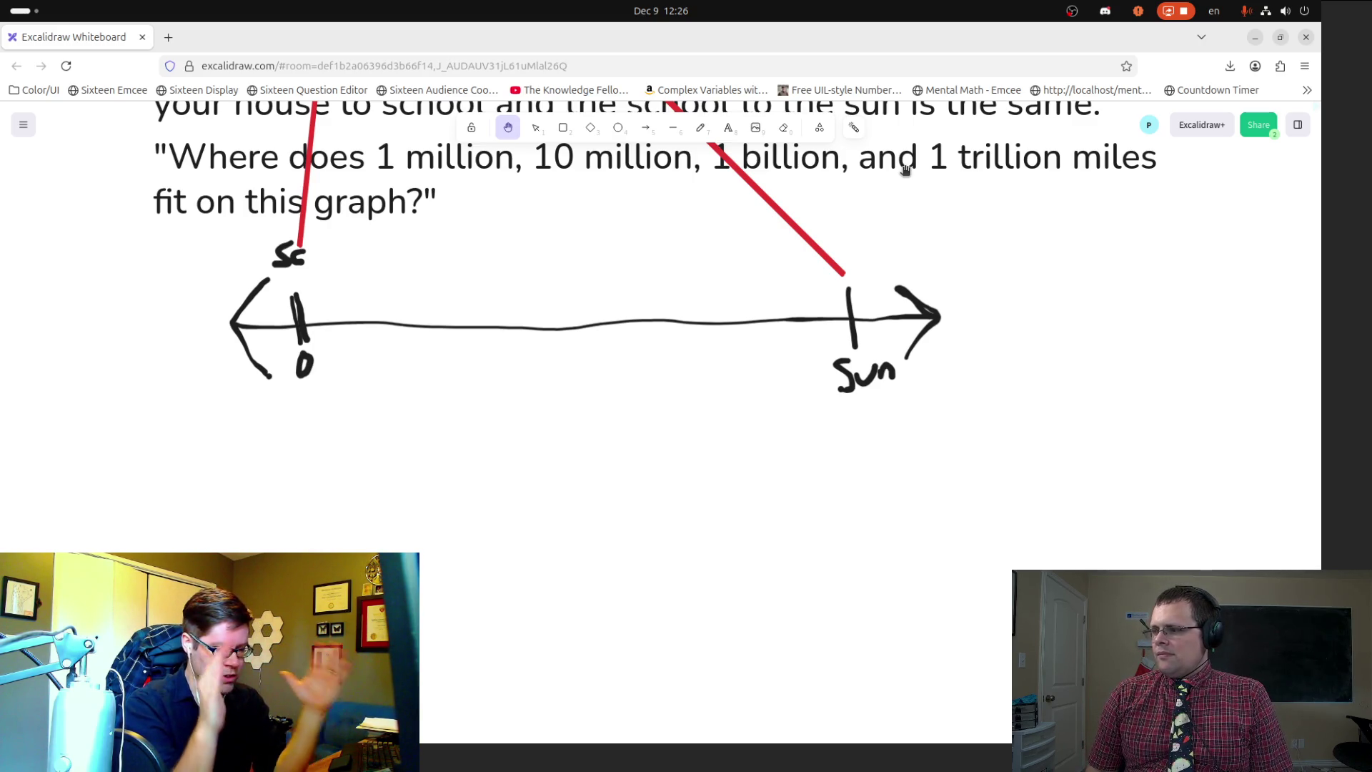
Step: Pan between the lower Sc–Sun line and the blue number line, ending on the blue line and rotation note
scroll(483, 395, "up", 6)
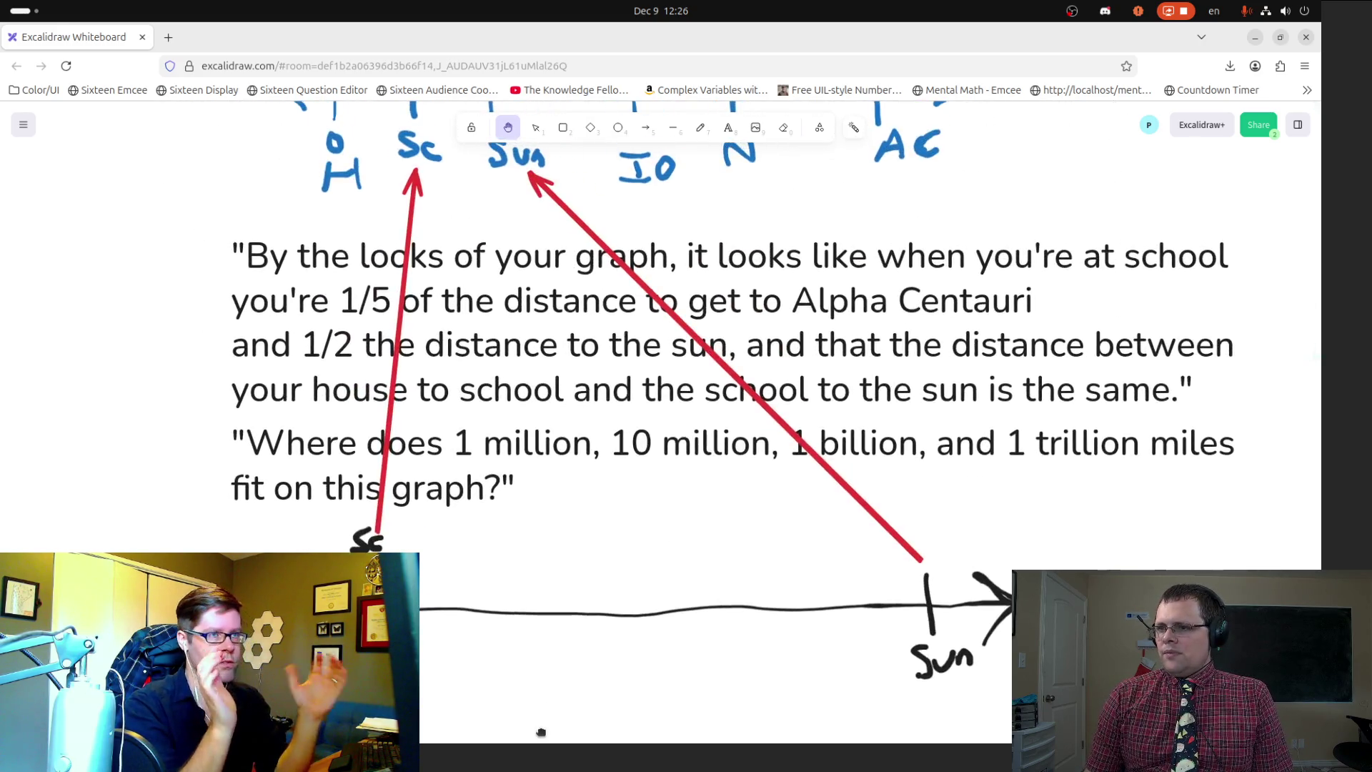
scroll(575, 679, "up", 2)
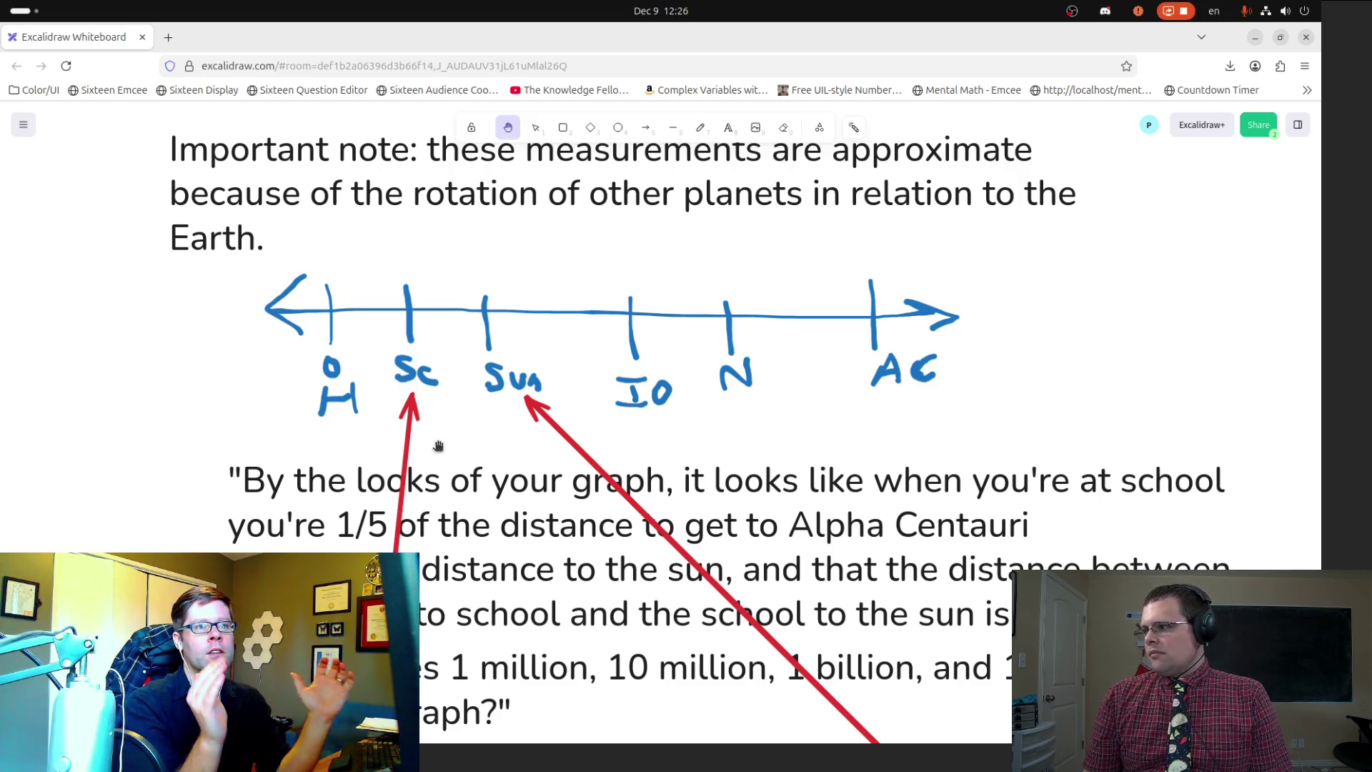
left_click_drag(777, 432, 787, 300)
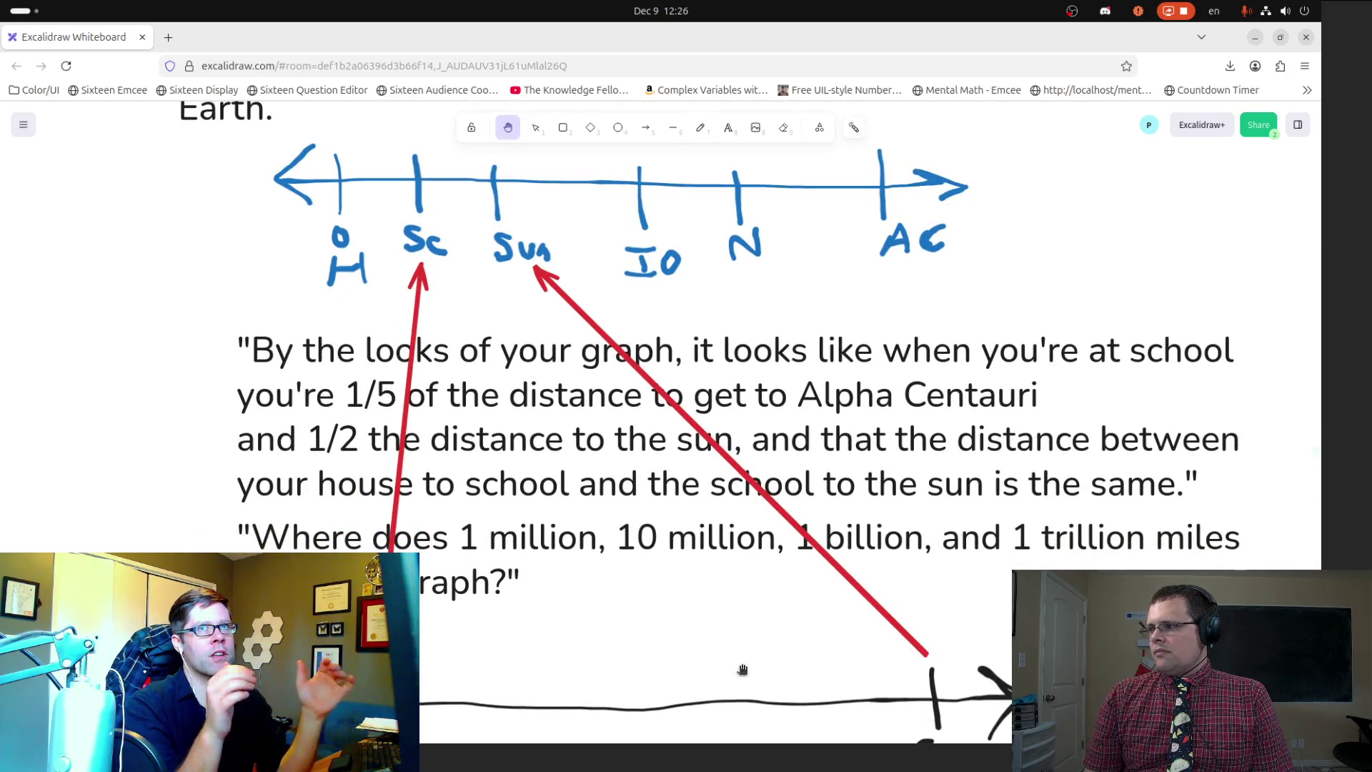
left_click_drag(706, 626, 680, 448)
mouse_move(671, 593)
left_mouse_down()
mouse_move(649, 527)
mouse_move(650, 690)
left_mouse_up()
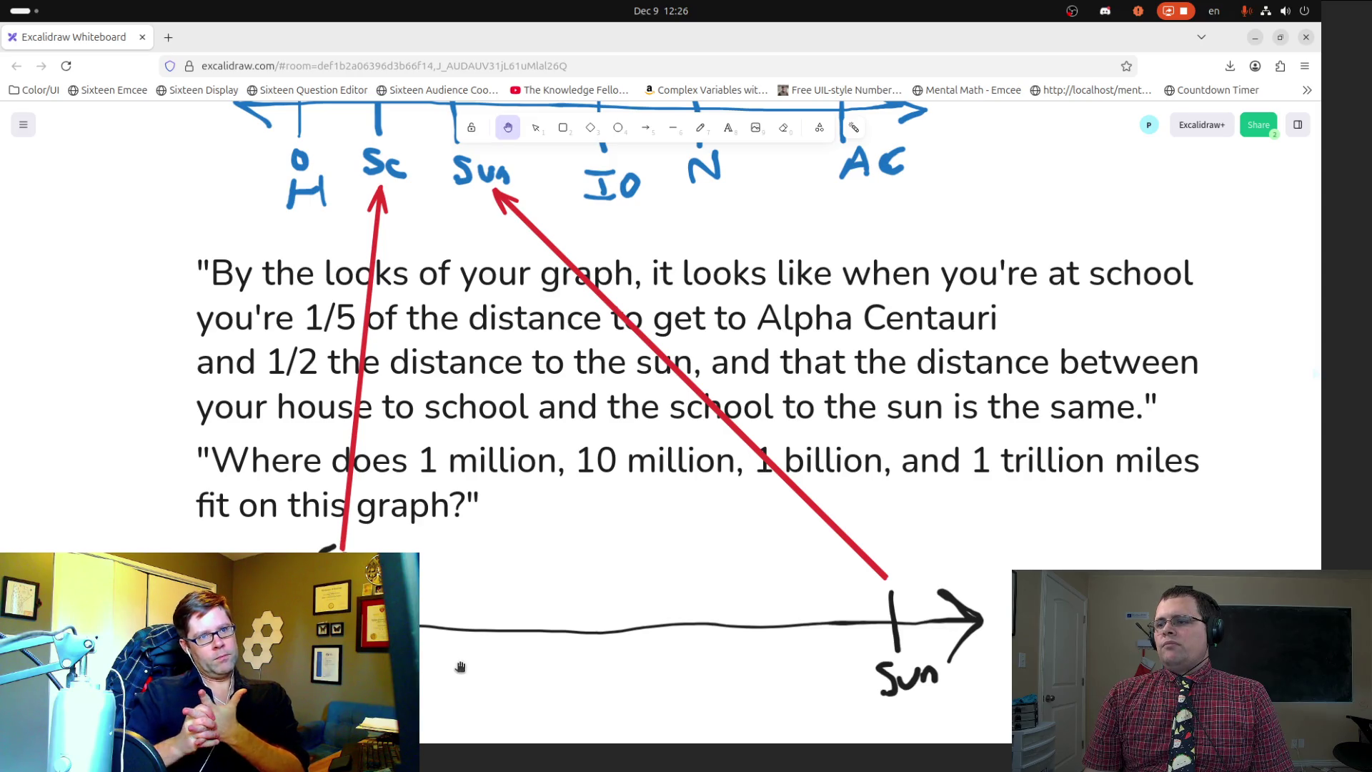
mouse_move(692, 591)
left_mouse_down()
mouse_move(653, 359)
mouse_move(667, 505)
mouse_move(651, 397)
left_mouse_up()
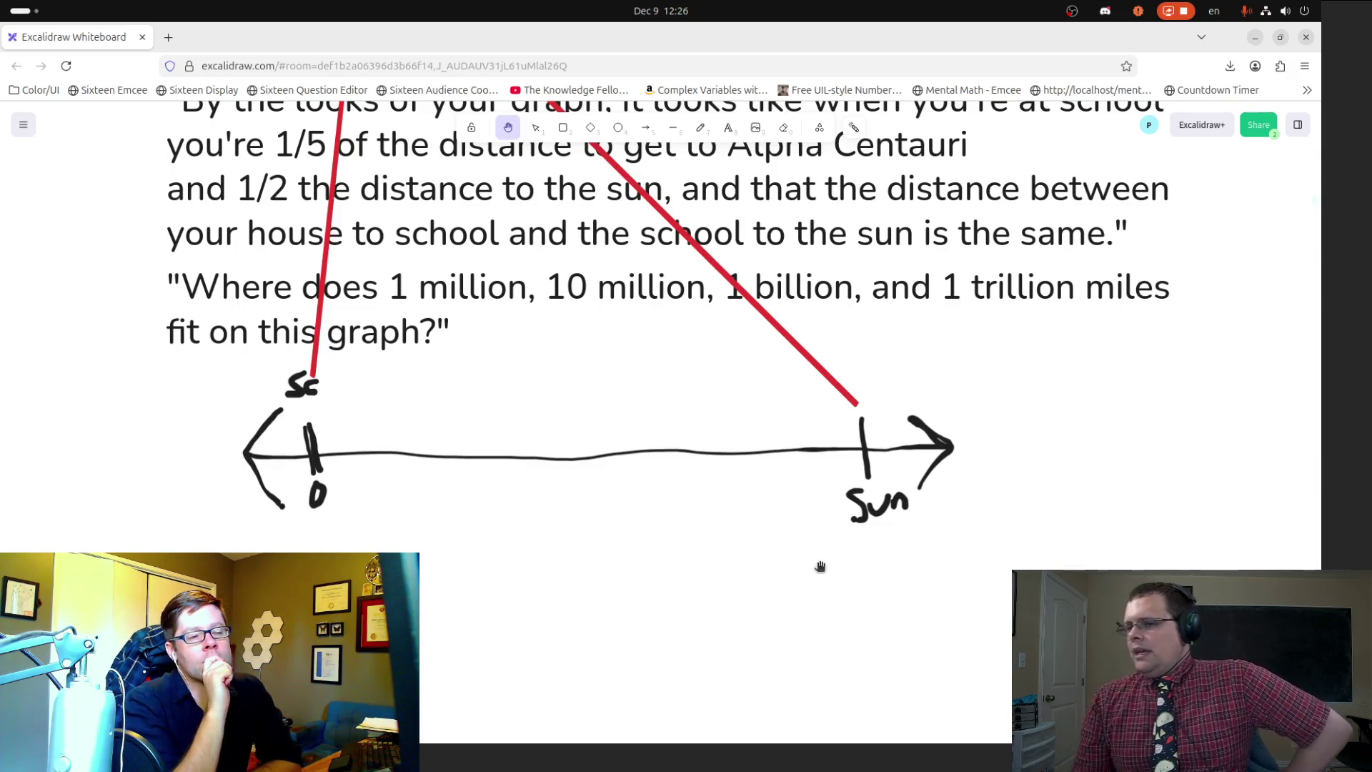
left_click_drag(613, 422, 604, 593)
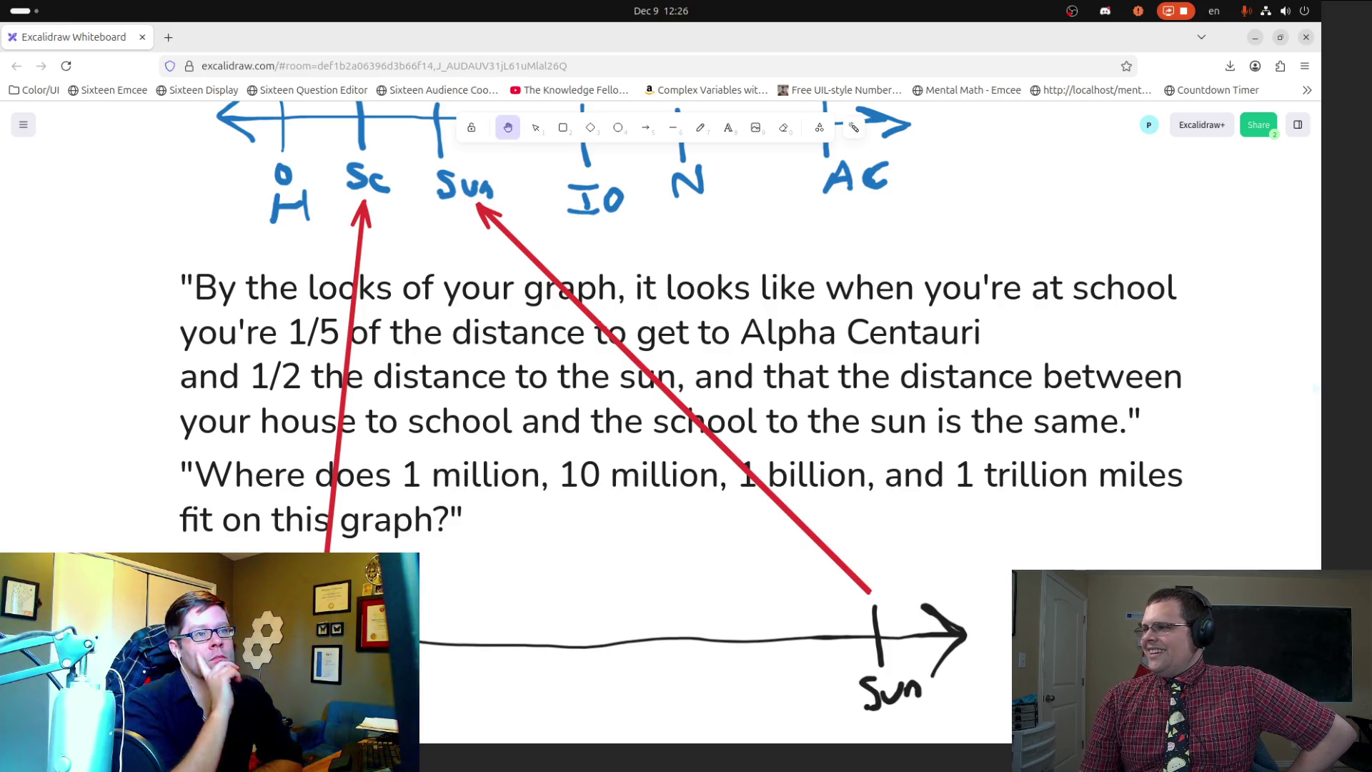
left_click_drag(740, 601, 716, 463)
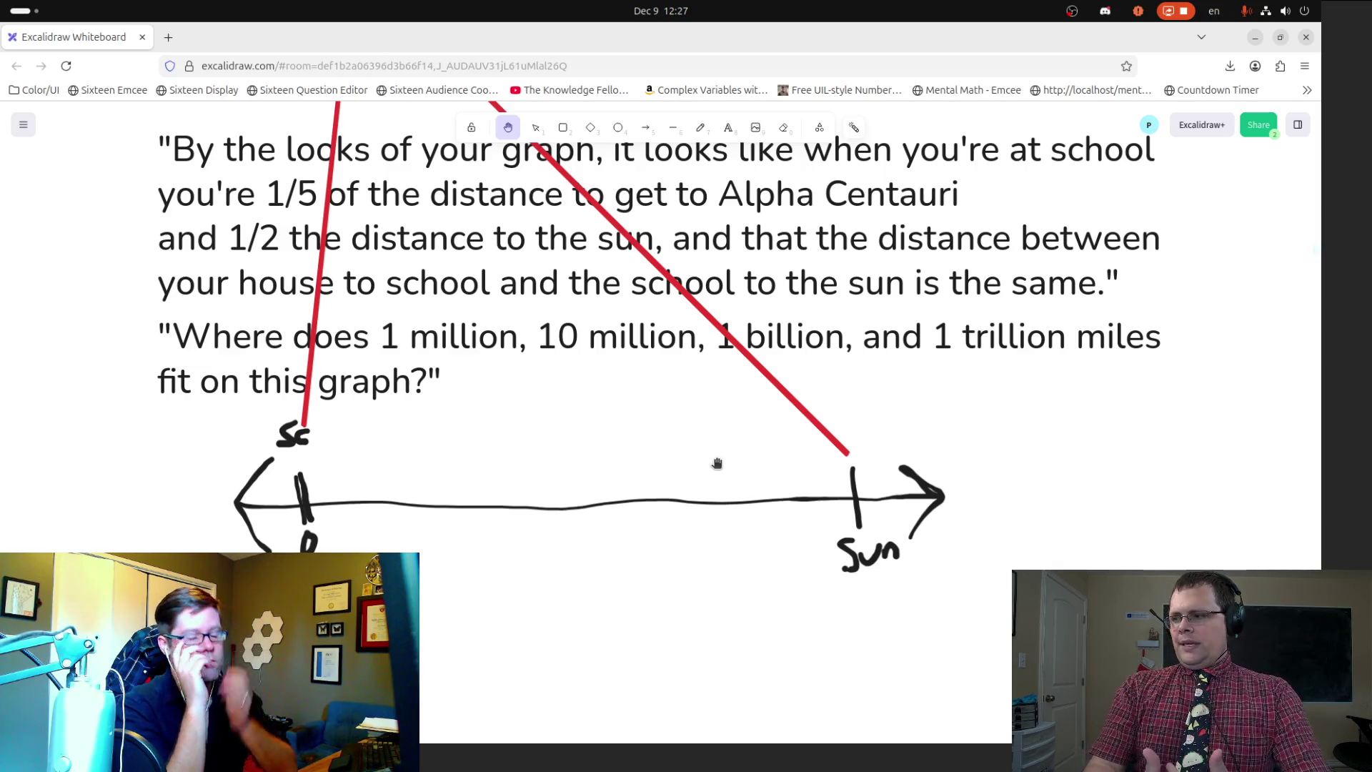
left_click_drag(677, 408, 679, 688)
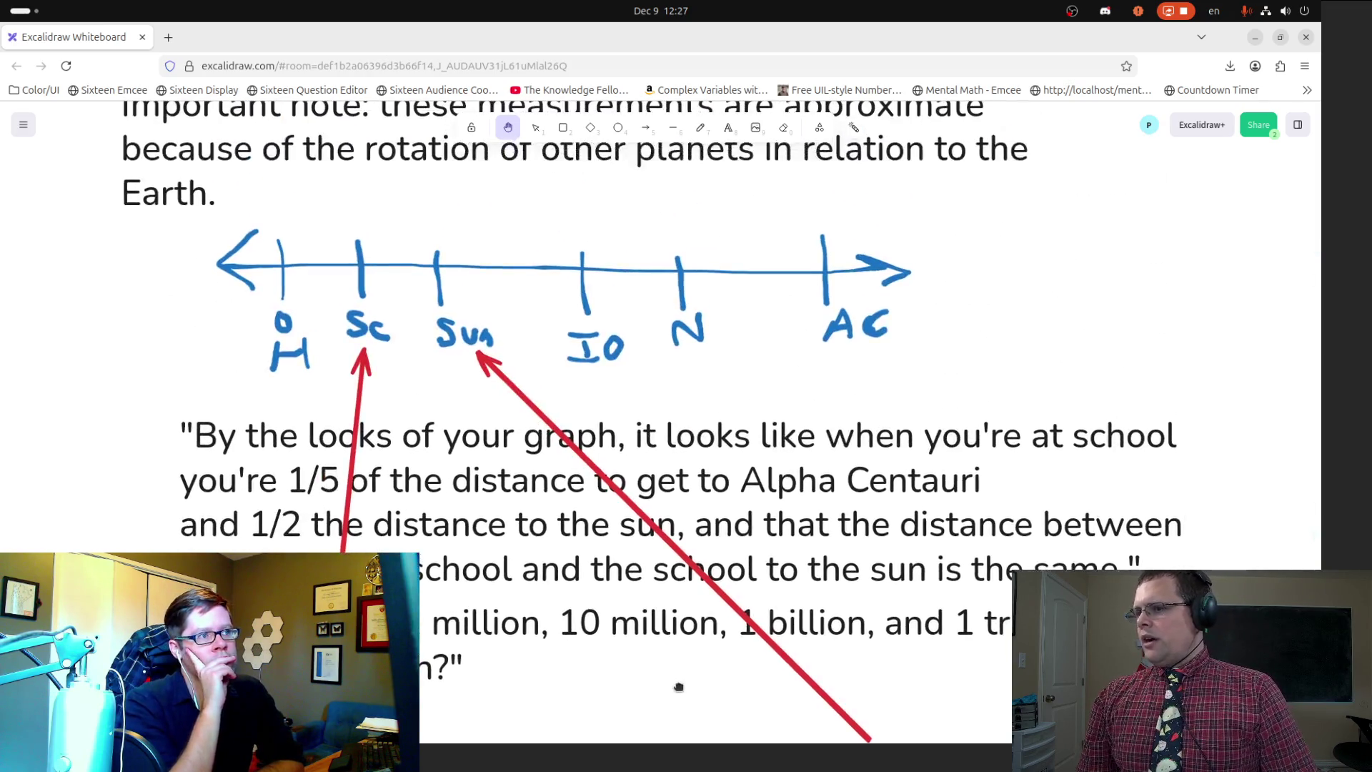
Step: Scroll and pan up from the black number line to the blue line with IO, N, AC and the Important note
scroll(465, 507, "down", 5)
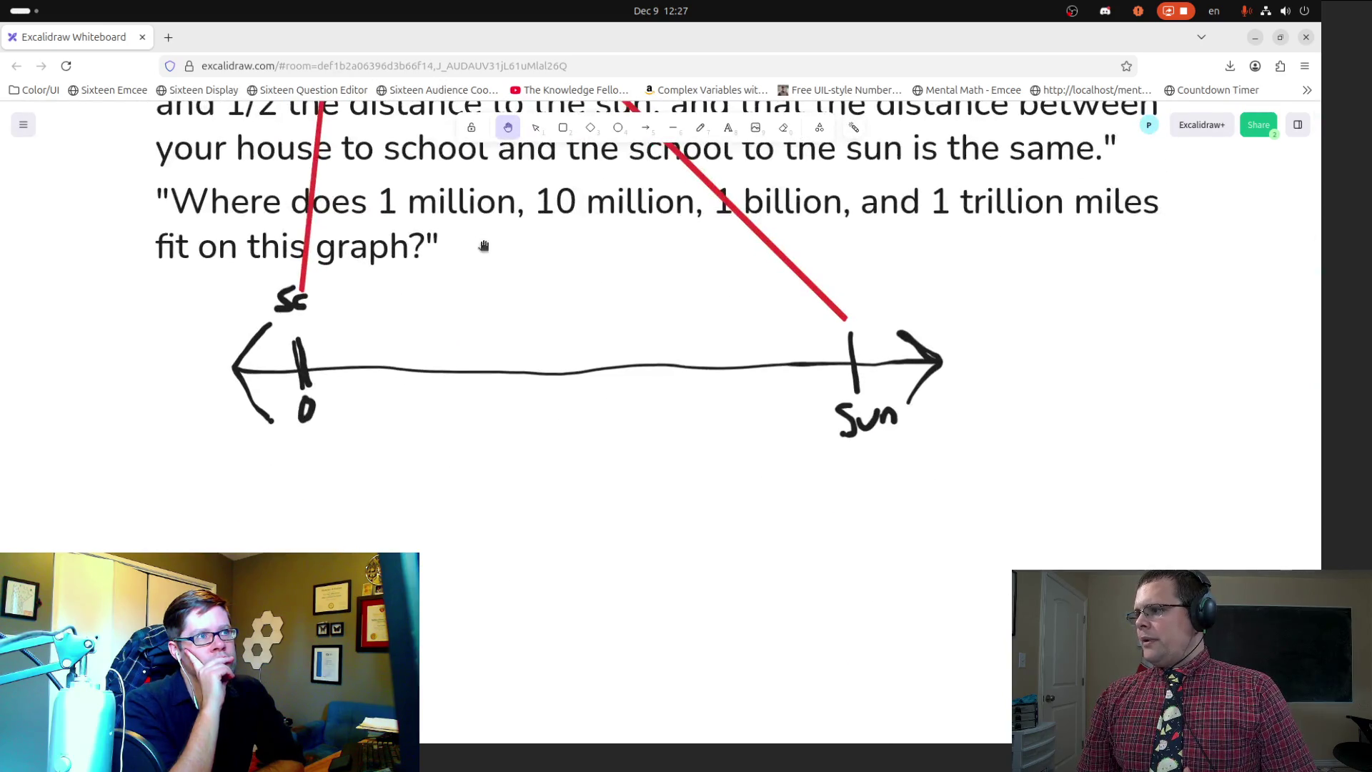
scroll(570, 337, "up", 3)
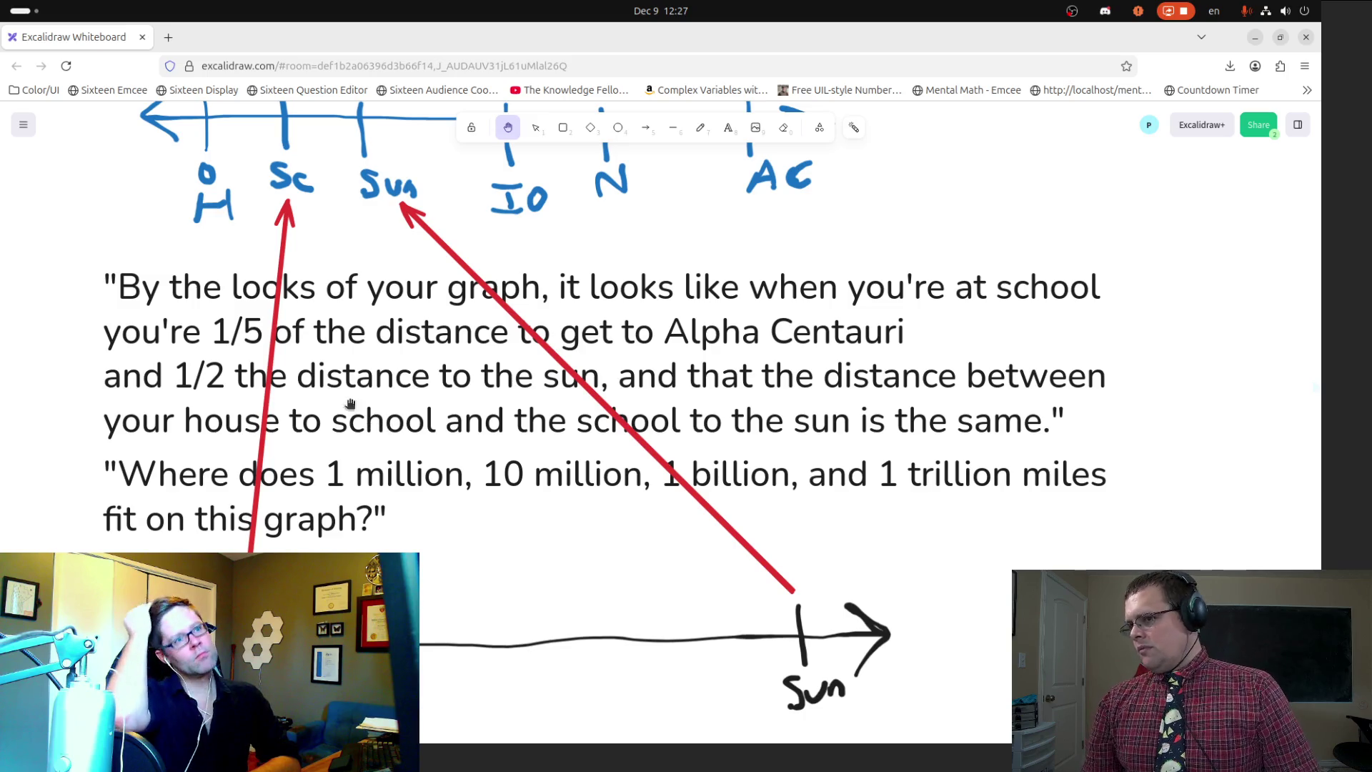
scroll(361, 320, "up", 1)
scroll(361, 320, "up", 2)
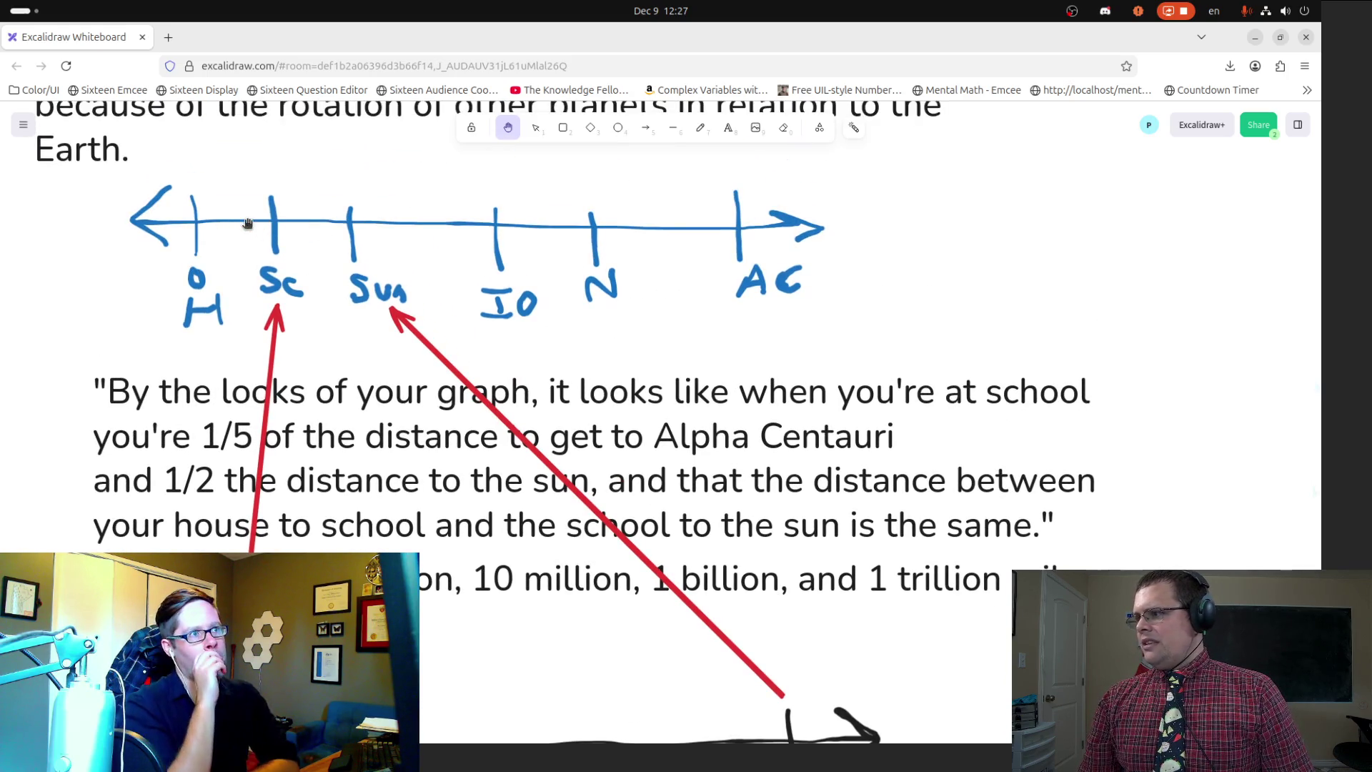
scroll(388, 414, "down", 3)
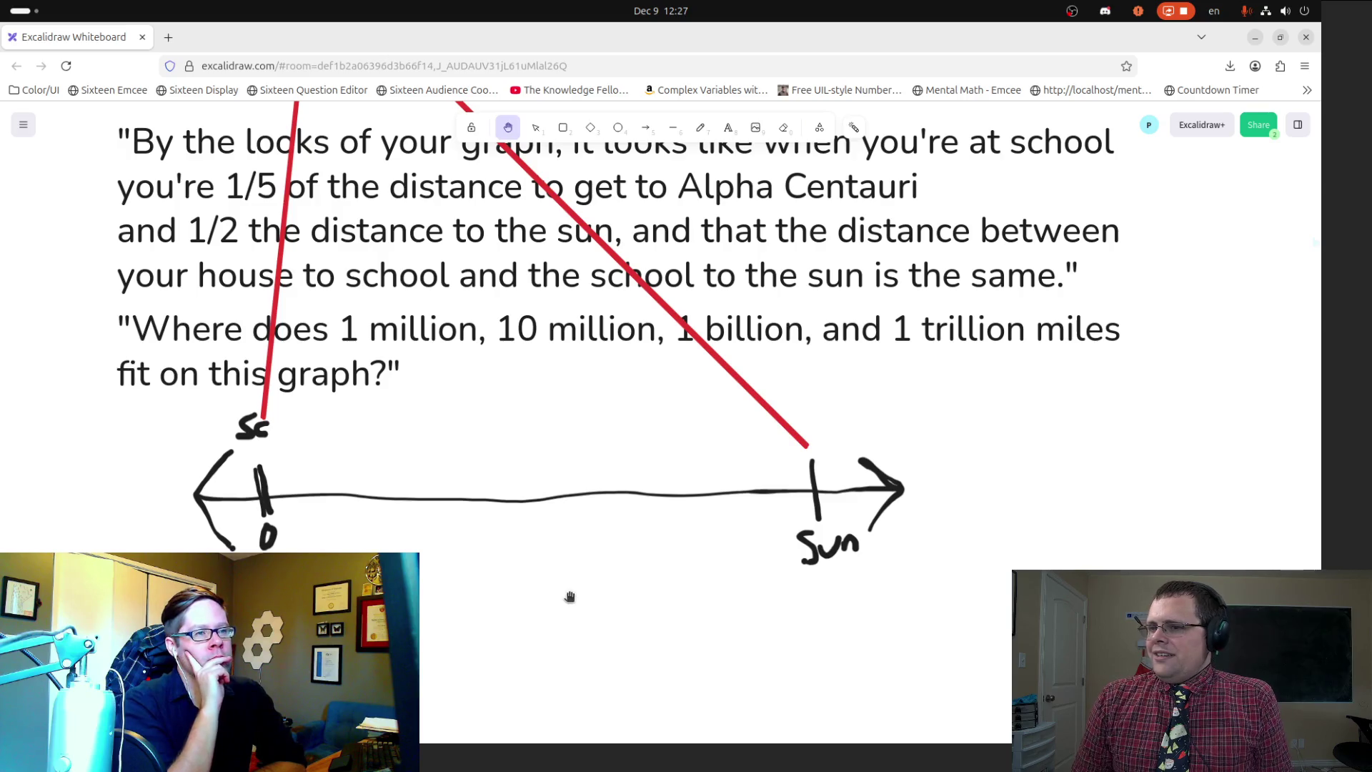
scroll(651, 526, "down", 1)
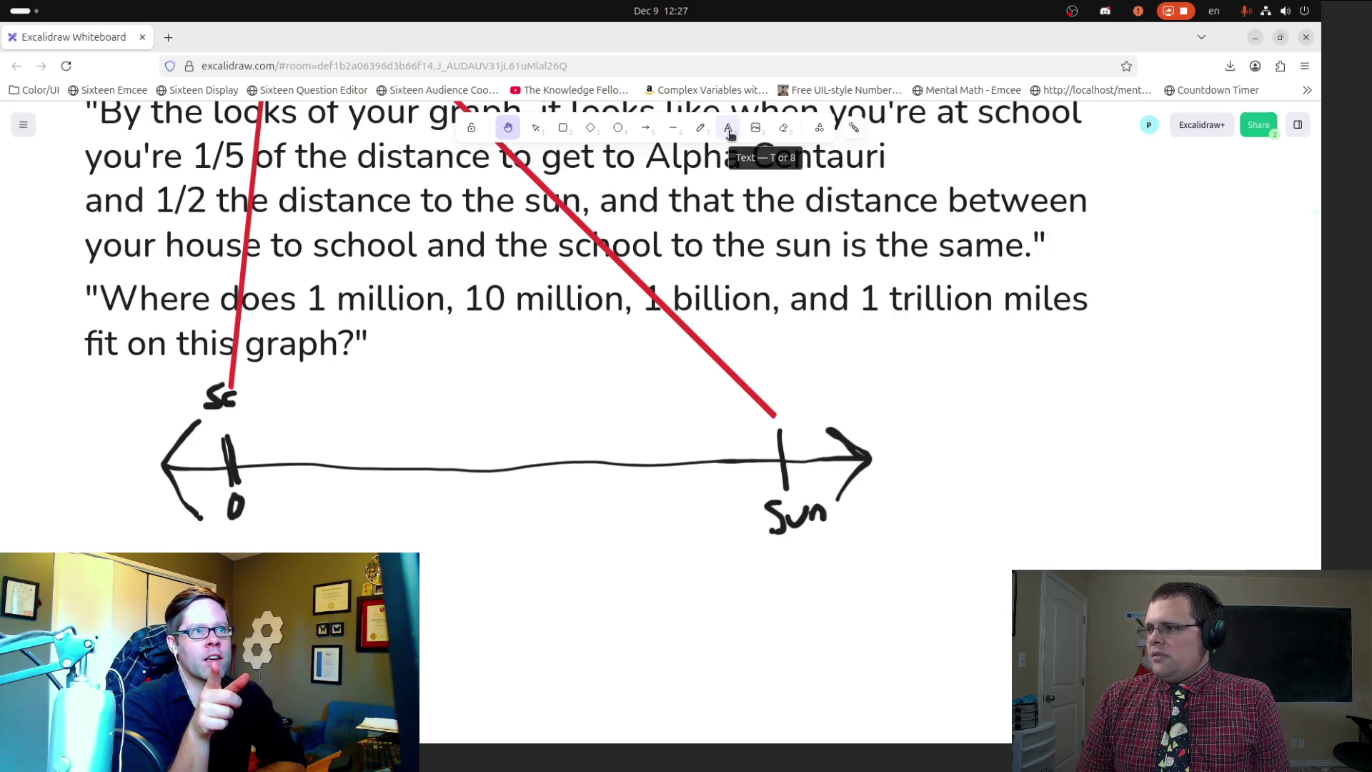
left_click_drag(495, 400, 373, 365)
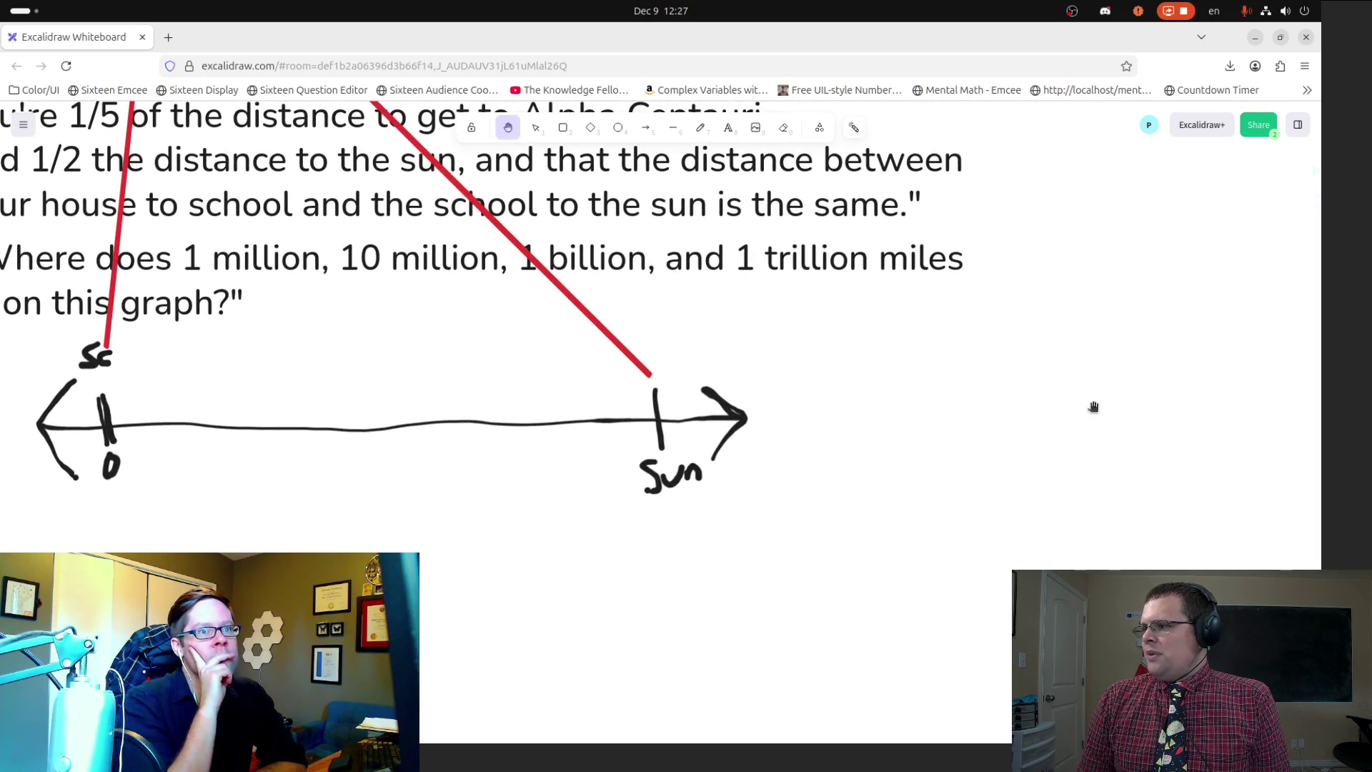
left_click_drag(562, 379, 747, 697)
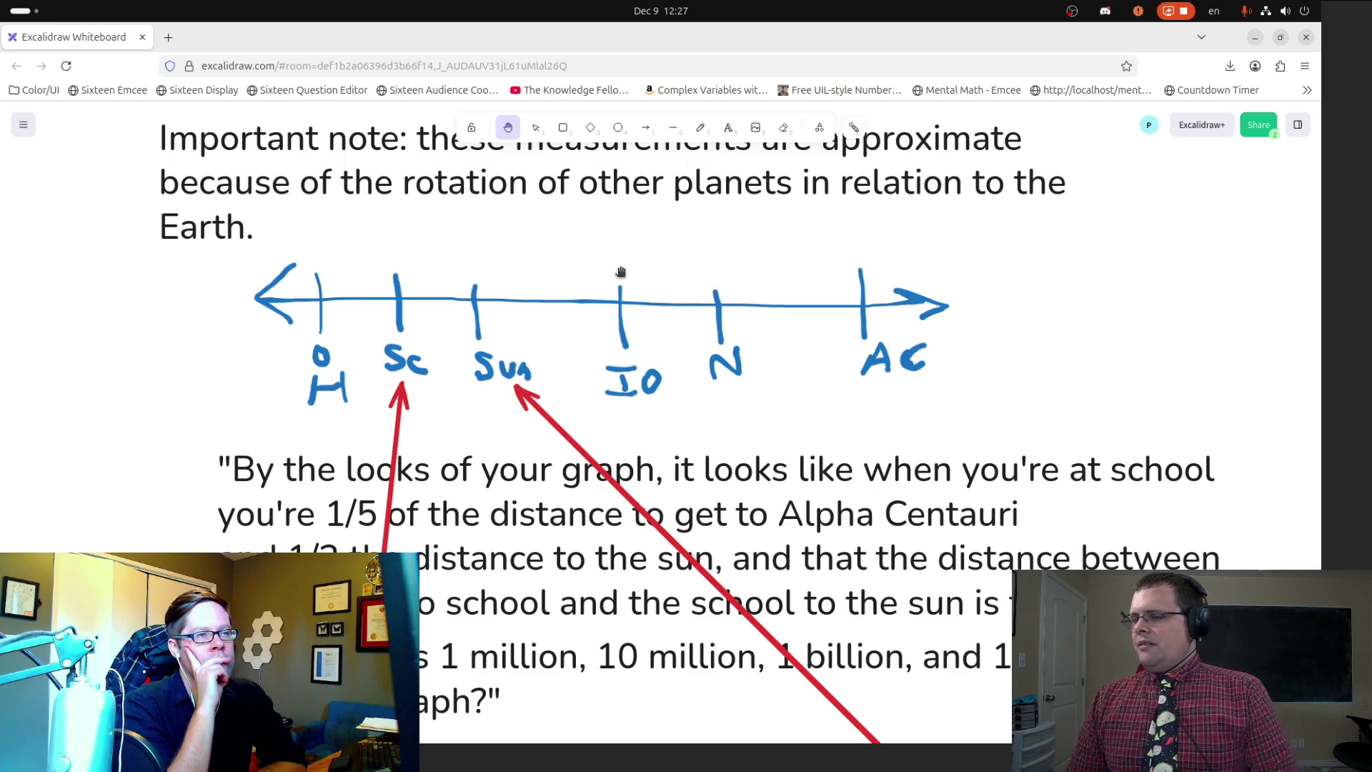
scroll(739, 414, "down", 5)
scroll(715, 404, "right", 5)
scroll(697, 396, "up", 9)
scroll(697, 397, "down", 10)
scroll(672, 500, "up", 4)
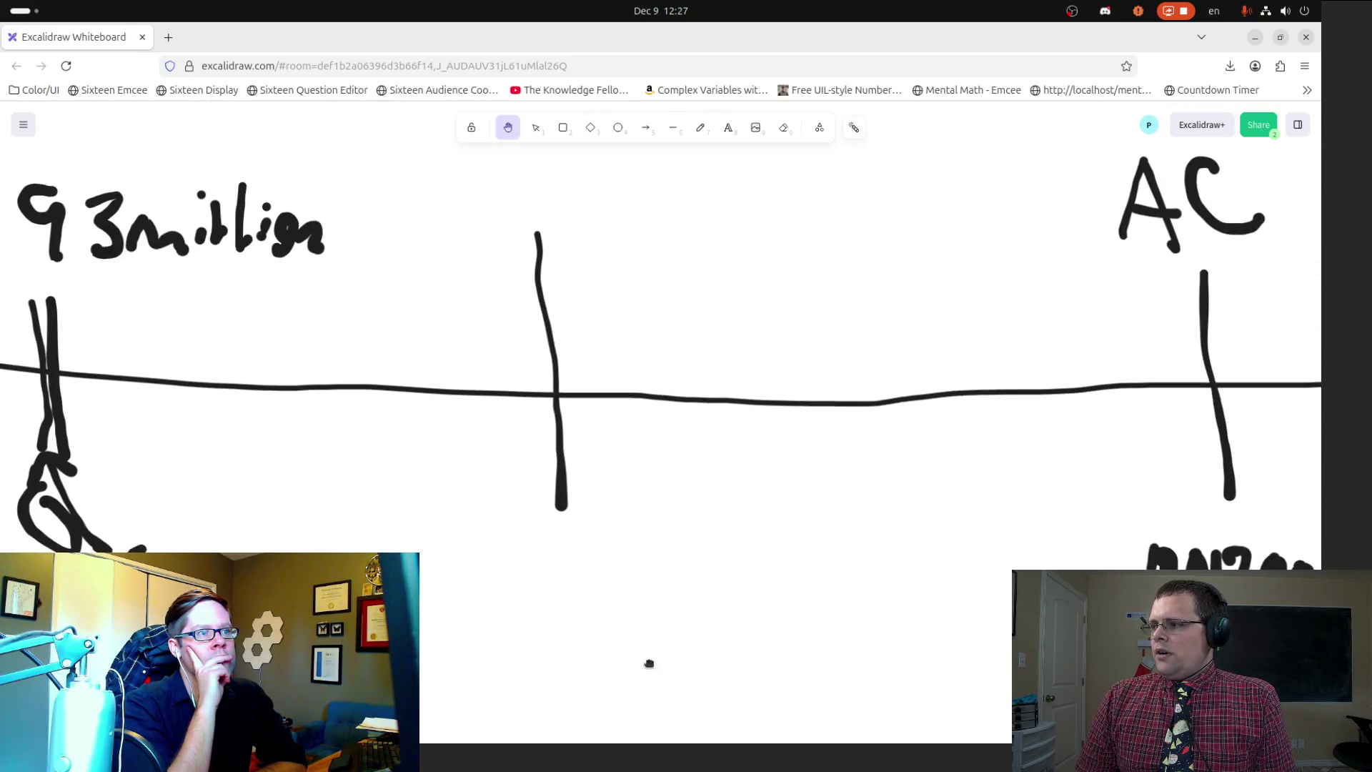
scroll(672, 396, "down", 2)
scroll(677, 386, "up", 3)
scroll(677, 386, "down", 5)
scroll(688, 438, "up", 15)
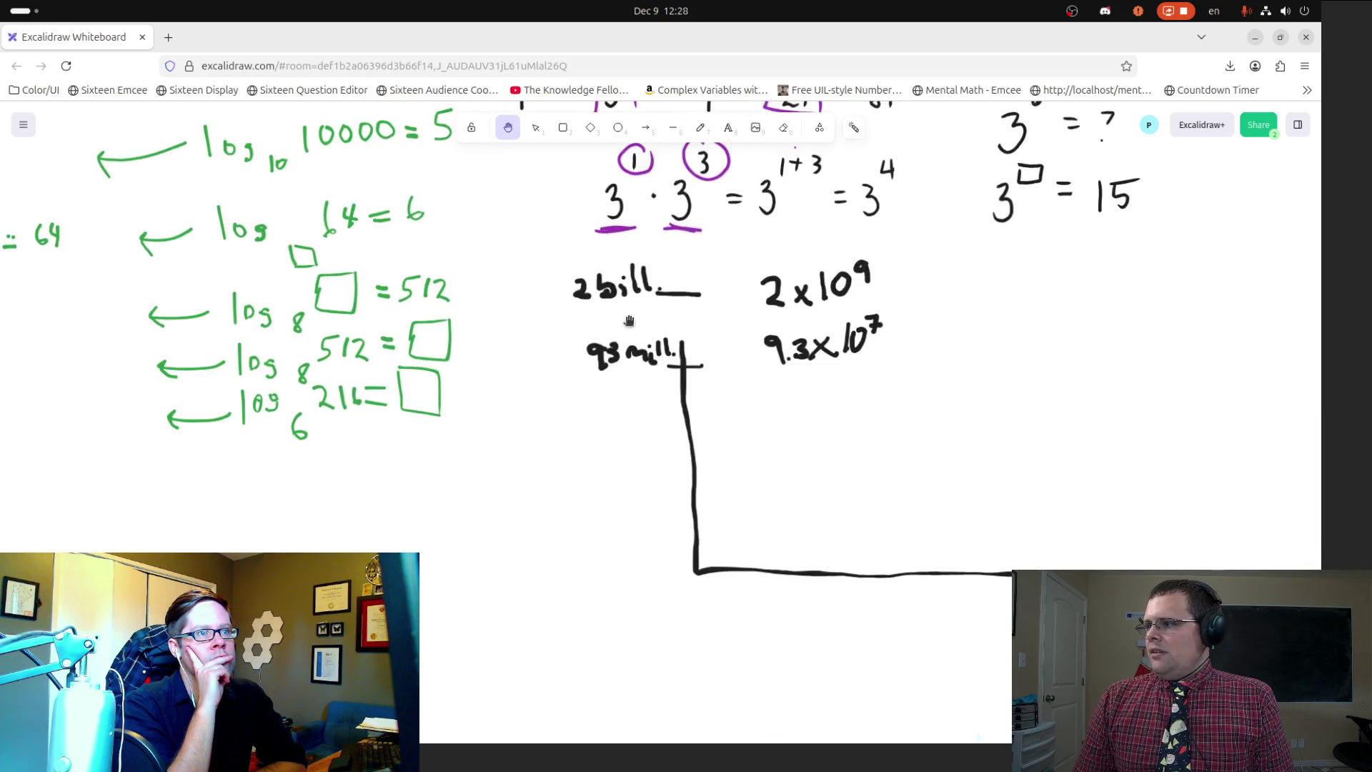
scroll(593, 464, "up", 3)
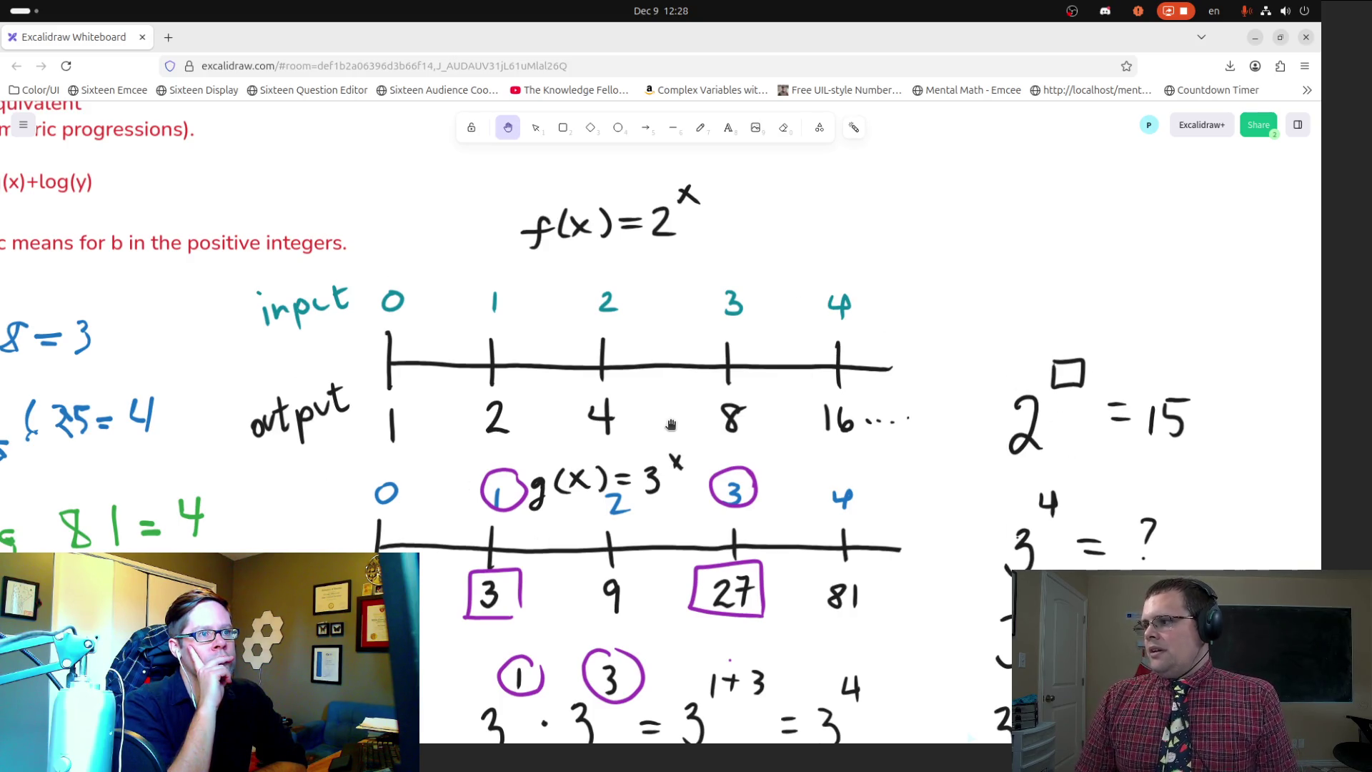
scroll(514, 437, "down", 15)
scroll(514, 441, "down", 10)
scroll(948, 490, "up", 2)
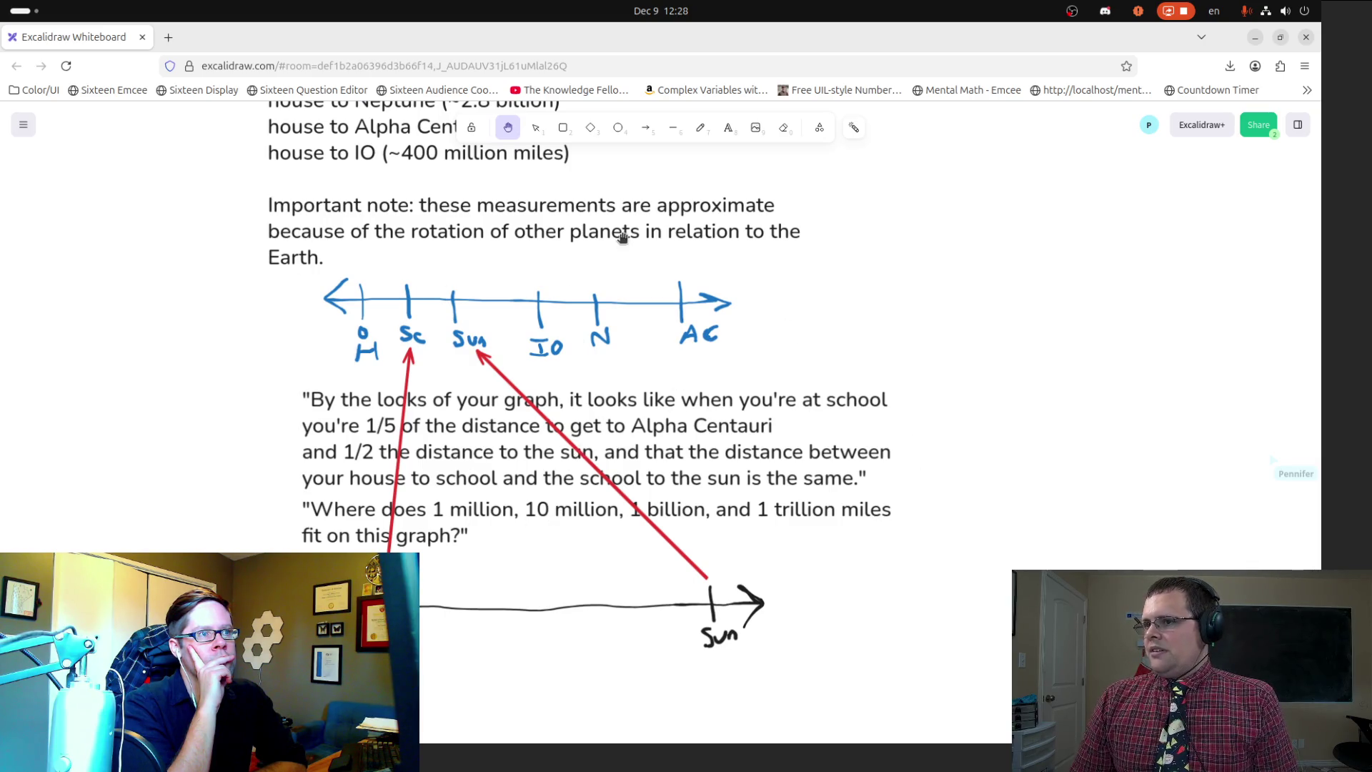
Step: Pan and scroll the canvas across to the f(x)=2^x and g(x)=3^x number lines
left_click_drag(624, 233, 631, 337)
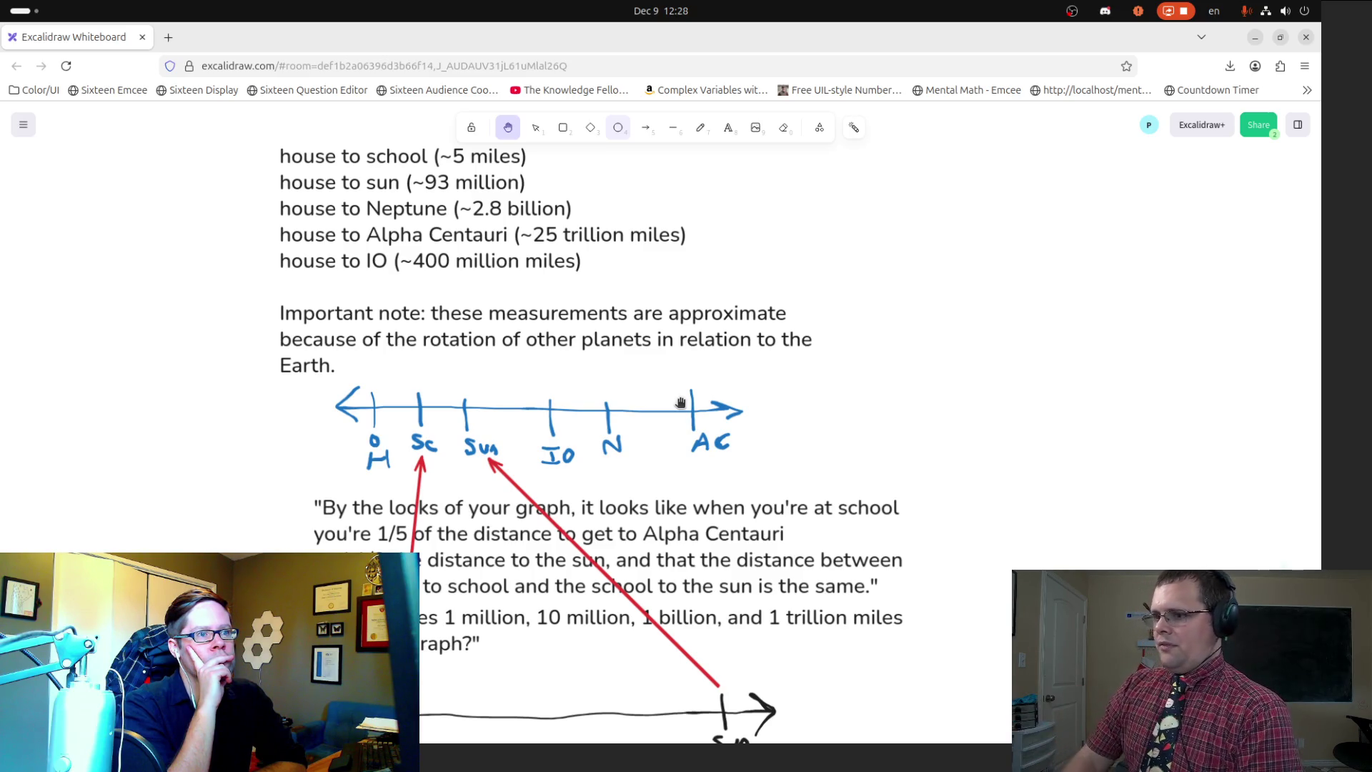
left_click_drag(554, 686, 505, 469)
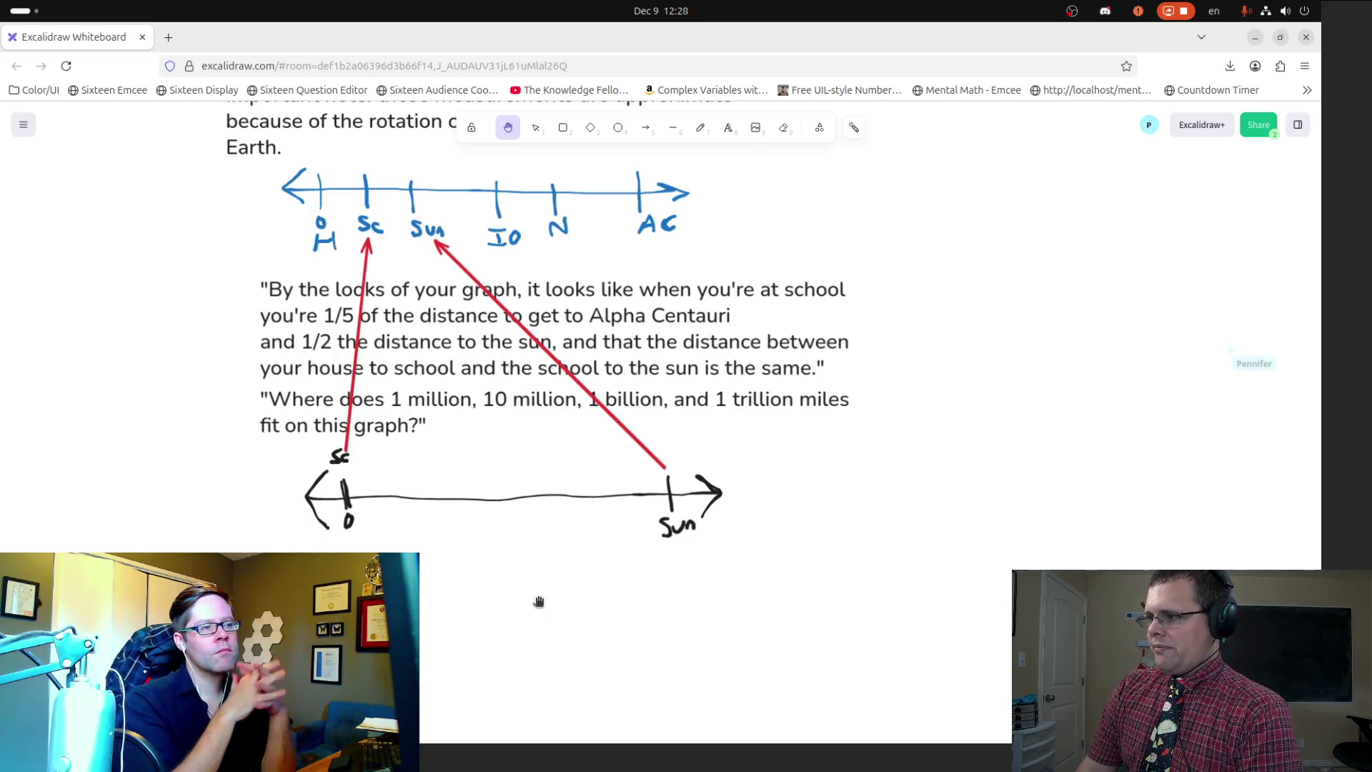
scroll(929, 507, "down", 1)
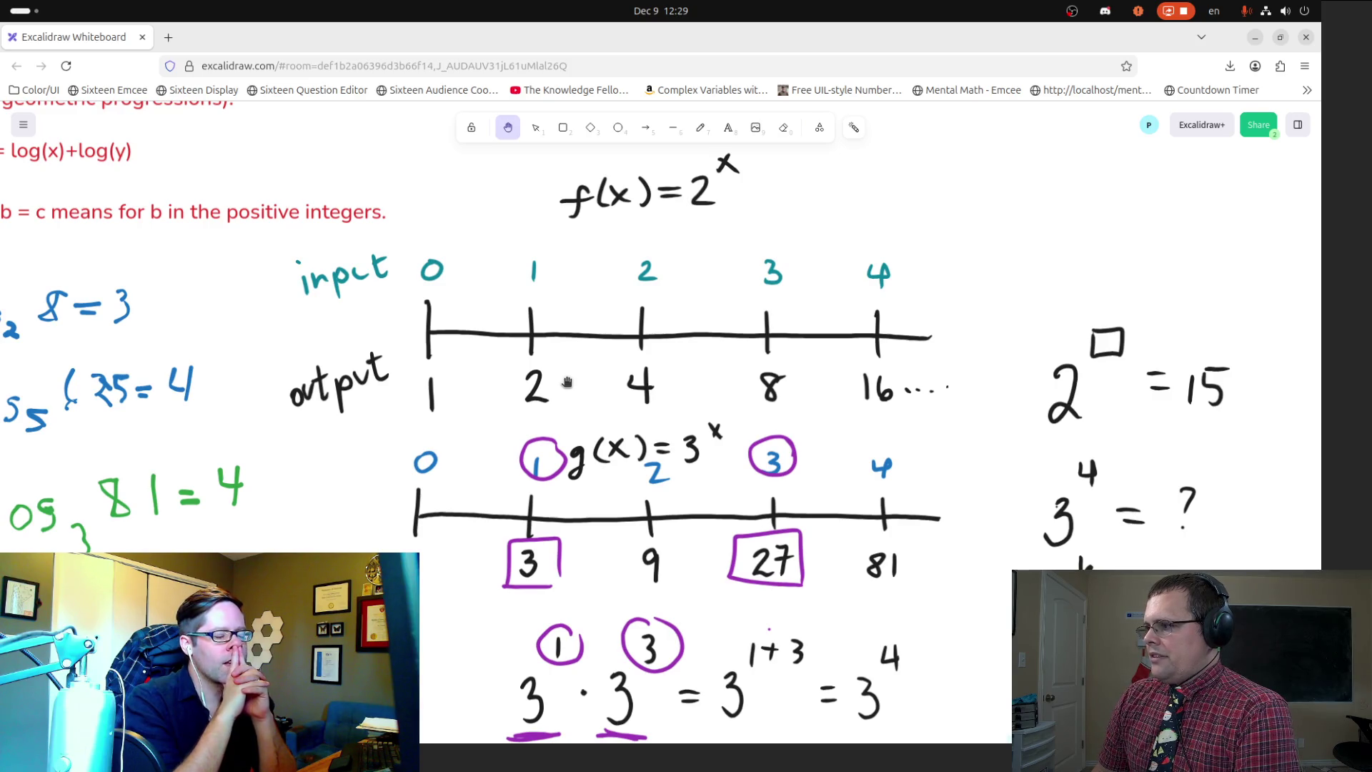
Step: Scroll the canvas back to the distance list, Important note and blue number line
mouse_move(0, 321)
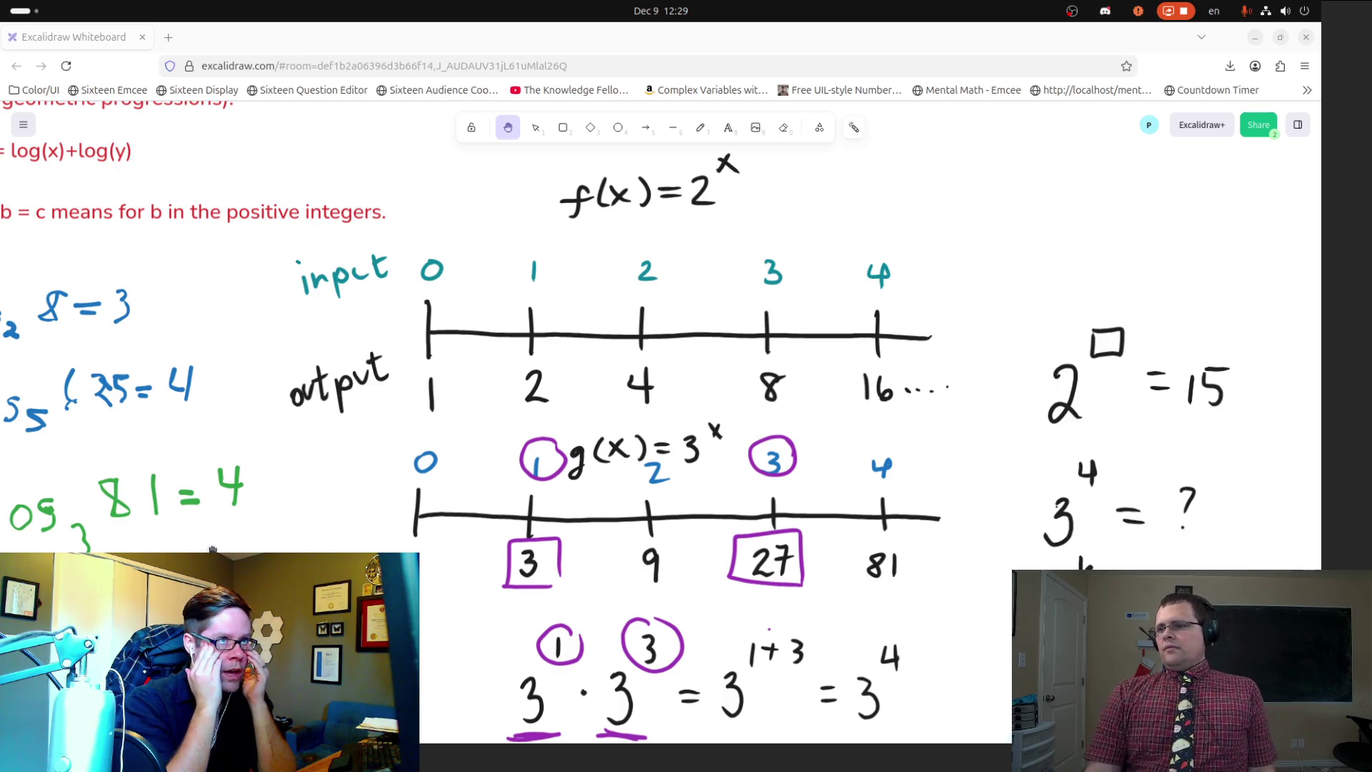
scroll(455, 501, "down", 6)
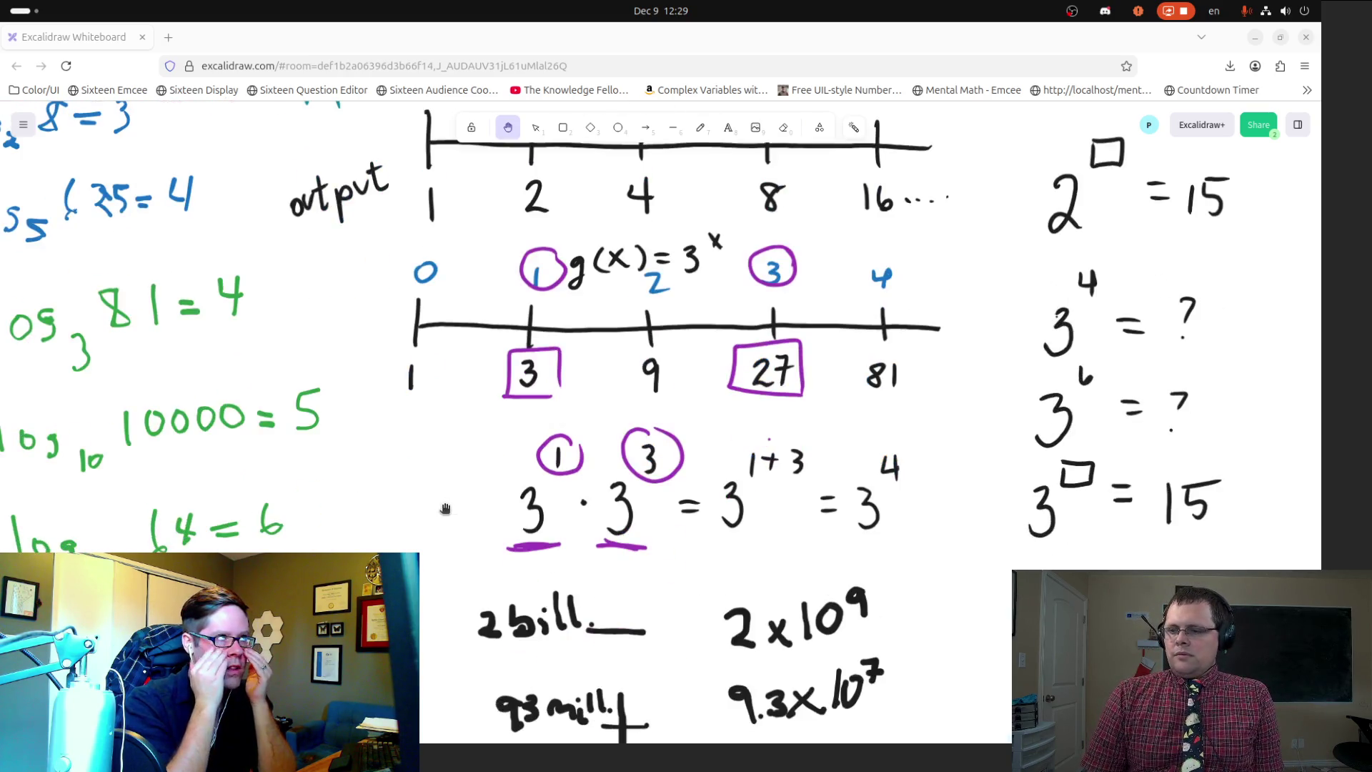
scroll(455, 501, "down", 10)
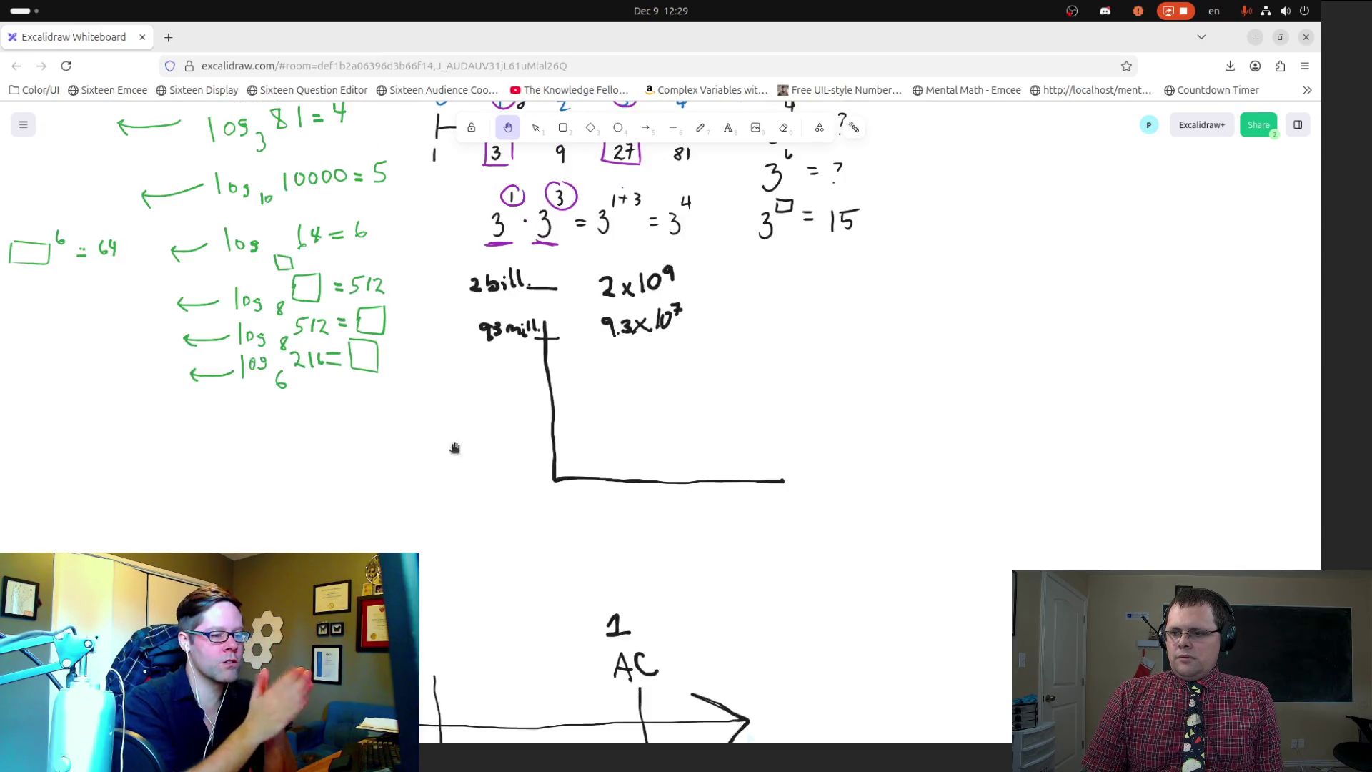
scroll(477, 348, "up", 8)
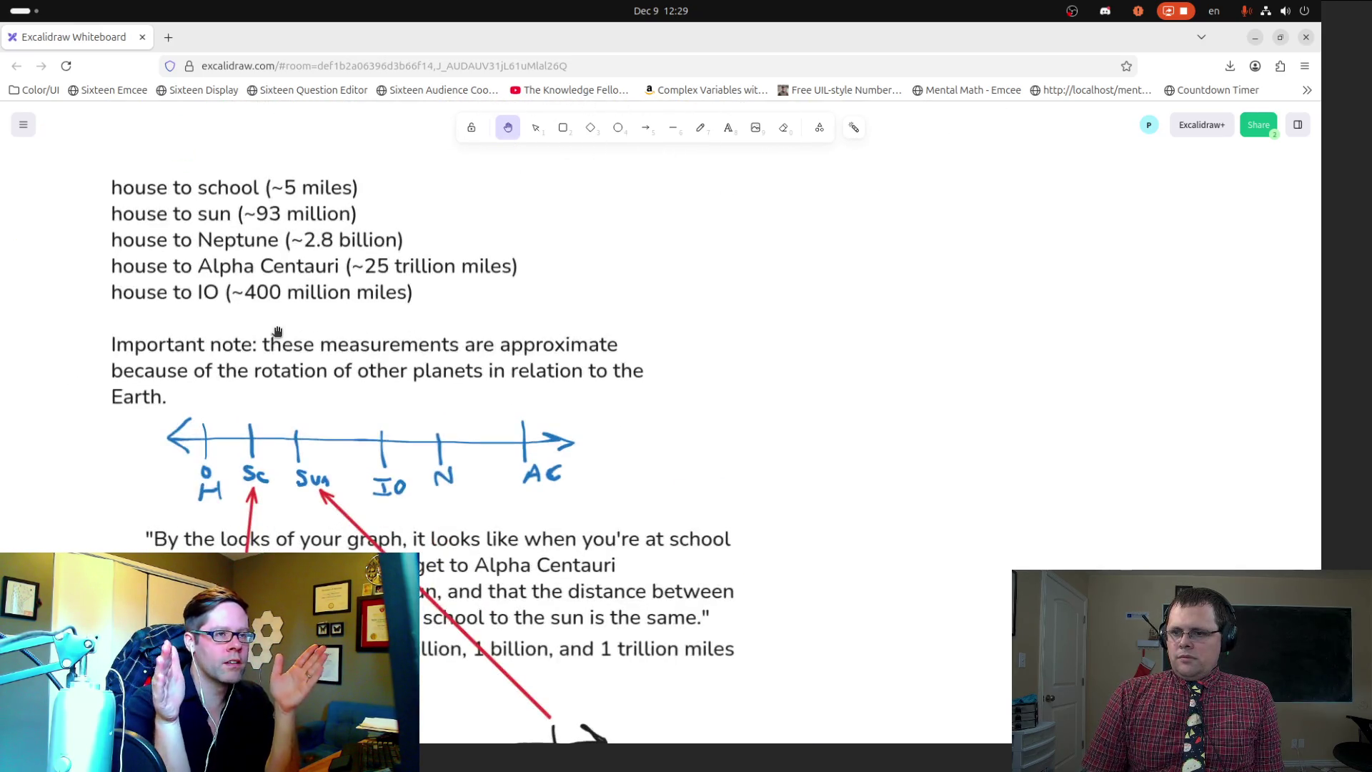
scroll(429, 286, "right", 3)
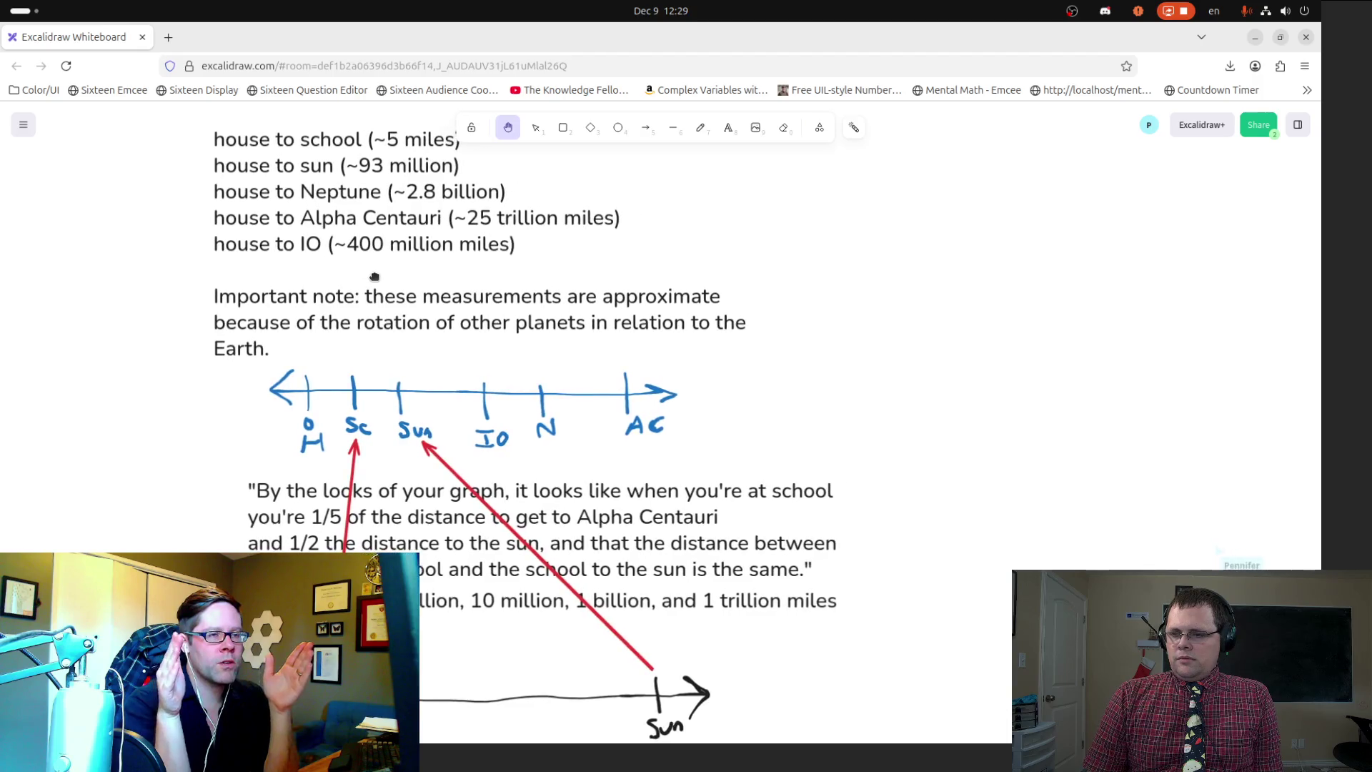
scroll(381, 468, "down", 4)
scroll(386, 457, "up", 8)
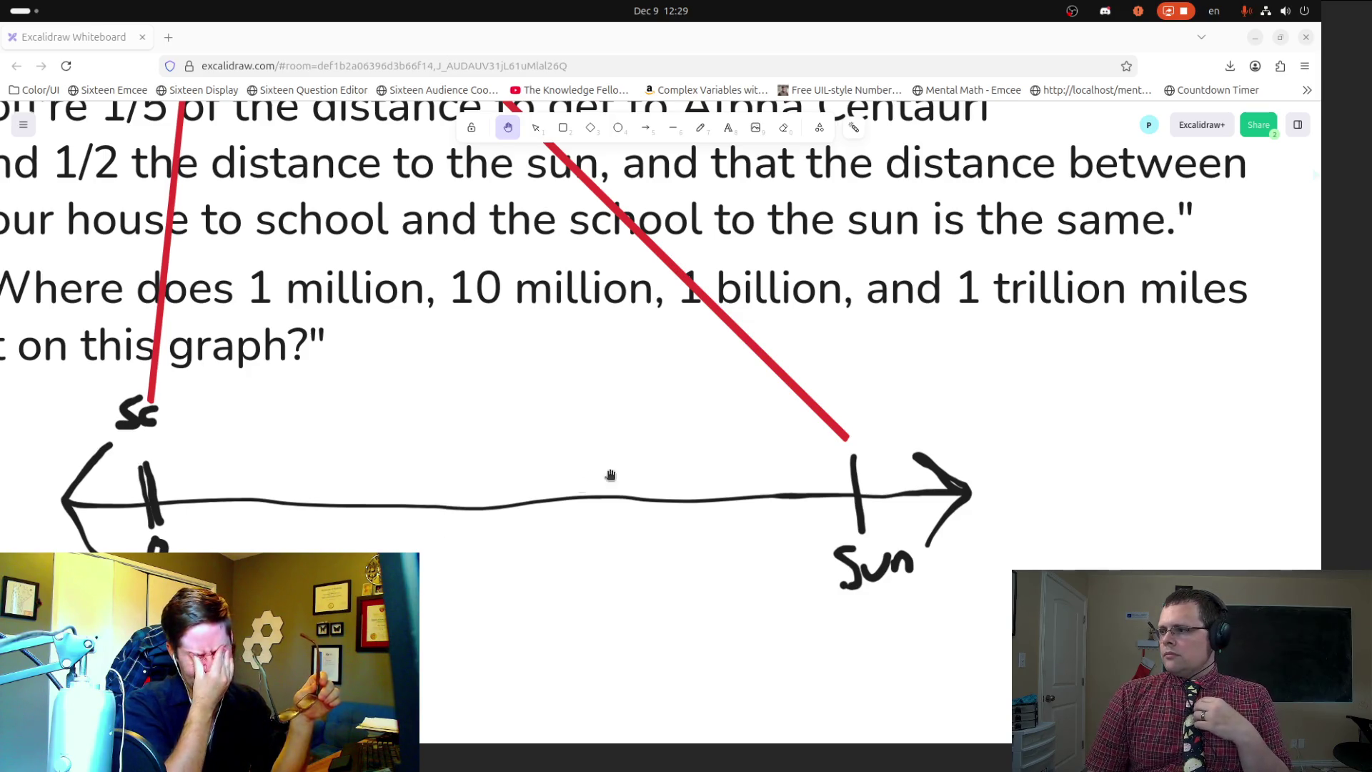
mouse_move(630, 433)
left_mouse_down()
mouse_move(591, 566)
mouse_move(760, 582)
mouse_move(780, 547)
left_mouse_up()
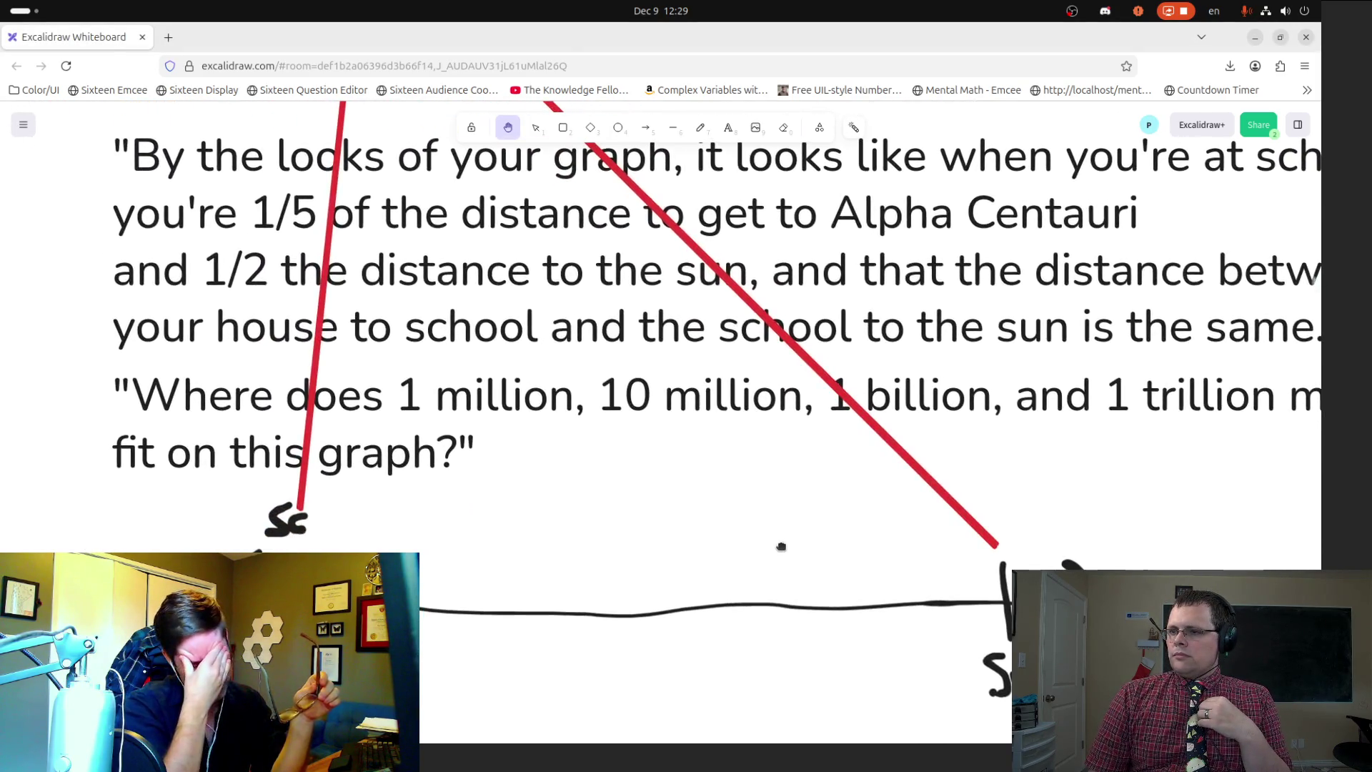
left_click_drag(574, 211, 675, 647)
left_click_drag(652, 464, 641, 534)
scroll(641, 534, "up", 5)
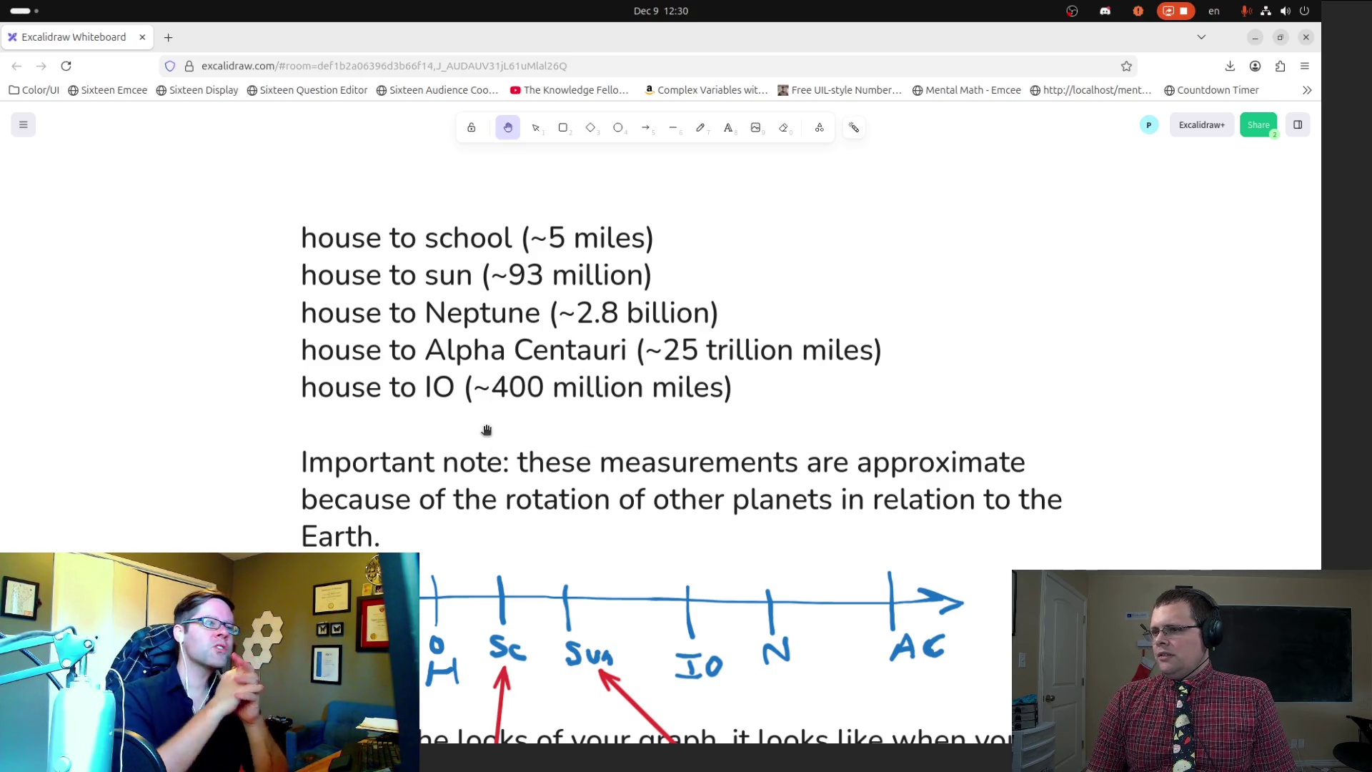
scroll(714, 532, "down", 5)
scroll(608, 504, "down", 4)
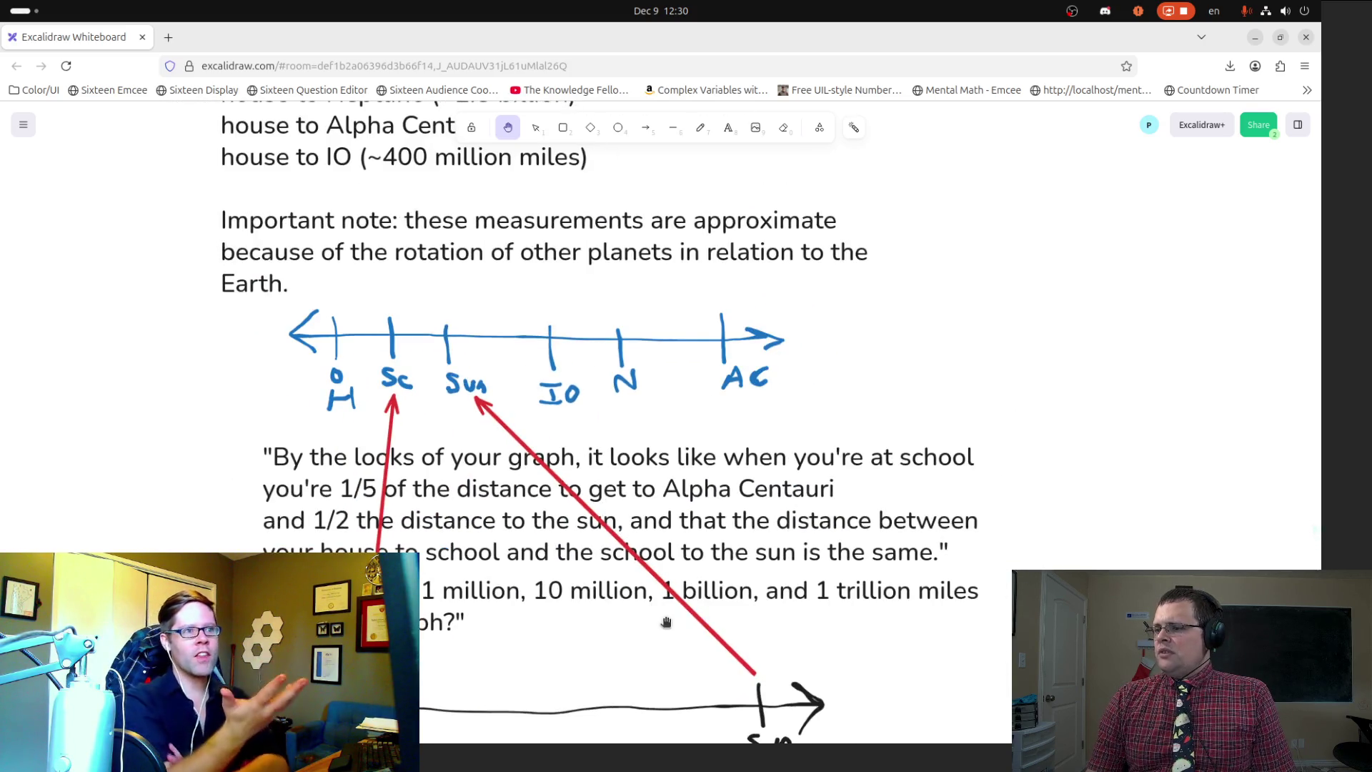
scroll(790, 688, "down", 5)
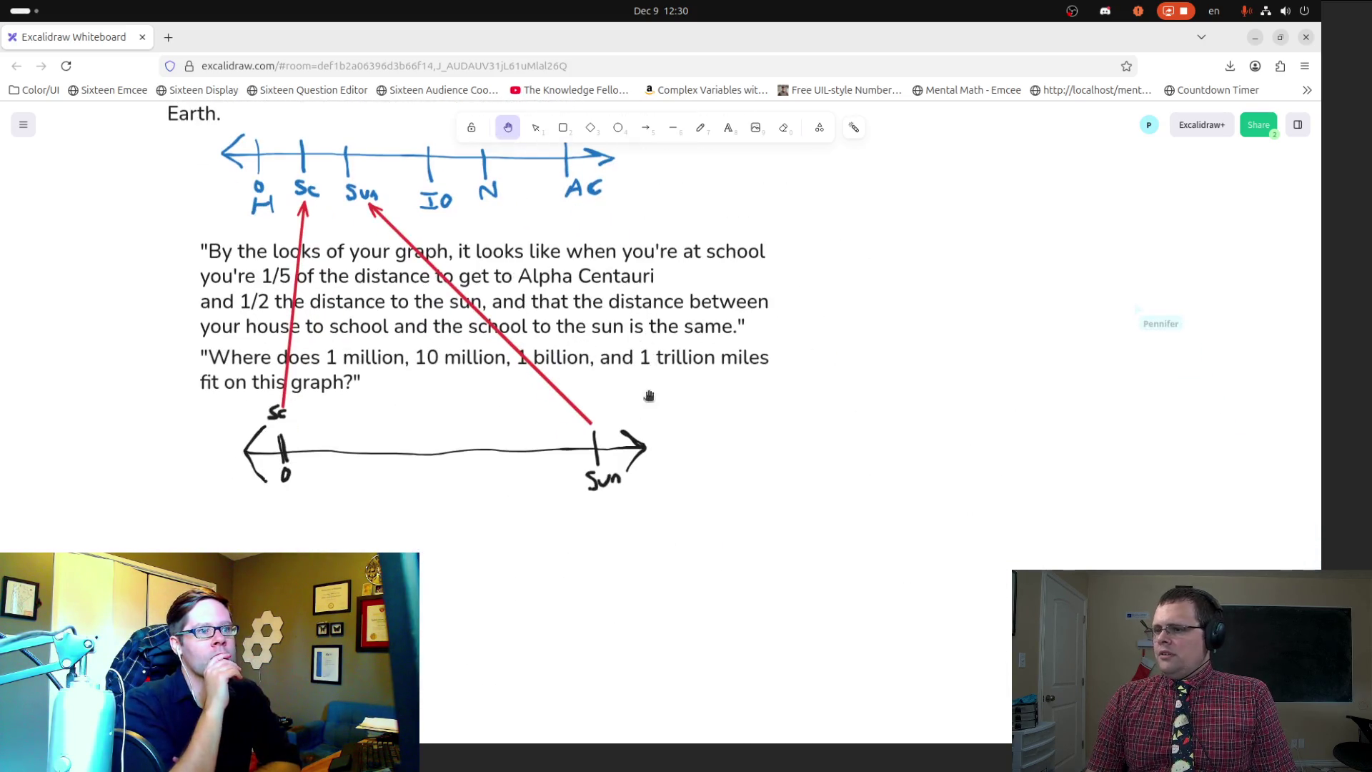
Step: Freehand a thick blue bracket under the lower number line from 0 to Sun
left_click(701, 127)
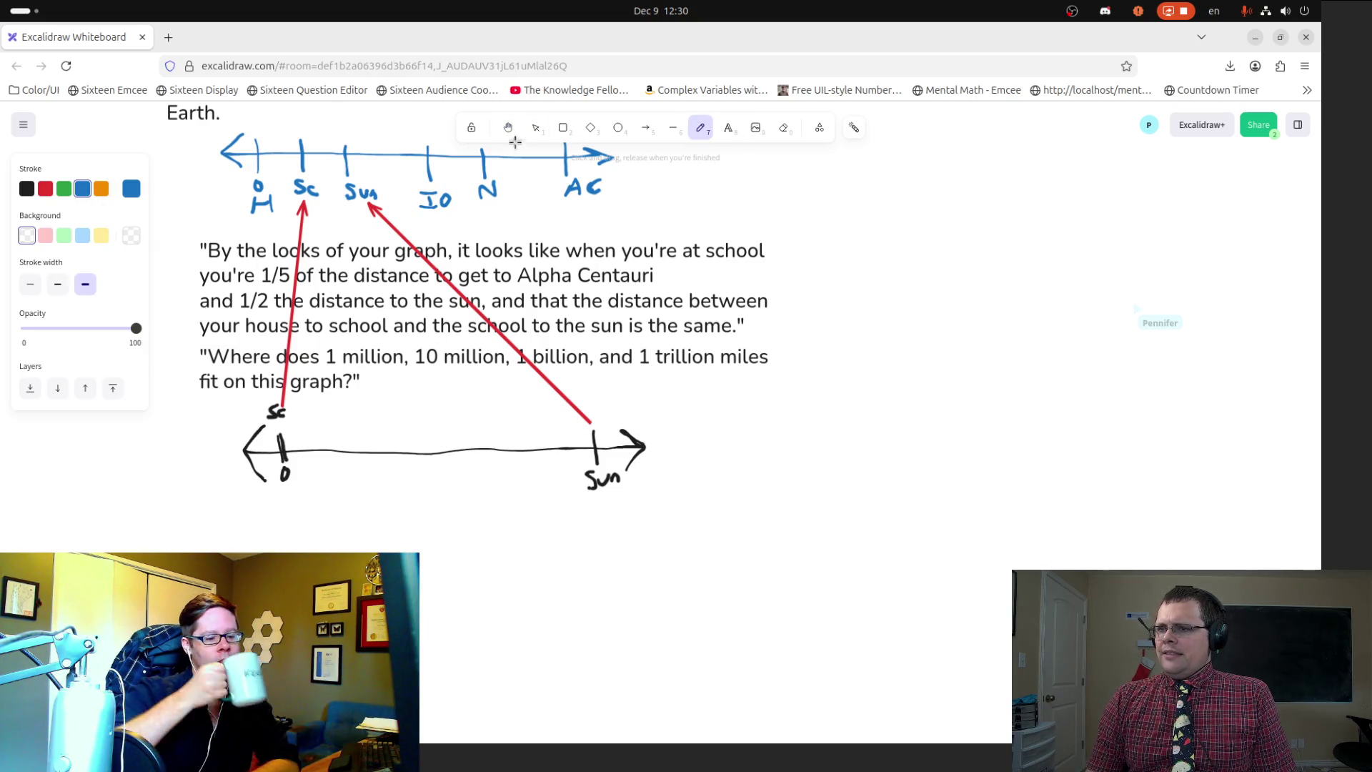
mouse_move(296, 487)
left_mouse_down()
mouse_move(294, 516)
mouse_move(457, 522)
mouse_move(599, 521)
mouse_move(603, 488)
left_mouse_up()
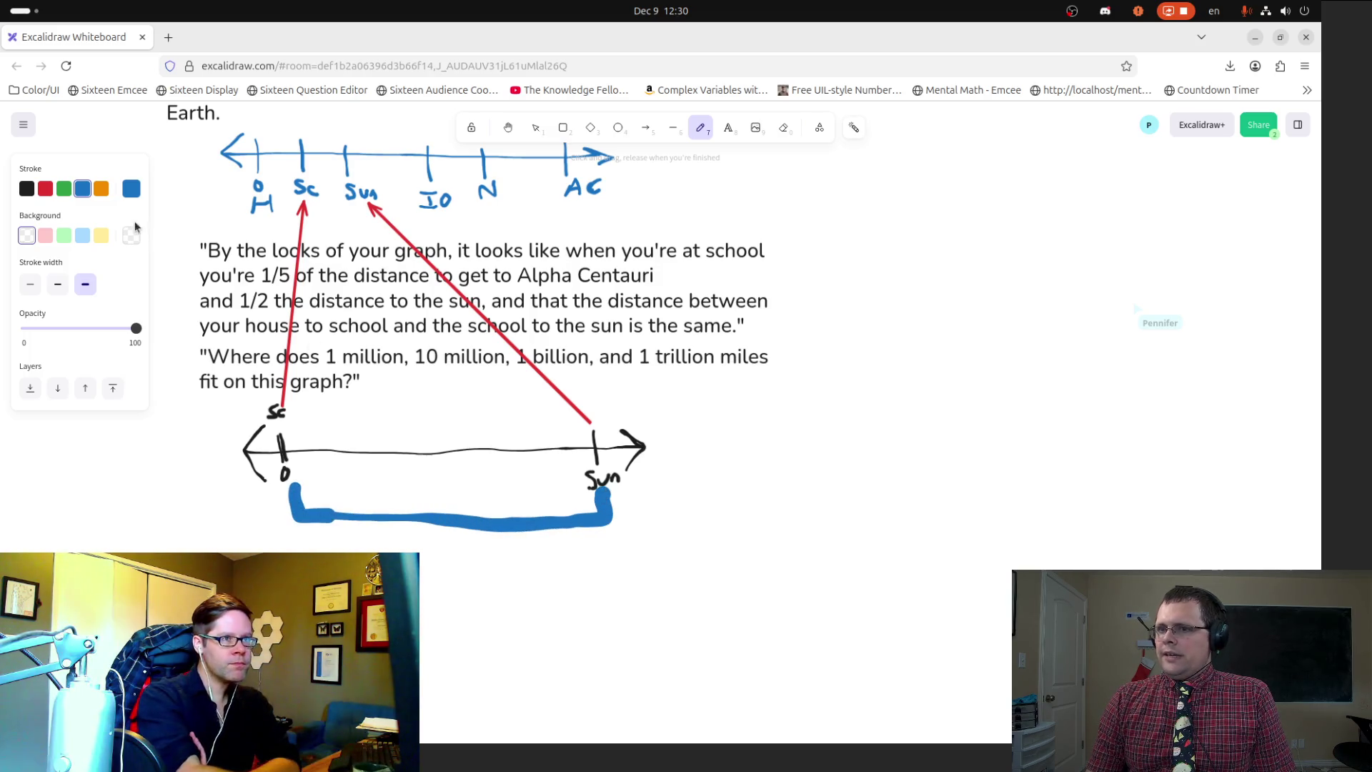
key("ctrl+z")
key("ctrl+z")
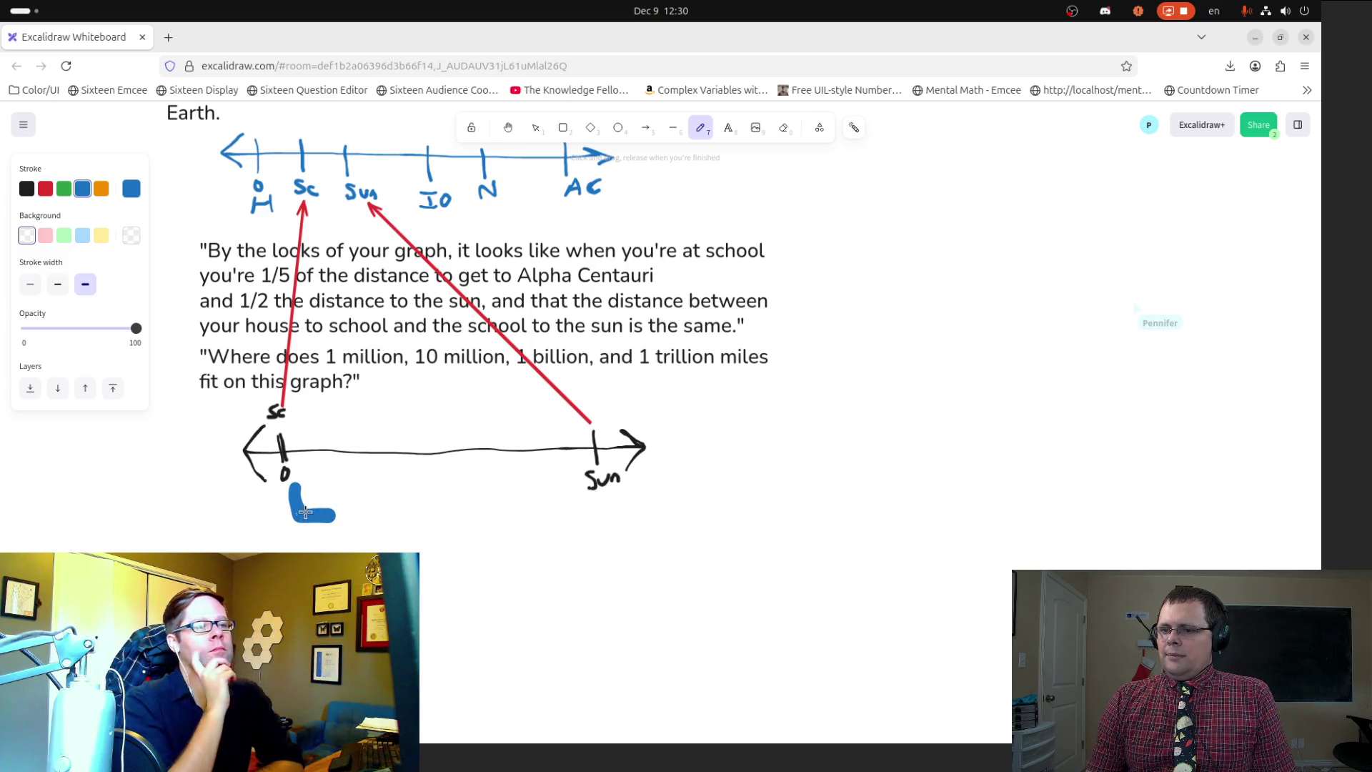
mouse_move(289, 491)
left_mouse_down()
mouse_move(289, 525)
mouse_move(414, 531)
mouse_move(586, 533)
mouse_move(612, 519)
mouse_move(611, 503)
left_mouse_up()
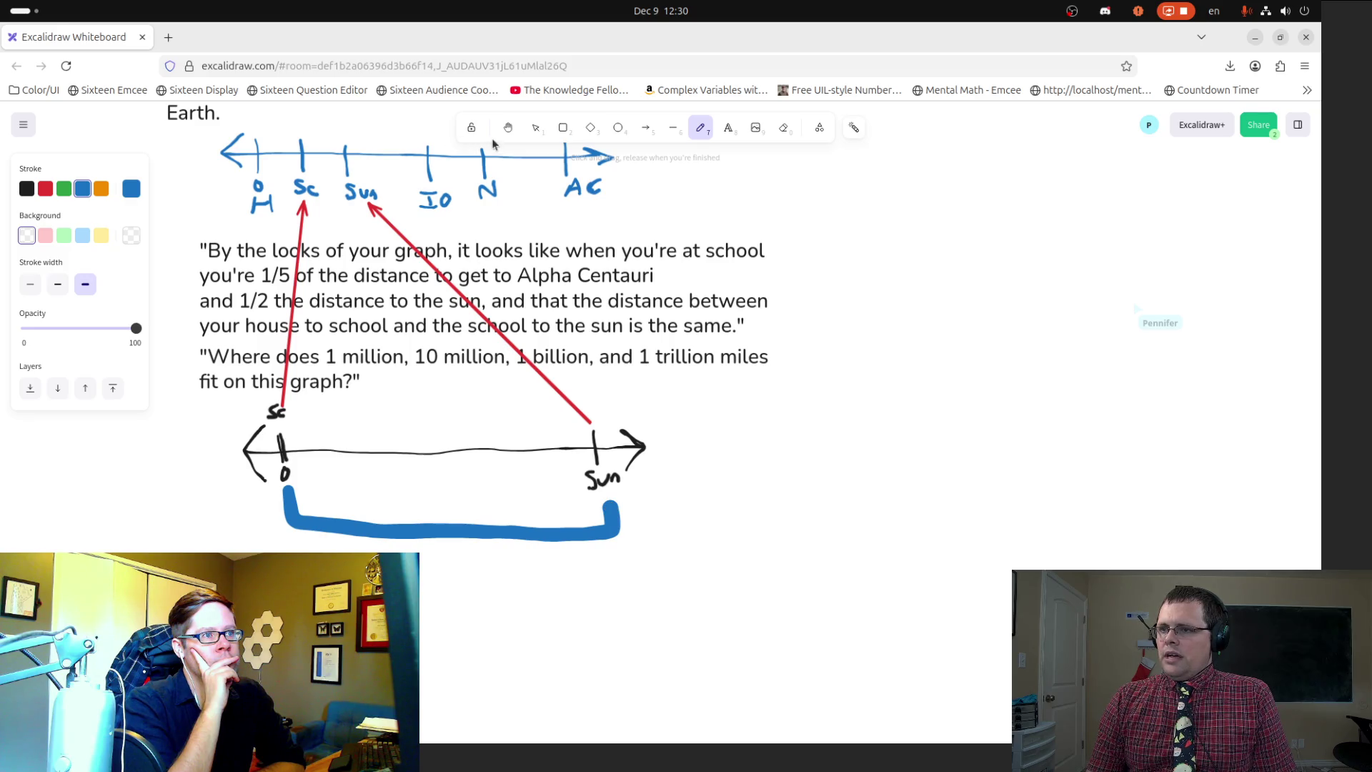
left_click(536, 130)
Step: Copy the blue bracket and paste a duplicate
left_click(426, 529)
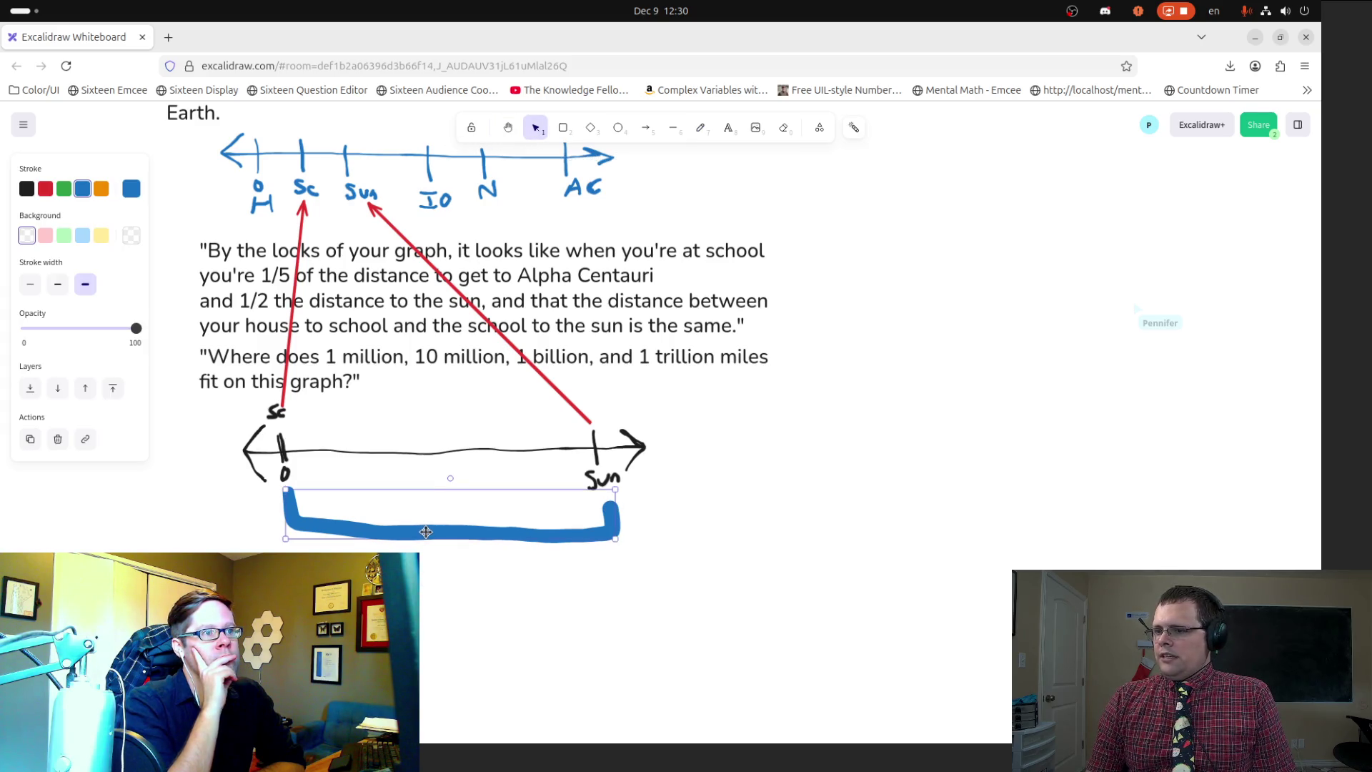
key("ctrl+c")
key("ctrl+v")
Step: Place two blue bracket copies end to end starting at the Sun tick
left_click(503, 559)
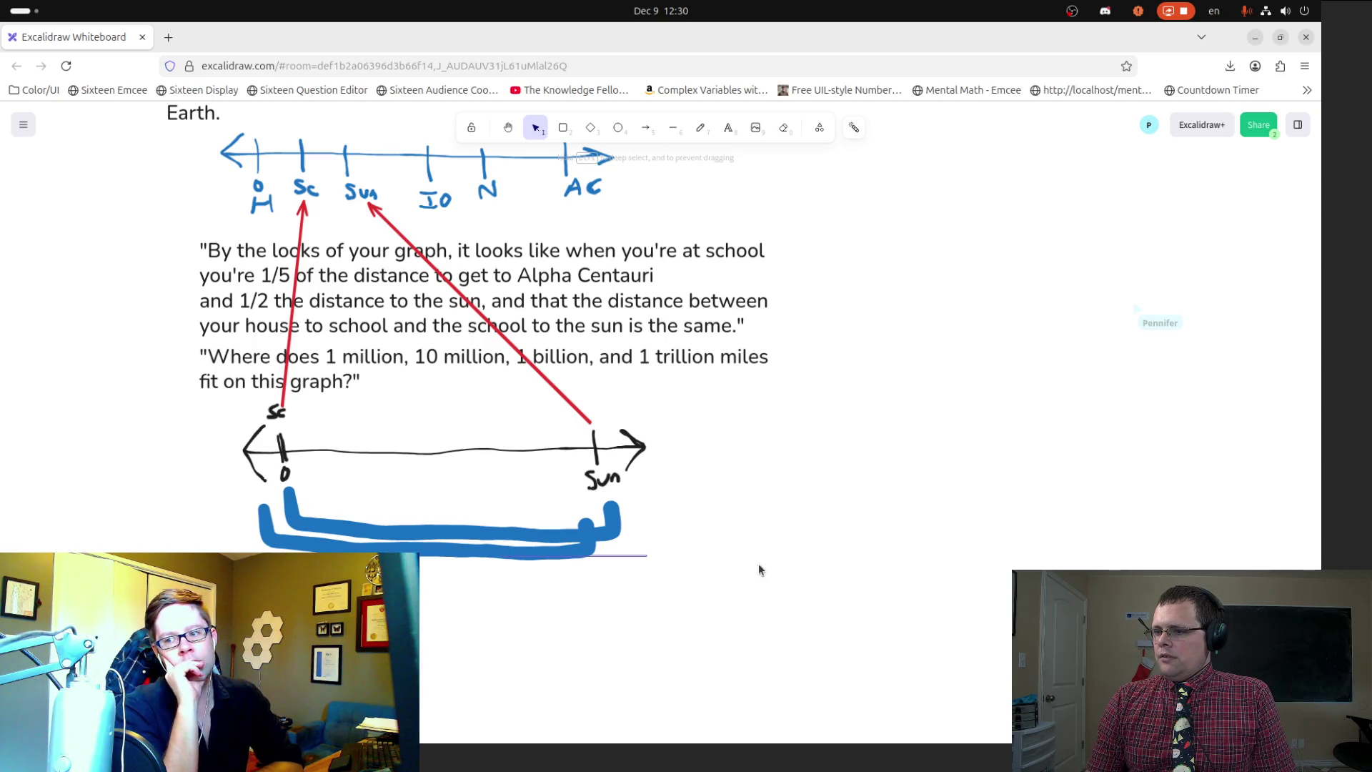
left_click(553, 553)
mouse_move(543, 553)
left_mouse_down()
mouse_move(799, 560)
mouse_move(840, 536)
mouse_move(899, 546)
mouse_move(926, 525)
left_mouse_up()
key("ctrl+v")
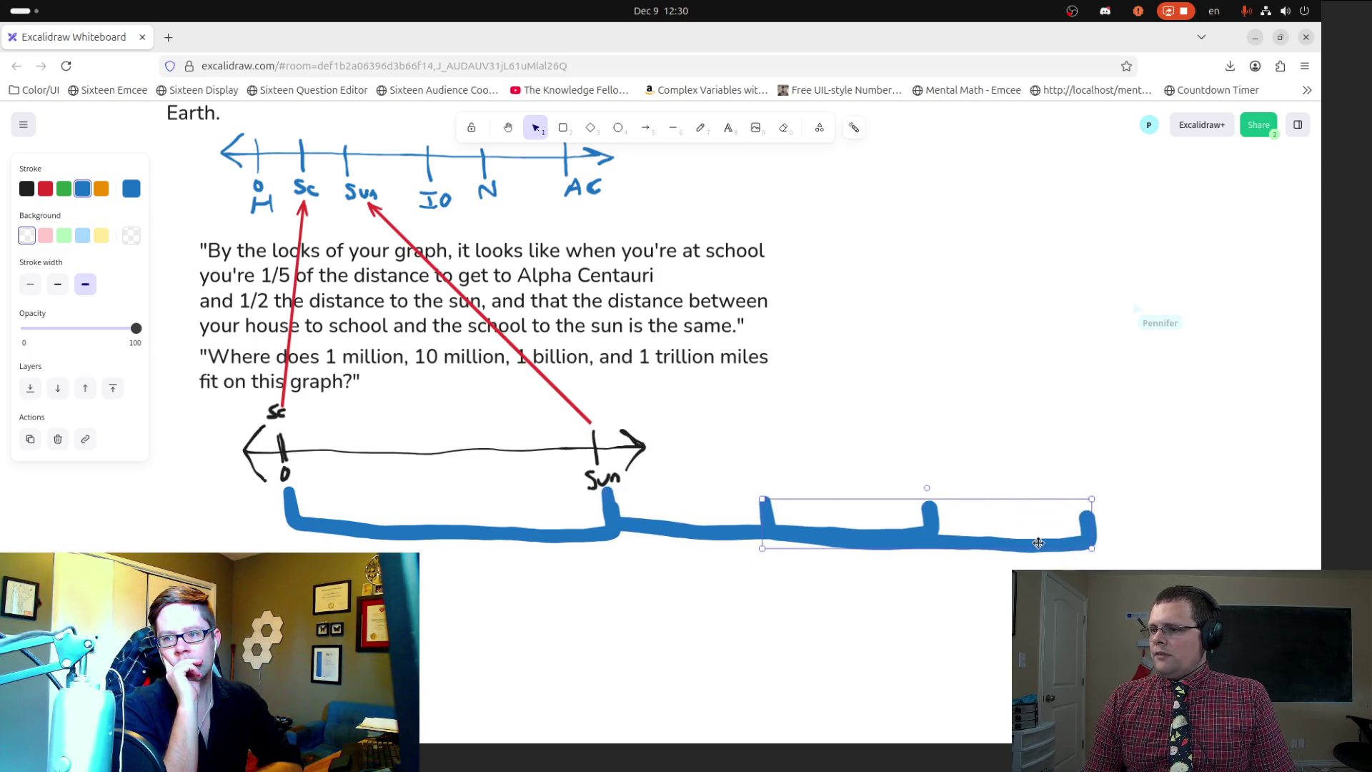
left_click_drag(1022, 548, 1185, 536)
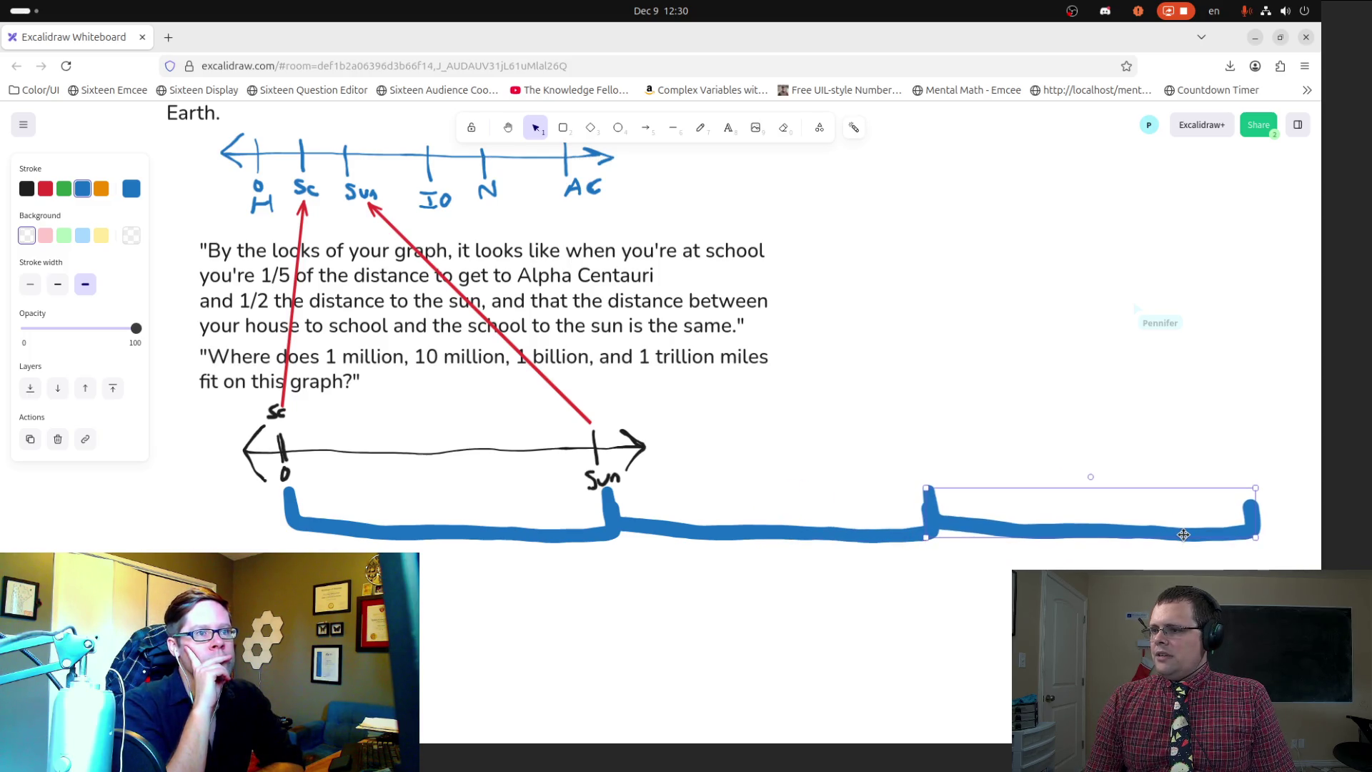
left_click(1134, 456)
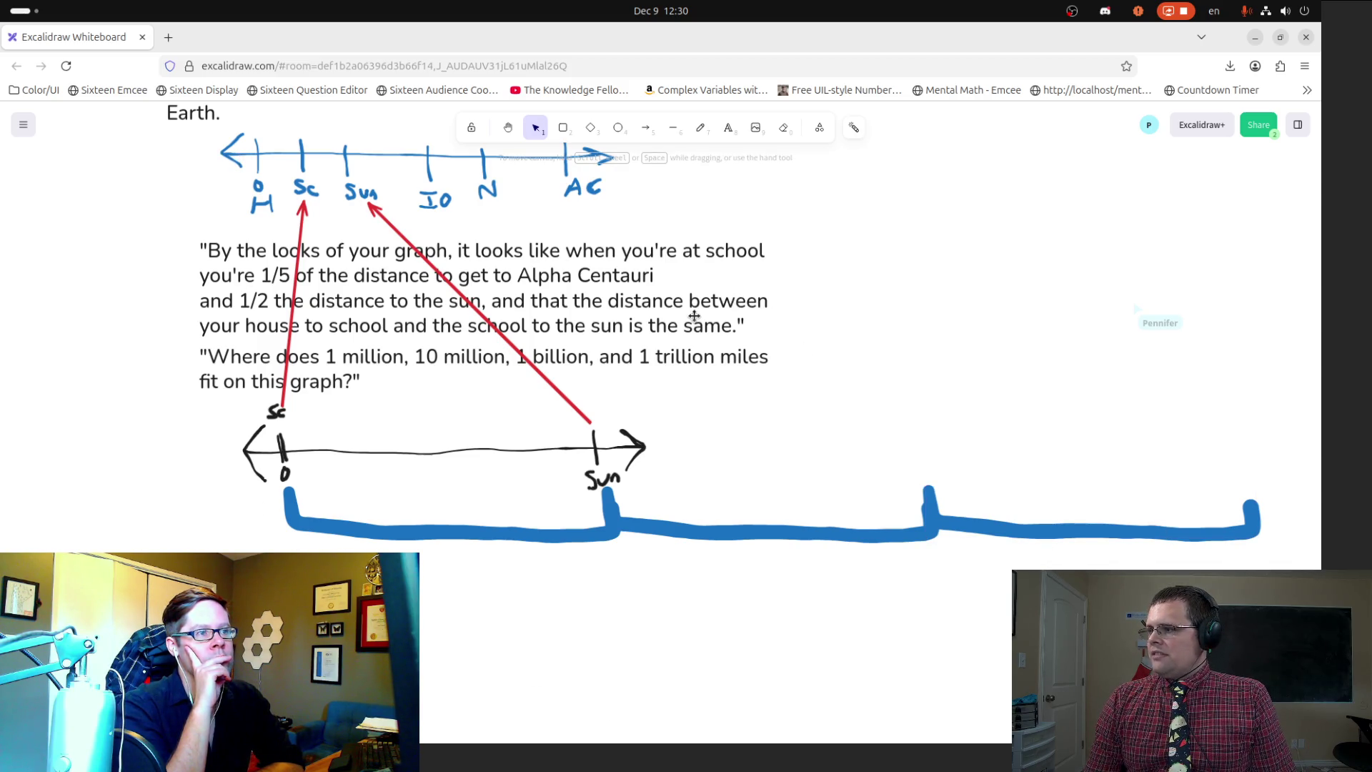
Step: Add a third bracket copy onto the end of the chain
left_click(508, 128)
left_click_drag(982, 360, 599, 344)
key("ctrl+v")
mouse_move(671, 367)
left_mouse_down()
mouse_move(909, 407)
mouse_move(1099, 498)
mouse_move(1074, 518)
left_mouse_up()
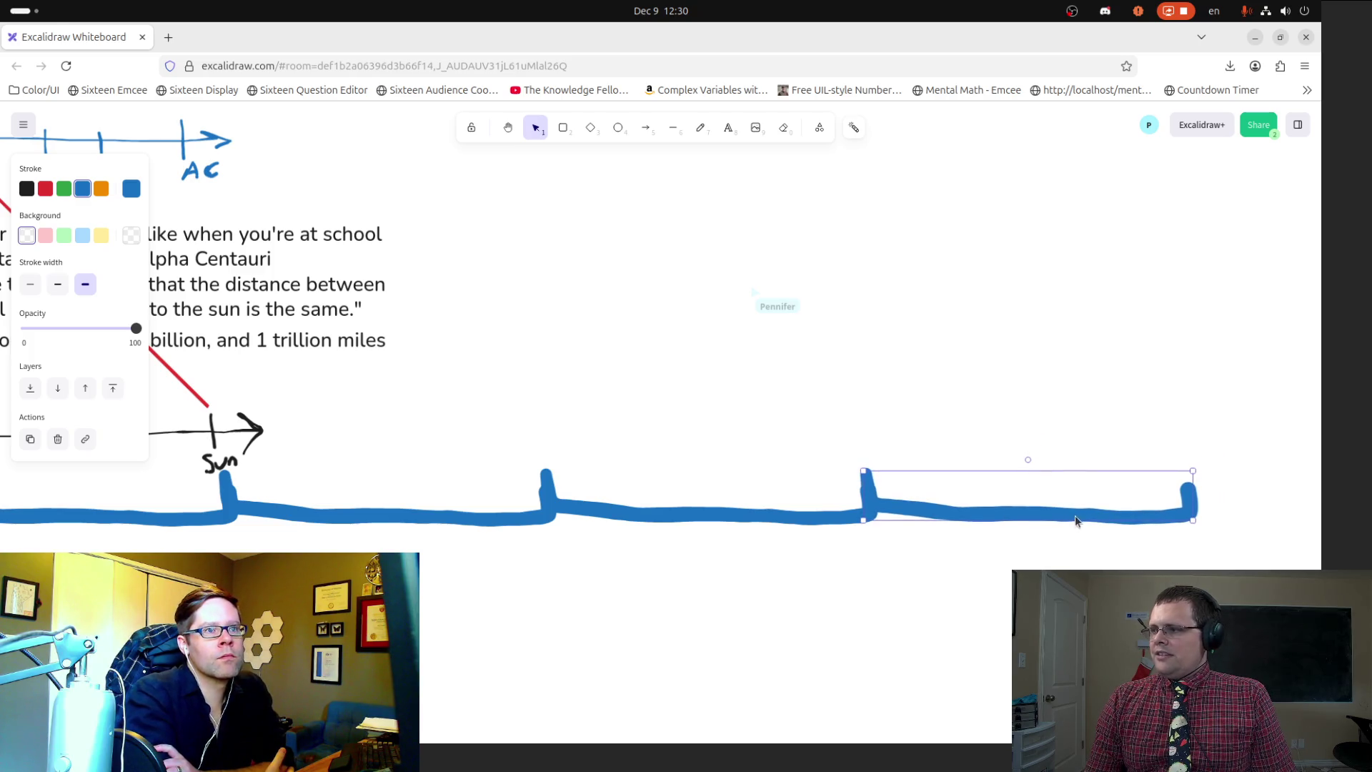
left_click(975, 406)
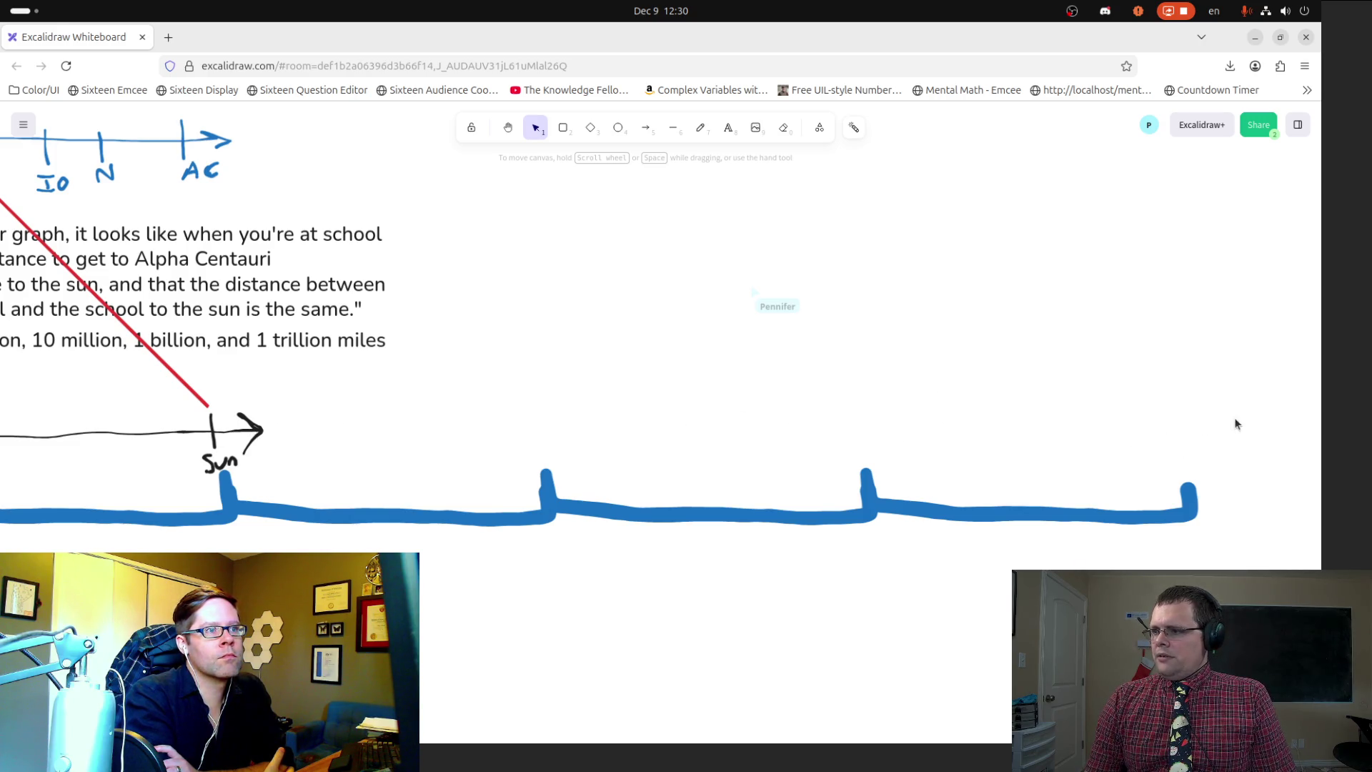
Step: Select the Sun tick, the Sun line arrow and the quote text in turn, then clear the selection
left_click(645, 128)
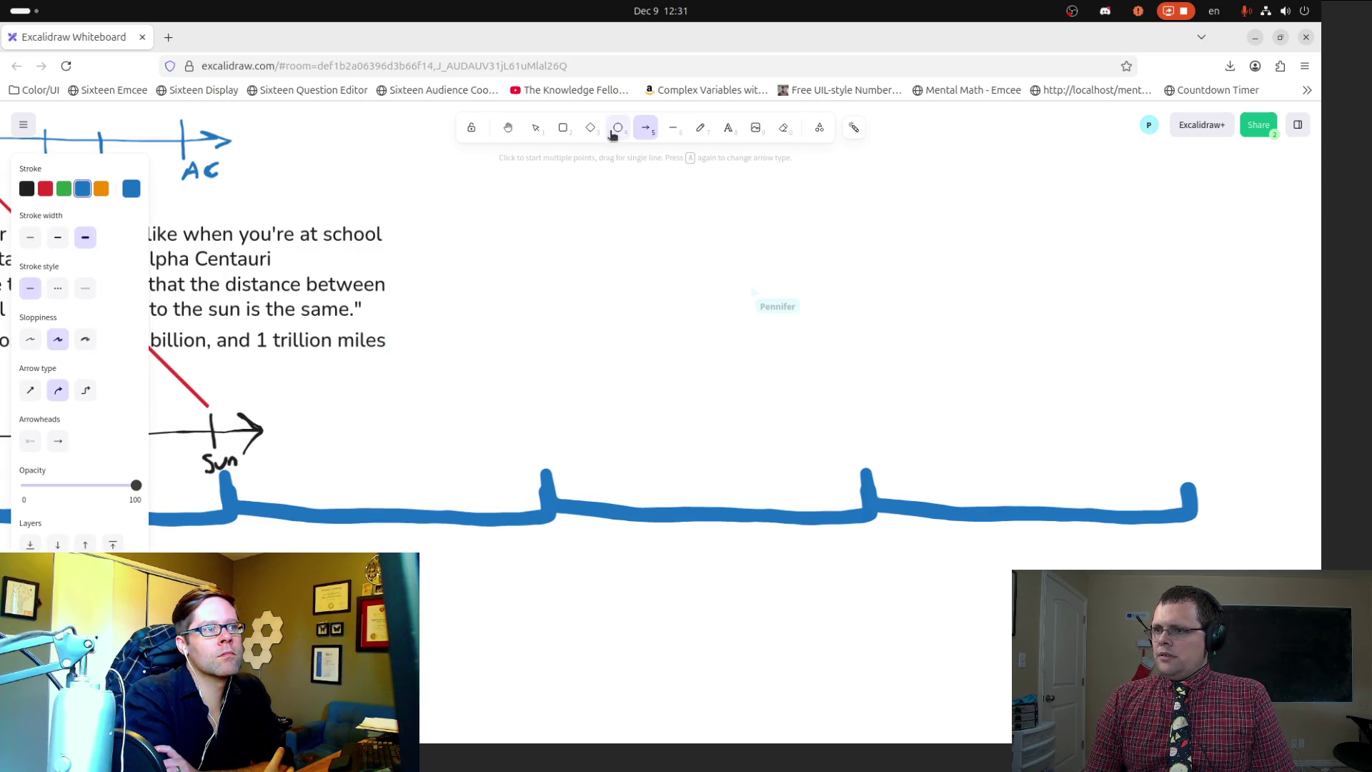
key("Escape")
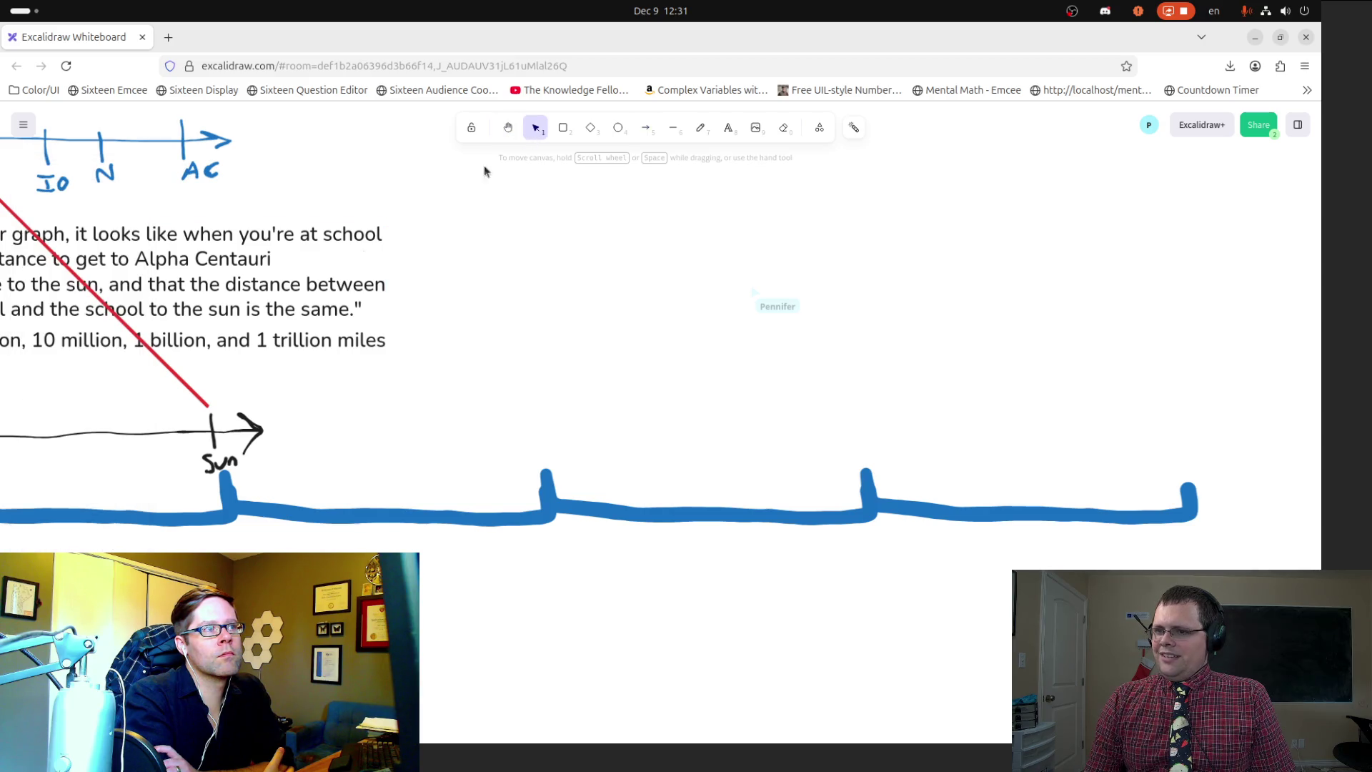
left_click(215, 440)
left_click(256, 431)
left_click(247, 416)
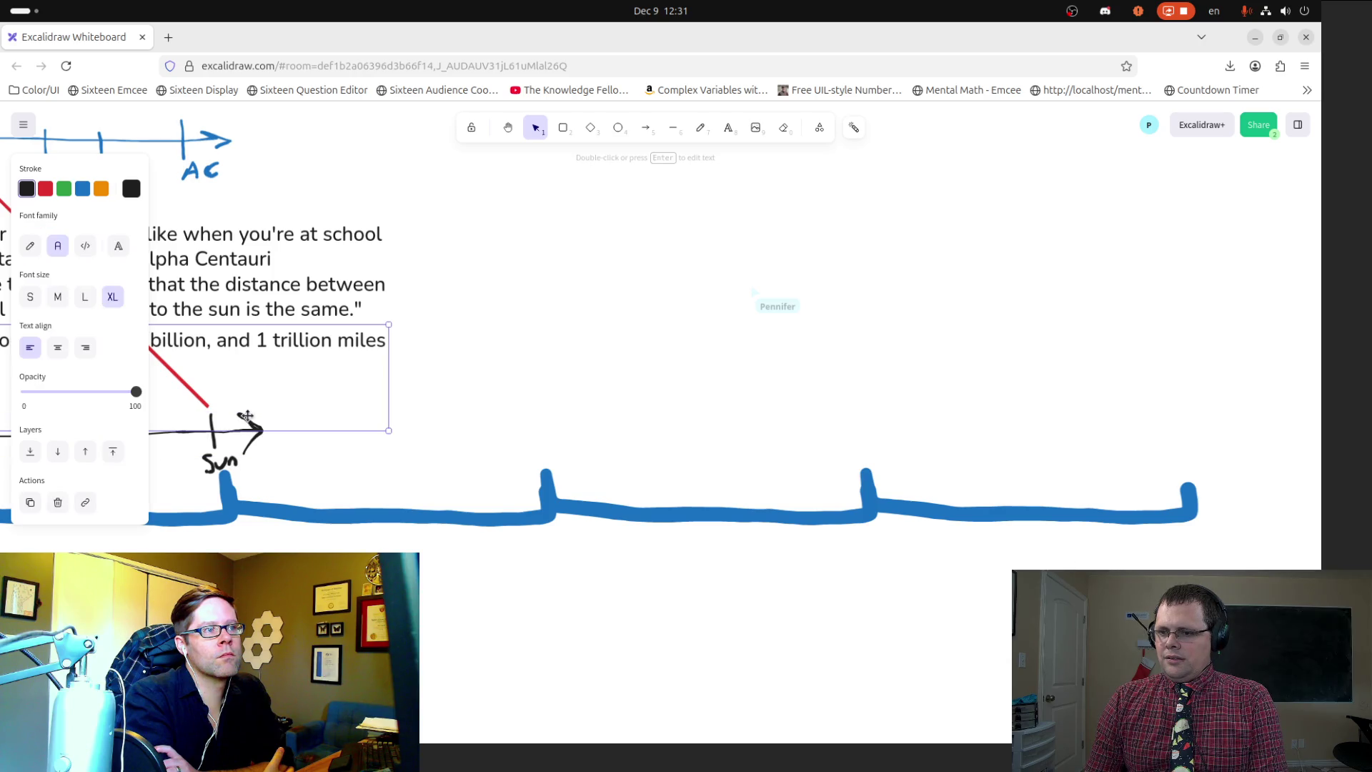
key("Escape")
Step: Freehand a long blue arrow extending right from the Sun arrow past the brackets
key("p")
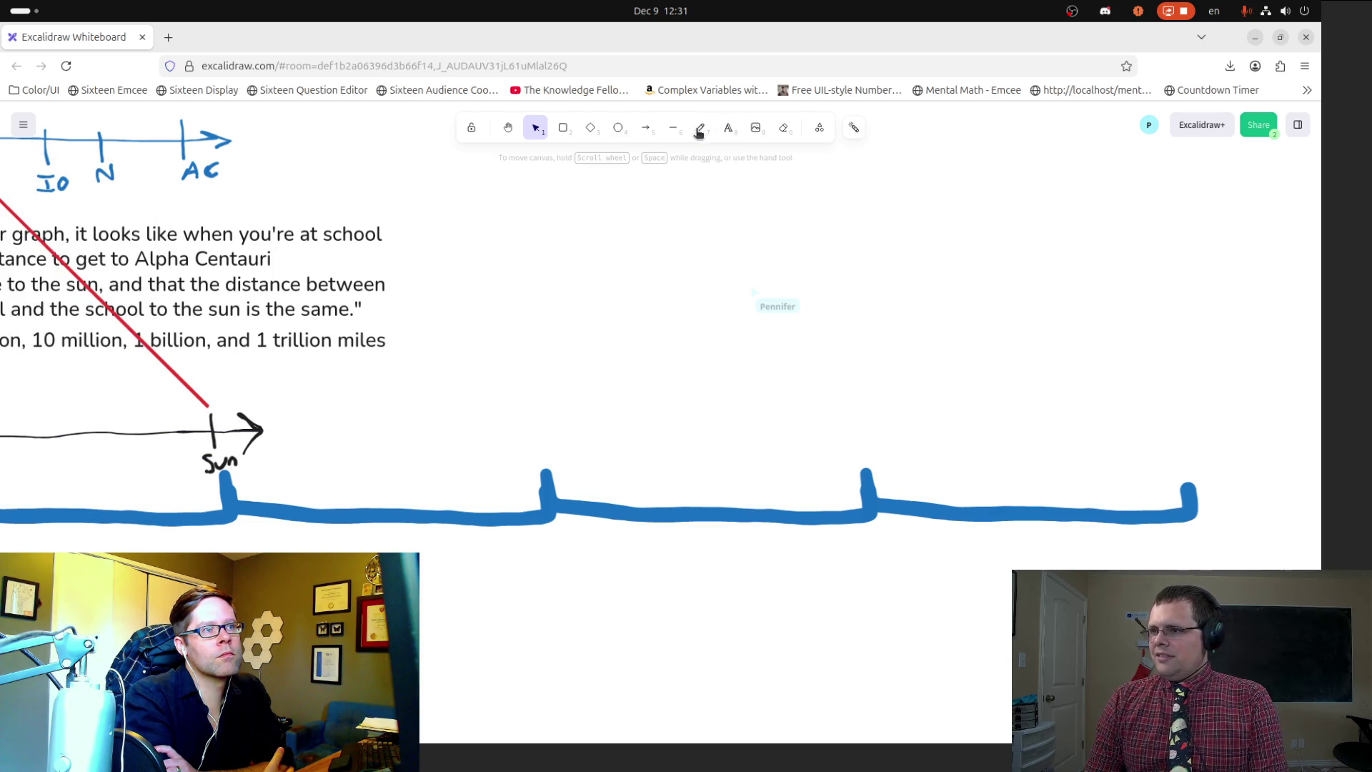
mouse_move(254, 431)
left_mouse_down()
mouse_move(1282, 435)
mouse_move(1247, 413)
mouse_move(1268, 461)
left_mouse_up()
left_click_drag(1284, 479, 1284, 528)
Step: Add a tick at the blue arrow's end and label it IO
left_click_drag(1254, 474, 1303, 472)
left_click_drag(1257, 527, 1304, 525)
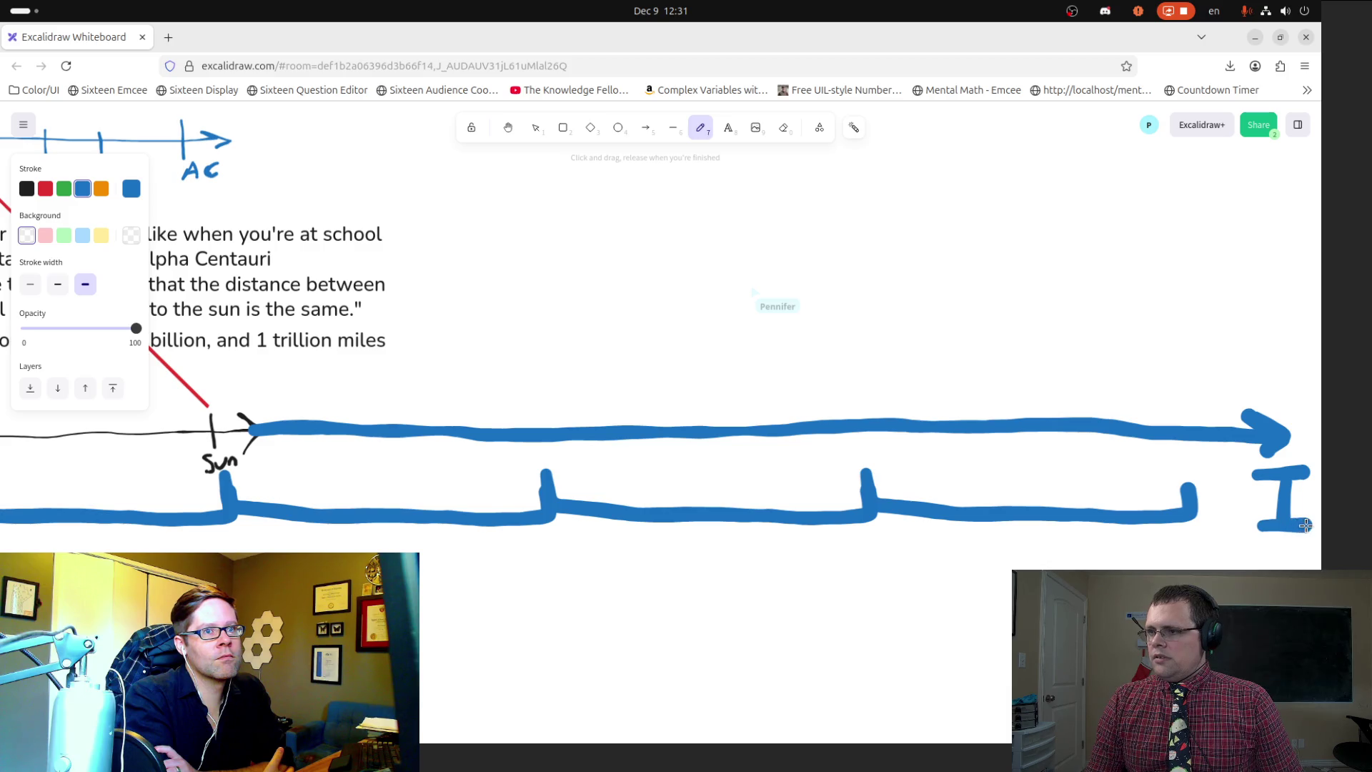
left_click(508, 127)
left_click_drag(791, 383, 447, 416)
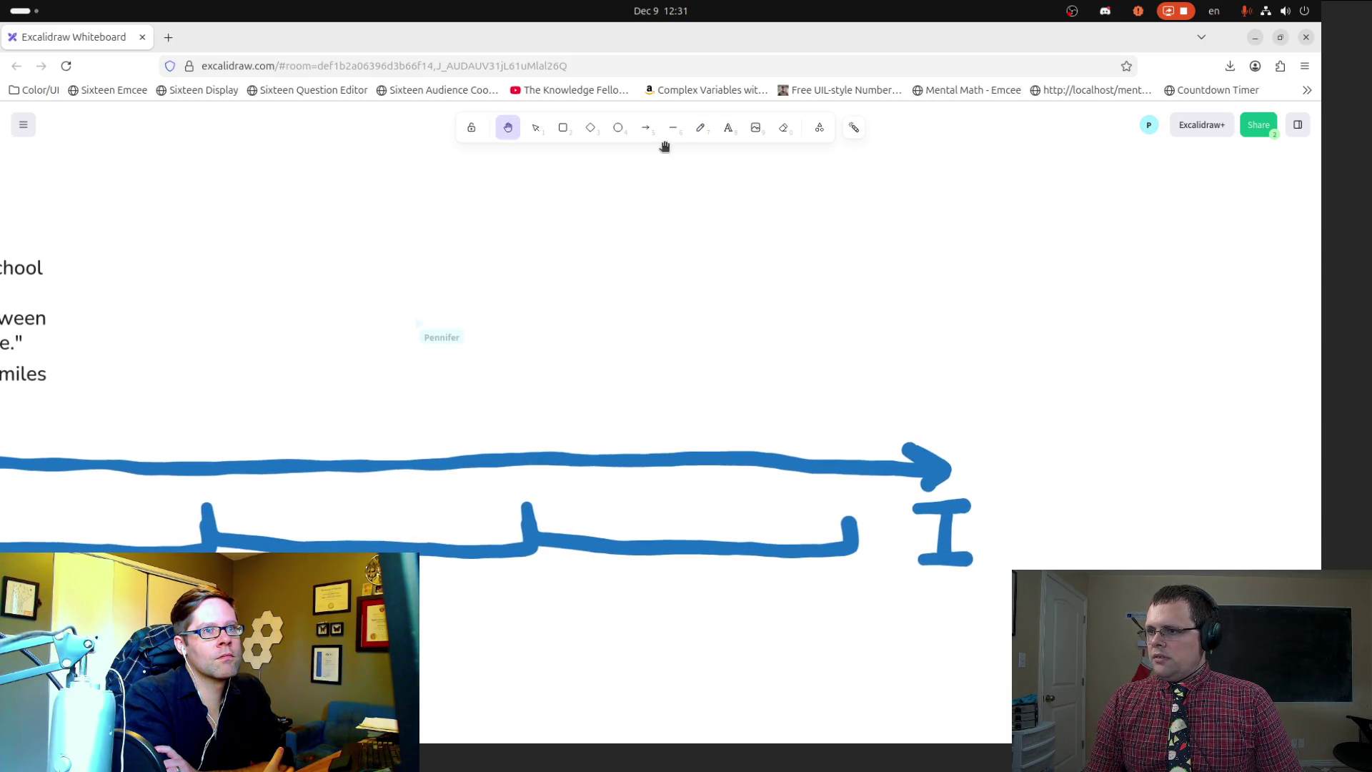
left_click(698, 129)
mouse_move(1002, 501)
left_mouse_down()
mouse_move(994, 554)
mouse_move(1044, 525)
mouse_move(1002, 496)
left_mouse_up()
left_click_drag(891, 397, 908, 516)
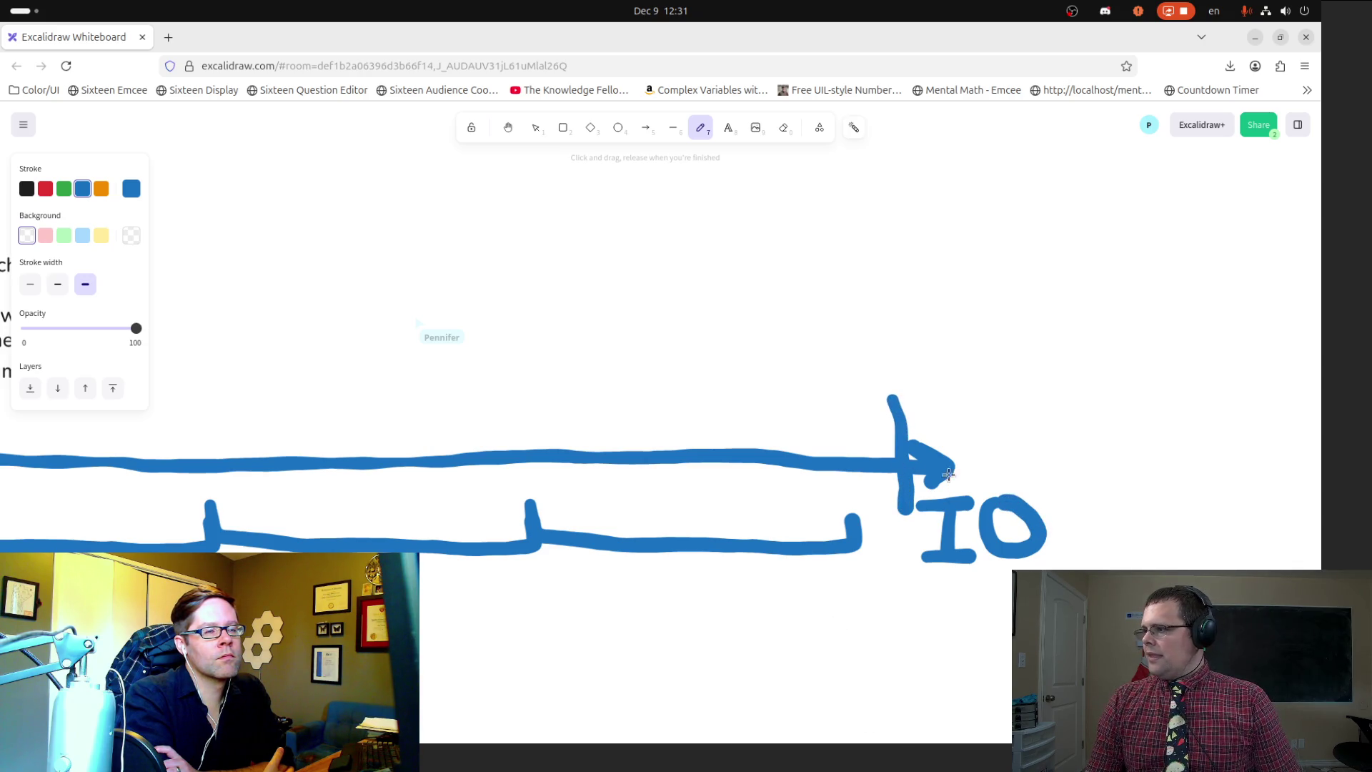
left_click(508, 128)
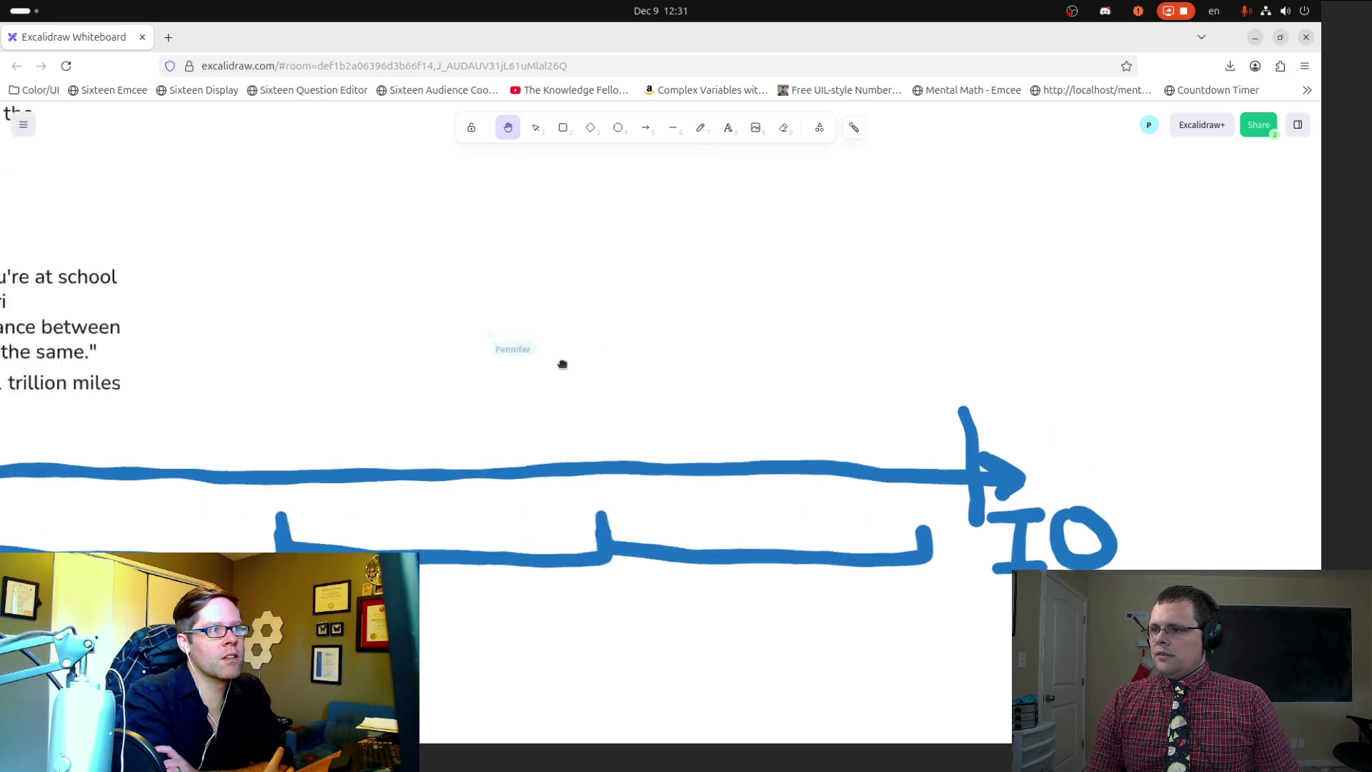
left_click_drag(508, 358, 923, 374)
scroll(840, 397, "down", 3, "ctrl")
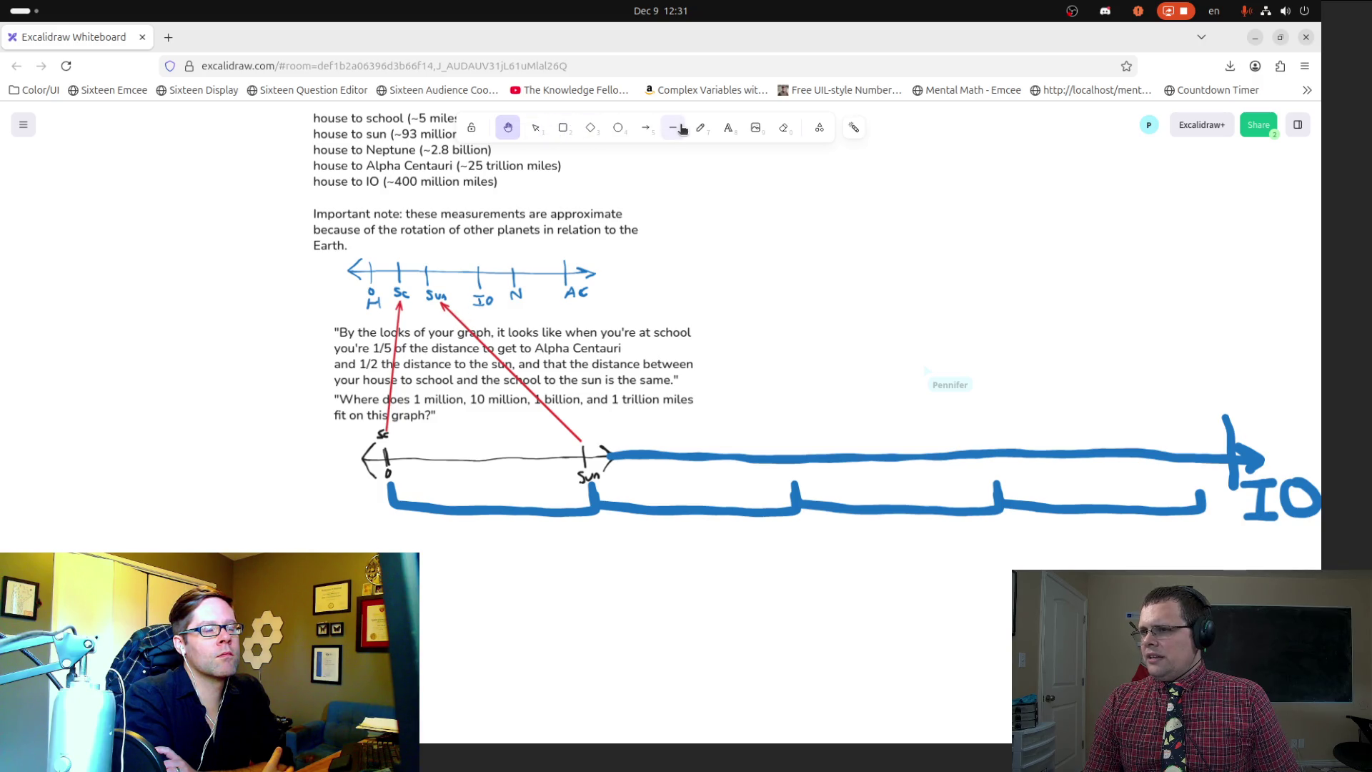
Step: Draw a red arrow from the new IO tick up to IO on the blue number line
key("a")
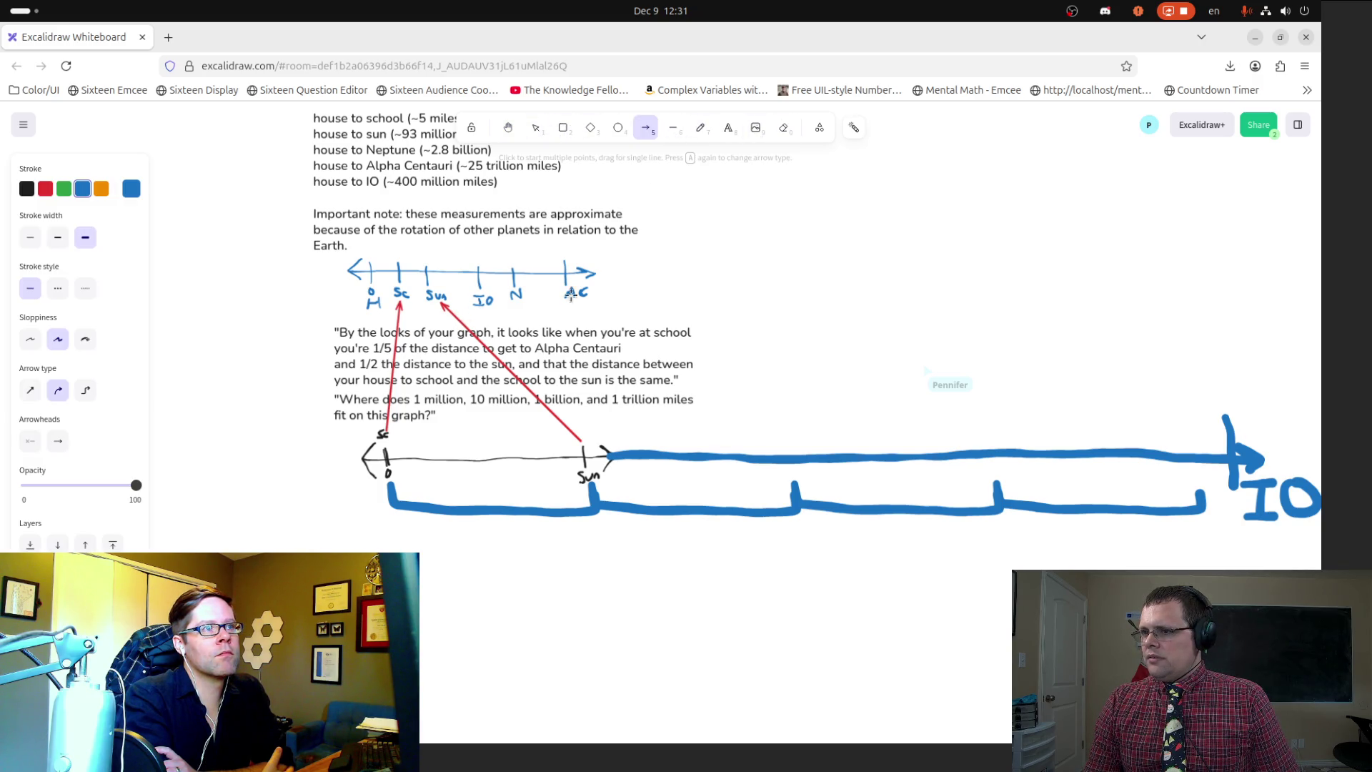
mouse_move(492, 312)
left_mouse_down()
mouse_move(644, 379)
mouse_move(1000, 450)
mouse_move(1224, 445)
left_mouse_up()
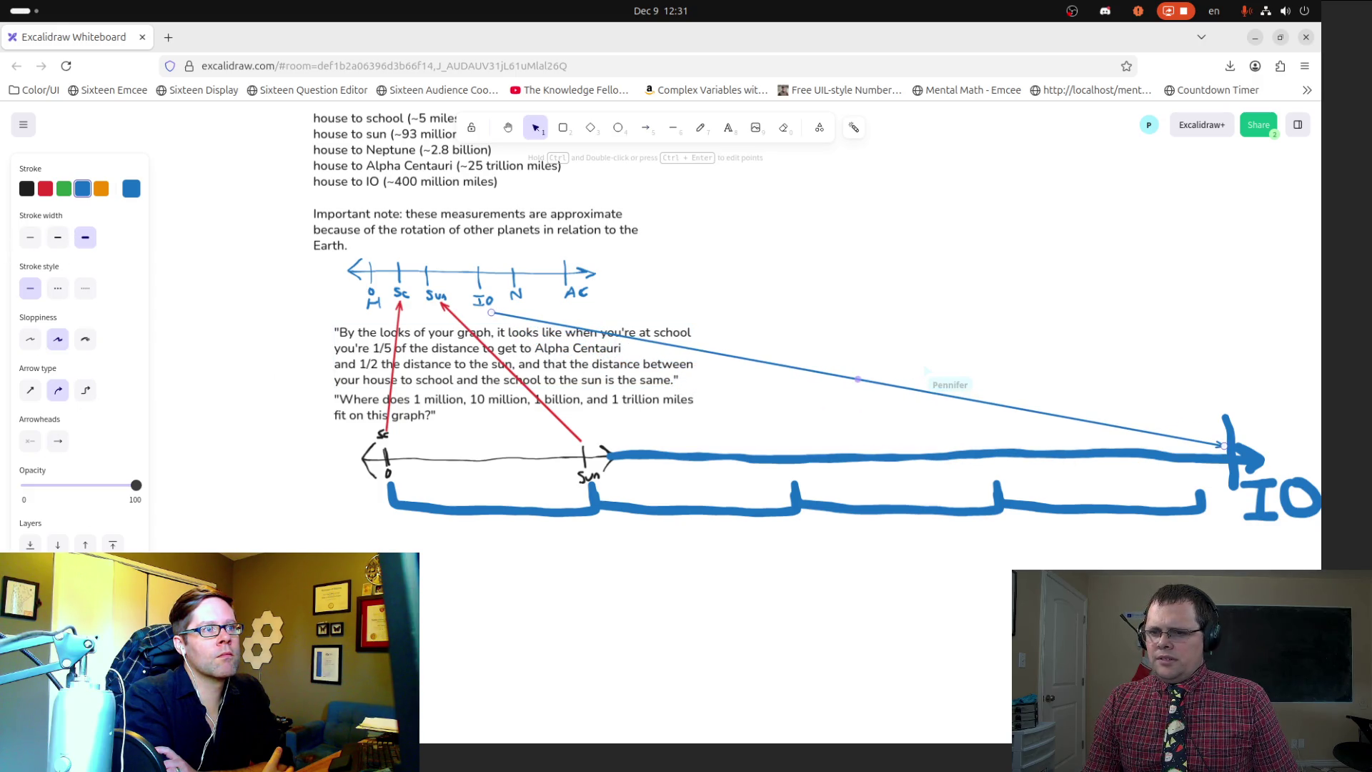
key("Delete")
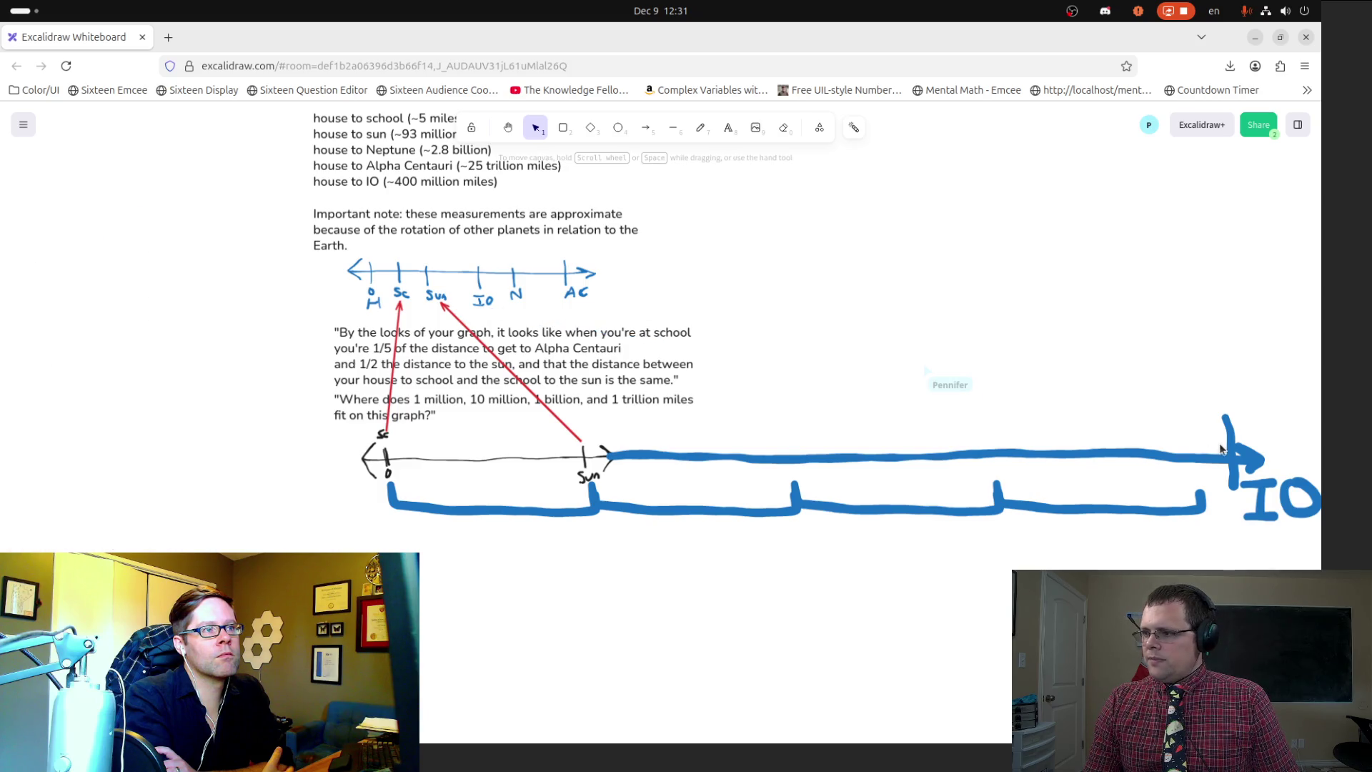
left_click(647, 132)
mouse_move(1214, 439)
left_mouse_down()
mouse_move(623, 303)
mouse_move(490, 310)
left_mouse_up()
left_click(43, 188)
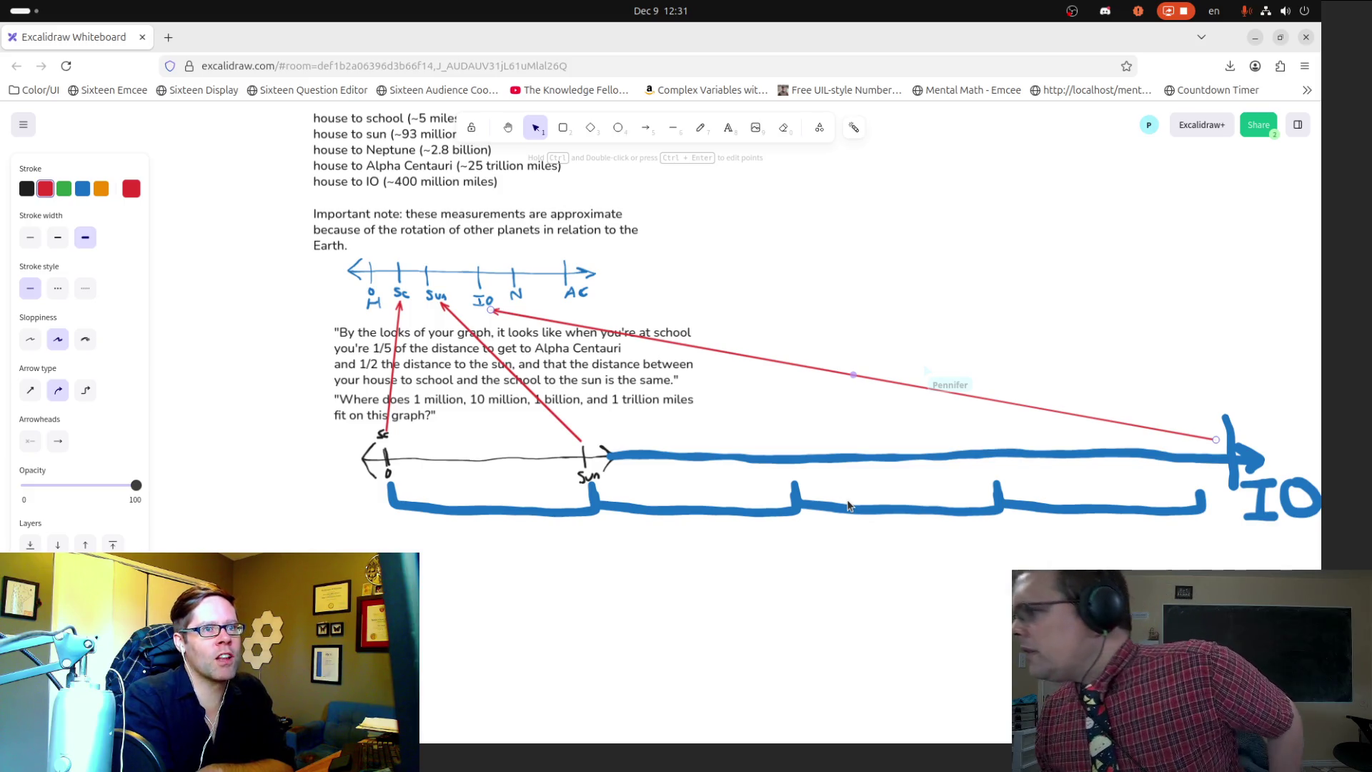
left_click(1072, 309)
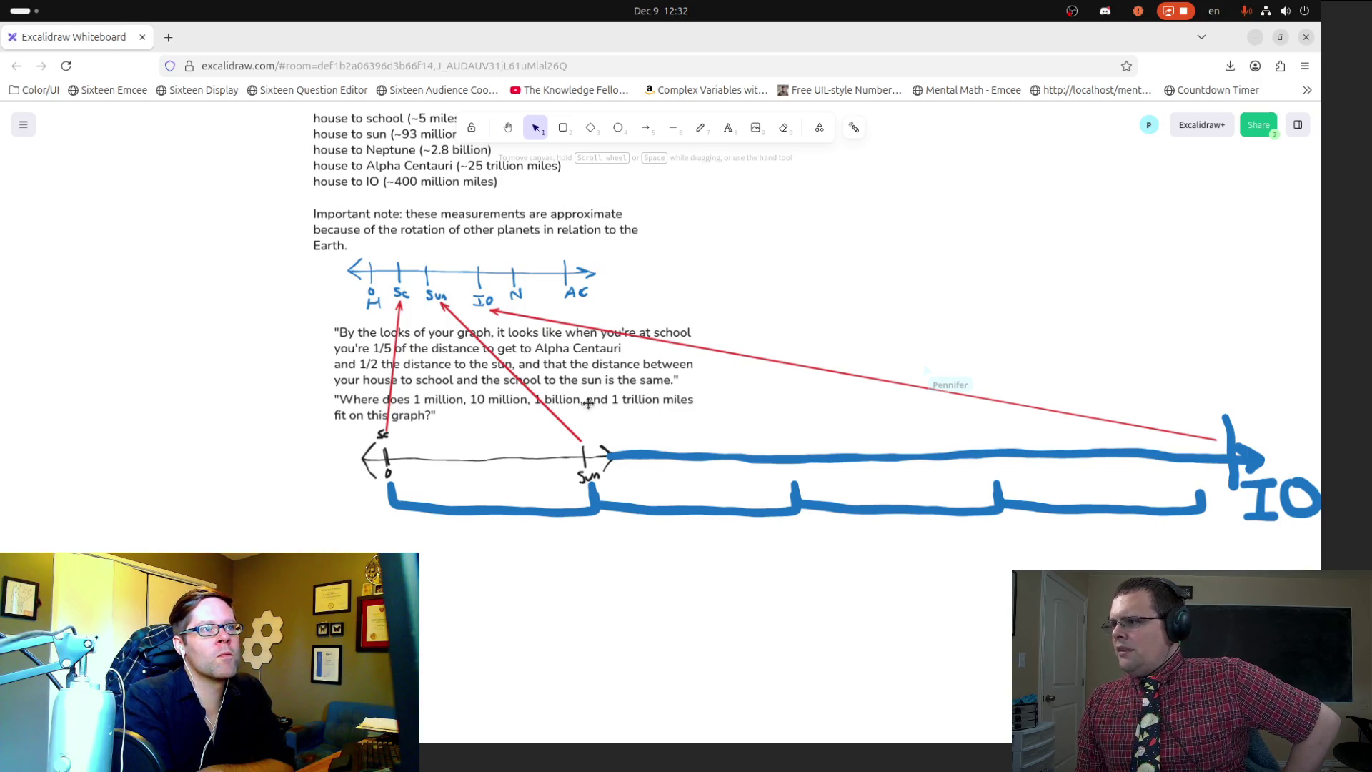
scroll(589, 387, "up", 2)
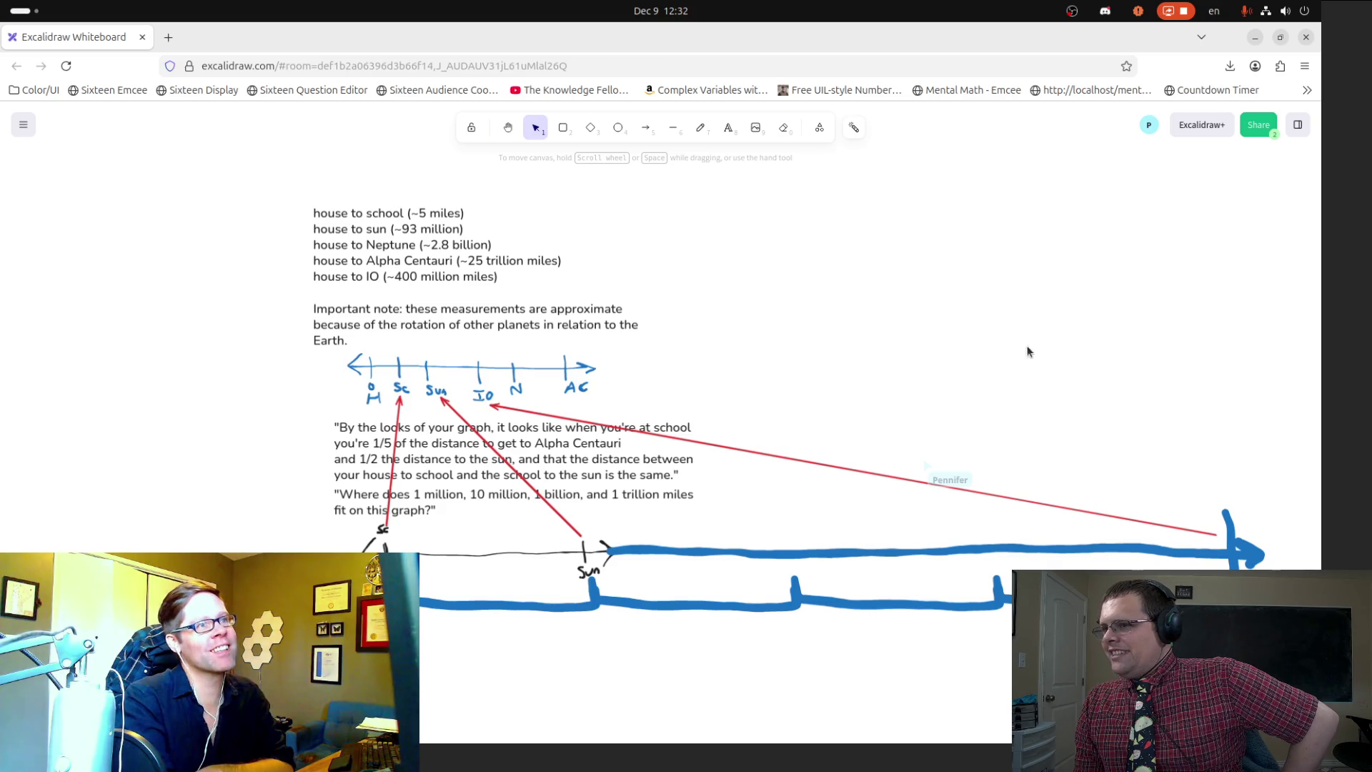
key("h")
mouse_move(943, 337)
left_mouse_down()
mouse_move(793, 319)
mouse_move(621, 330)
left_mouse_up()
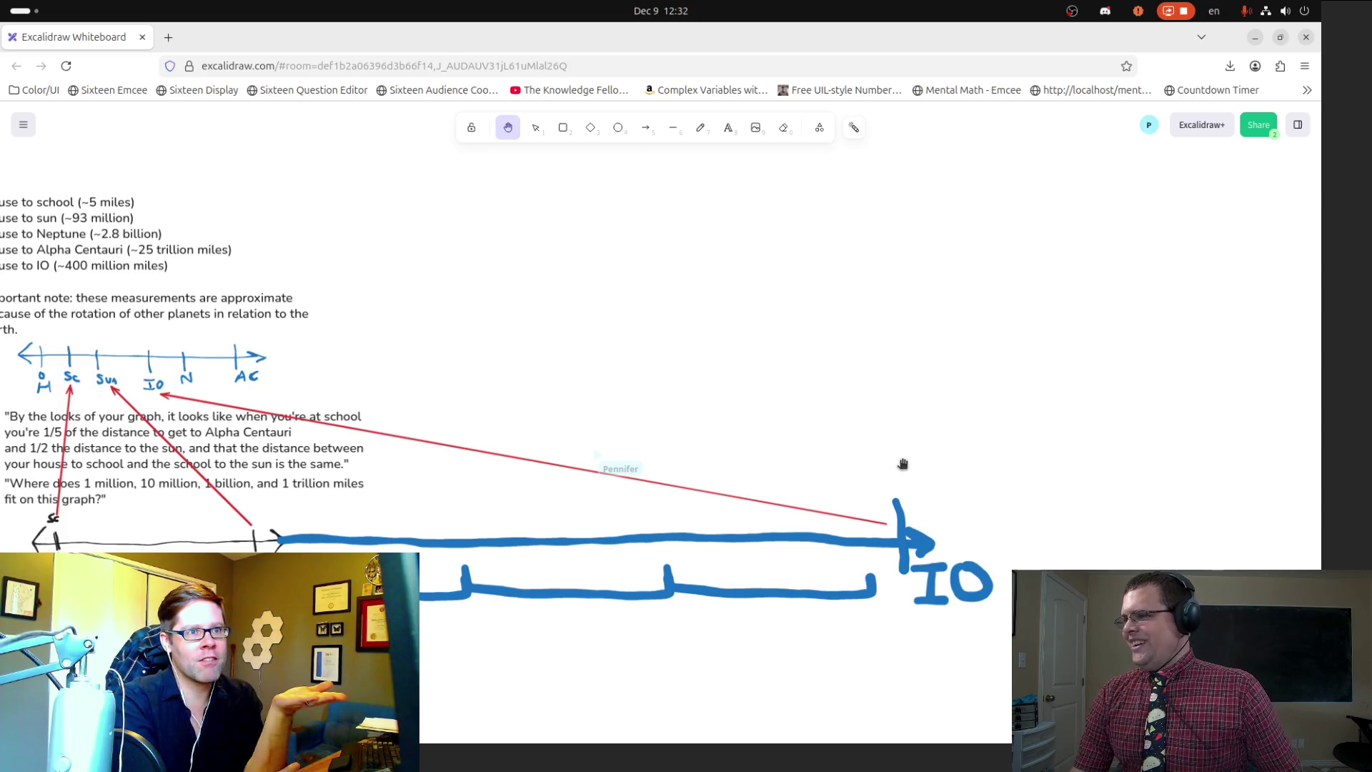
scroll(904, 465, "down", 10)
mouse_move(965, 477)
left_mouse_down()
mouse_move(490, 526)
mouse_move(465, 508)
left_mouse_up()
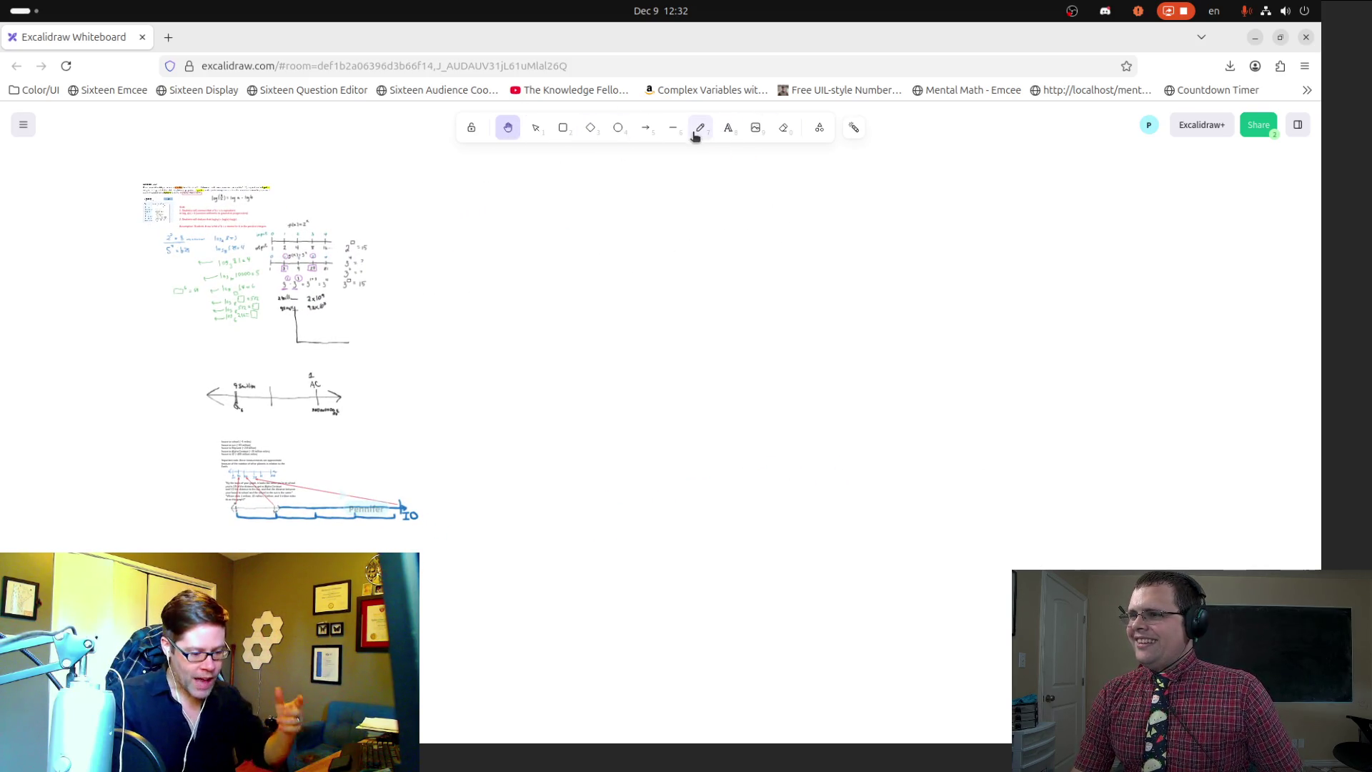
Step: Freehand a red bracket under the blue line and place a copy beside it
key("p")
mouse_move(239, 526)
left_mouse_down()
mouse_move(289, 545)
mouse_move(407, 543)
mouse_move(405, 530)
left_mouse_up()
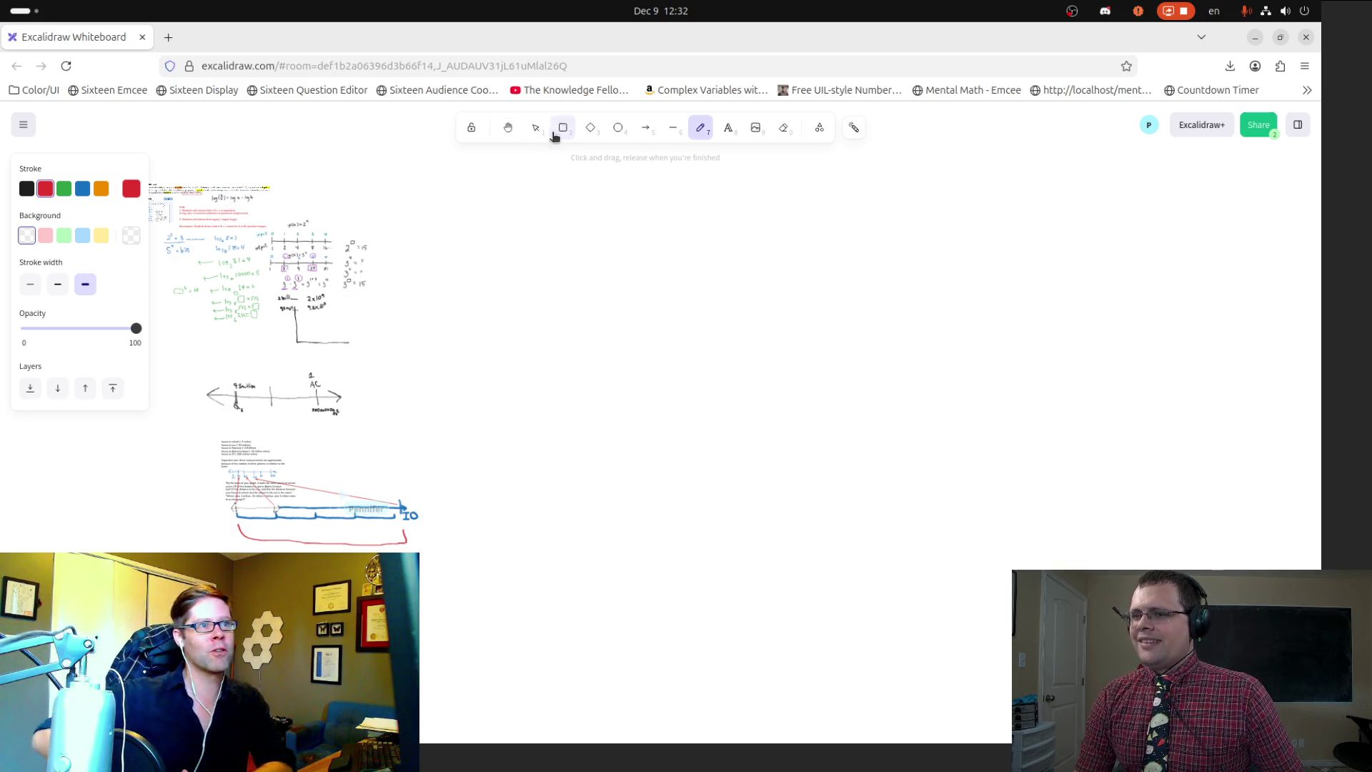
left_click(532, 131)
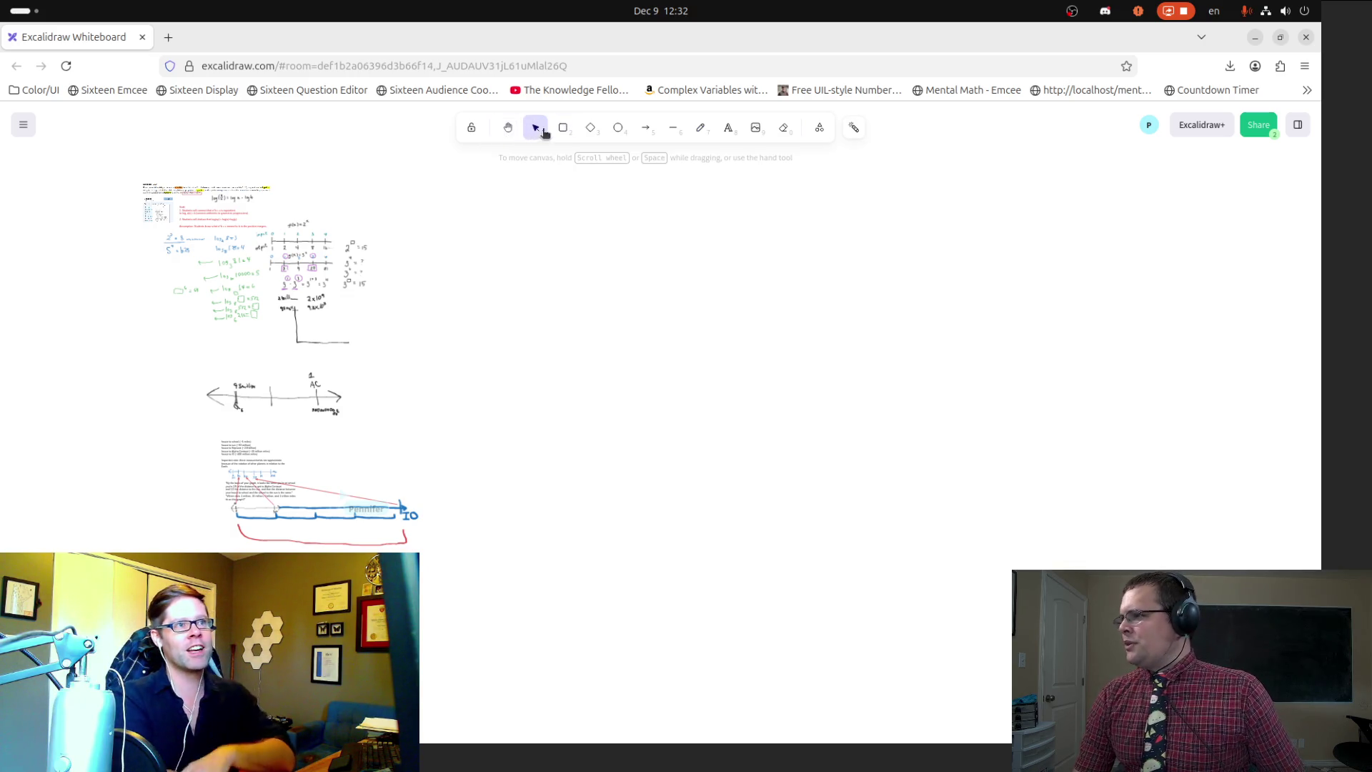
left_click(320, 546)
key("ctrl+c")
key("ctrl+v")
mouse_move(420, 549)
left_mouse_down()
mouse_move(1014, 537)
mouse_move(1022, 551)
mouse_move(1207, 549)
left_mouse_up()
Step: Paste more red bracket copies to extend the chain far to the right
key("ctrl+v")
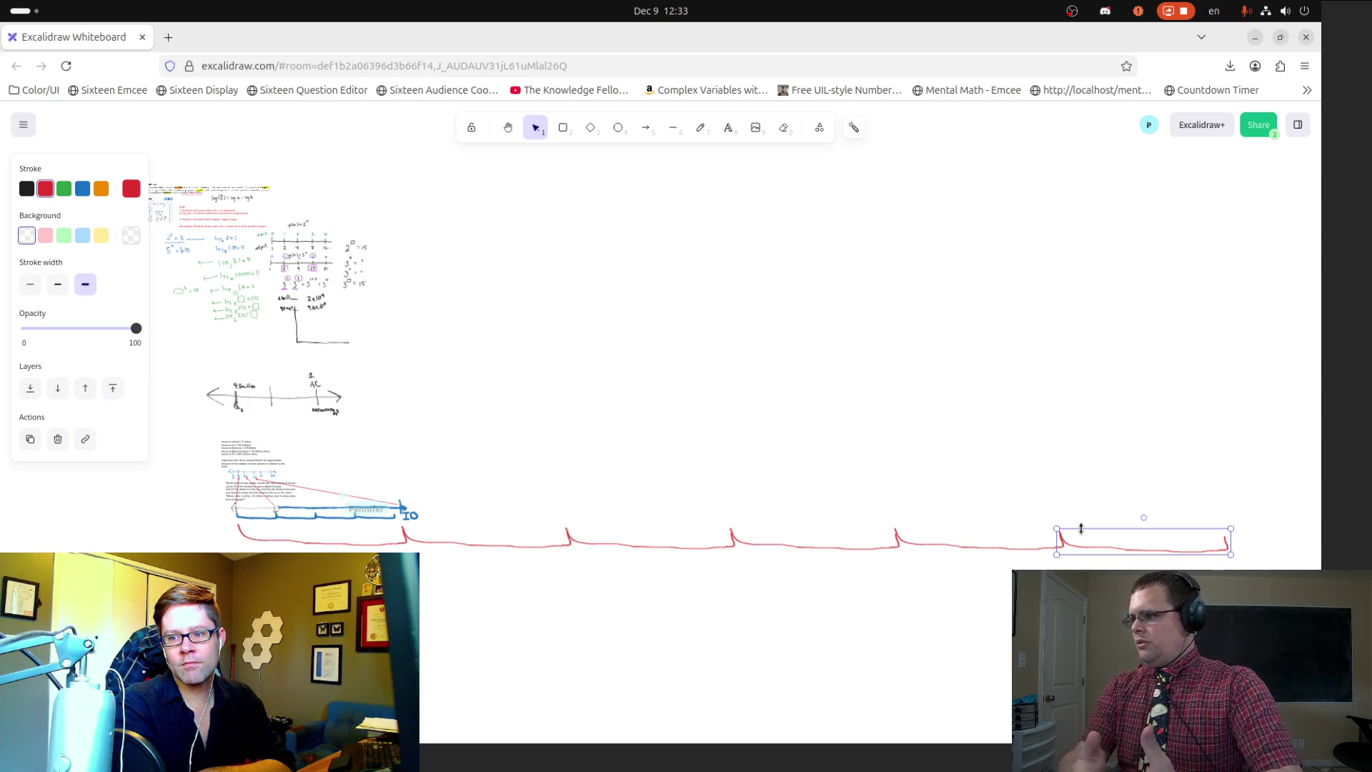
left_click(507, 127)
mouse_move(844, 392)
left_mouse_down()
mouse_move(756, 370)
mouse_move(589, 366)
mouse_move(646, 419)
left_mouse_up()
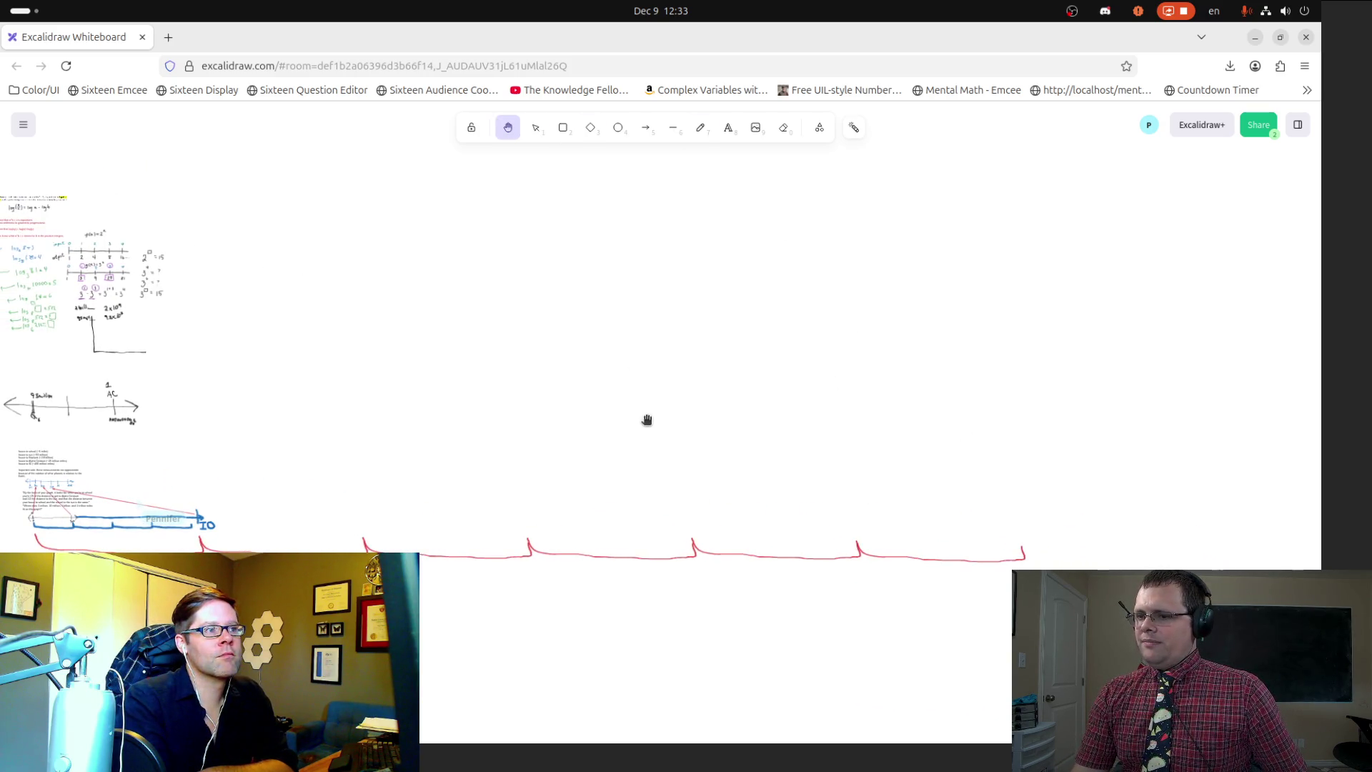
key("ctrl+v")
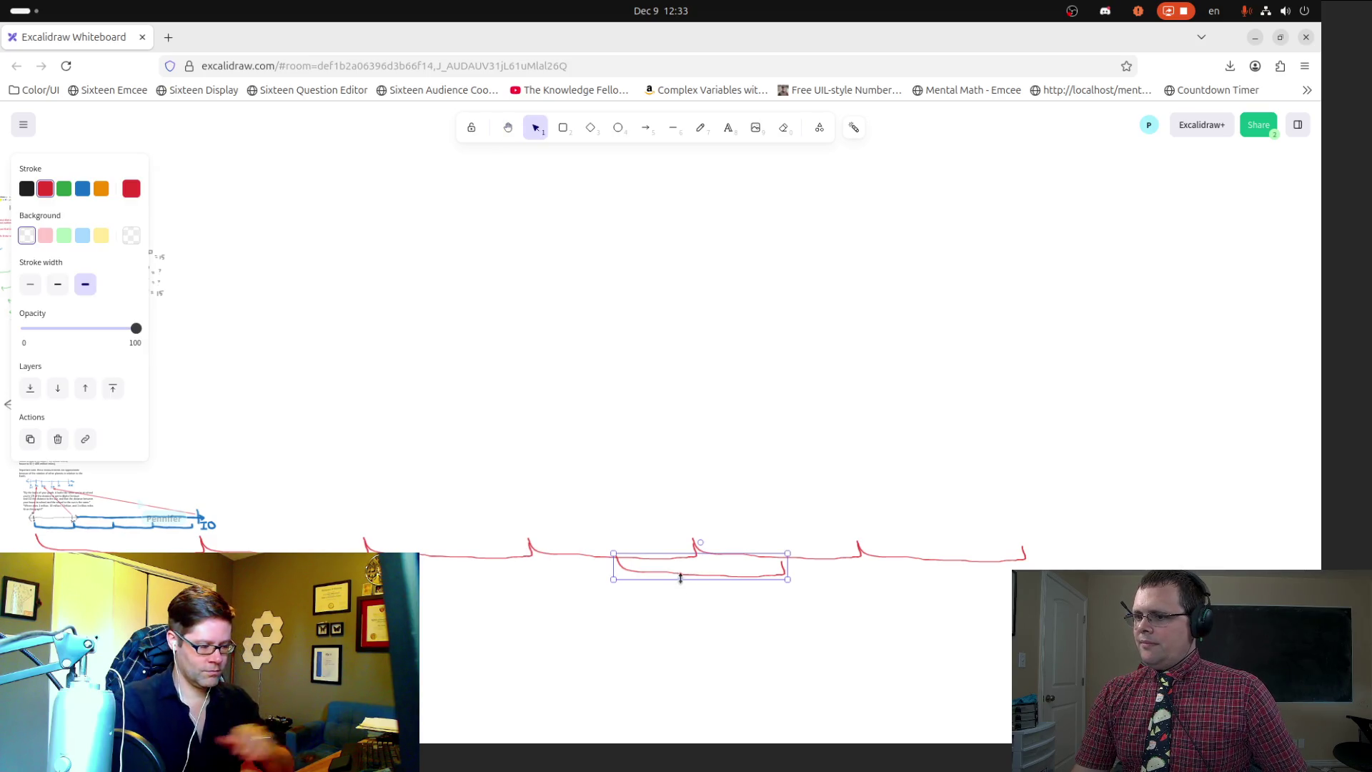
left_click_drag(682, 579, 1086, 561)
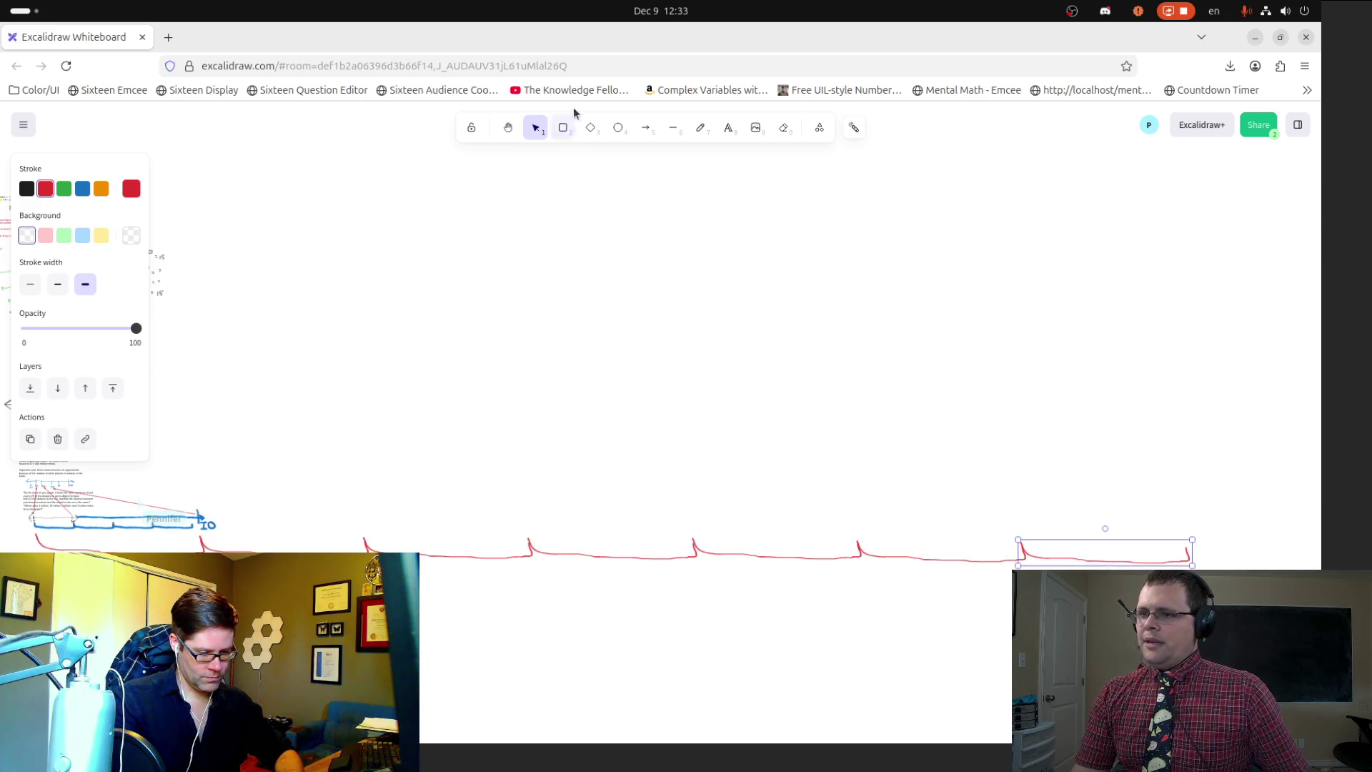
left_click(642, 132)
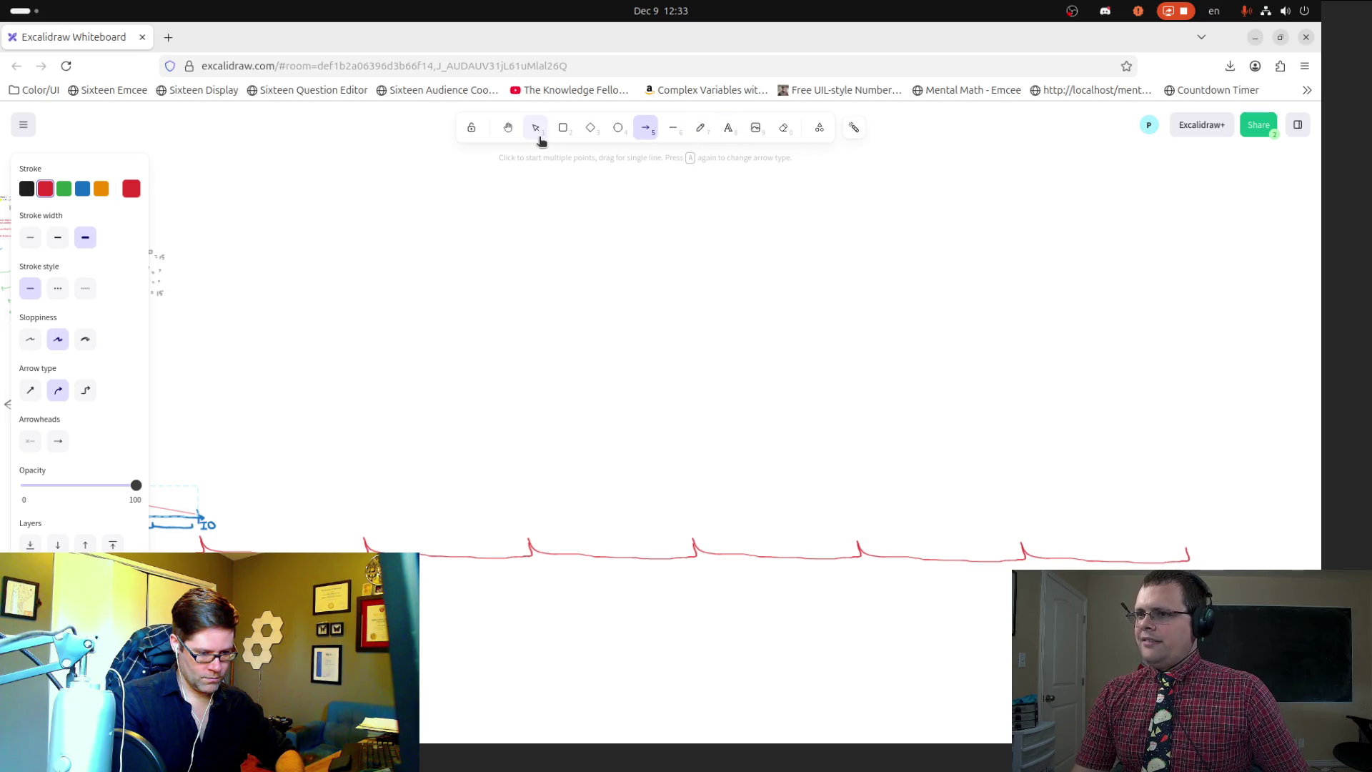
left_click(82, 188)
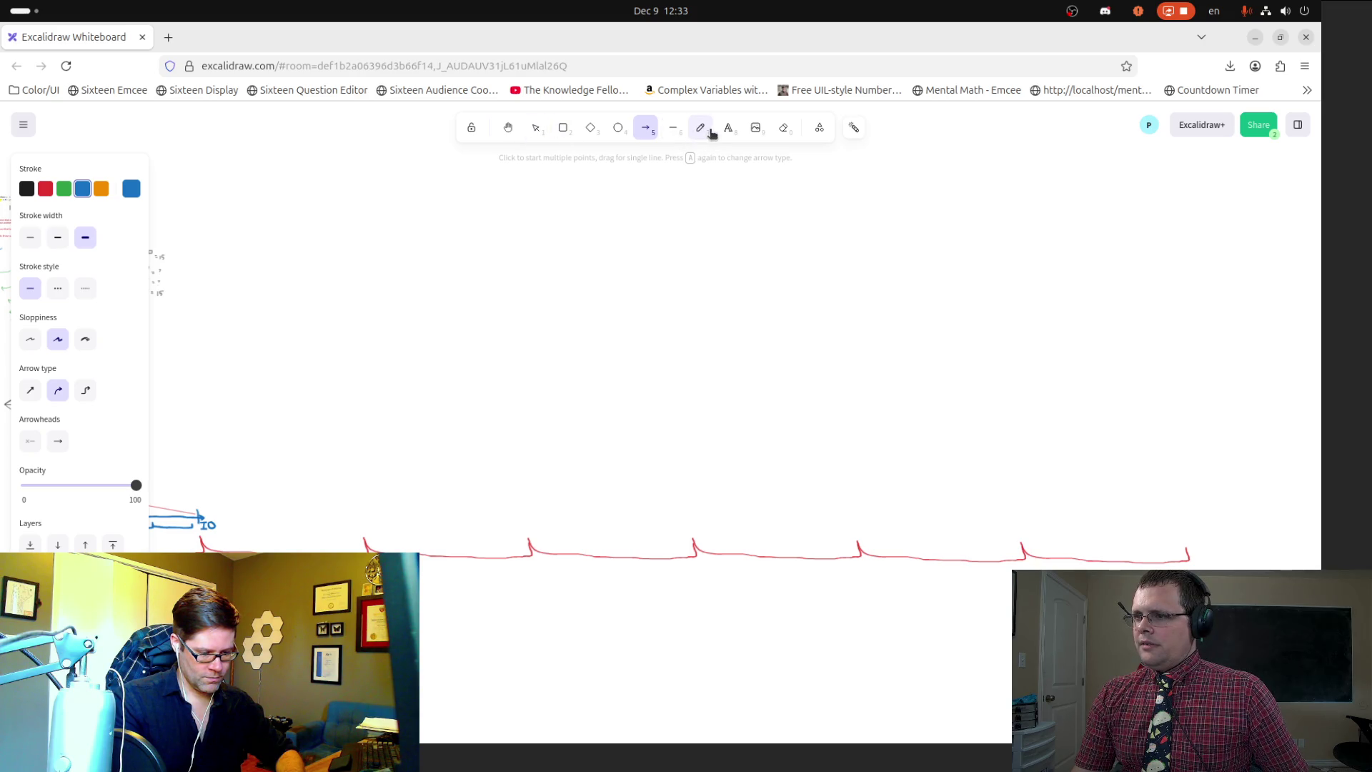
Step: Draw a long blue freehand arrow from the IO tip past the red brackets, with a tick labelled N
key("p")
mouse_move(200, 517)
left_mouse_down()
mouse_move(1179, 512)
mouse_move(1169, 505)
left_mouse_up()
key("ctrl+z")
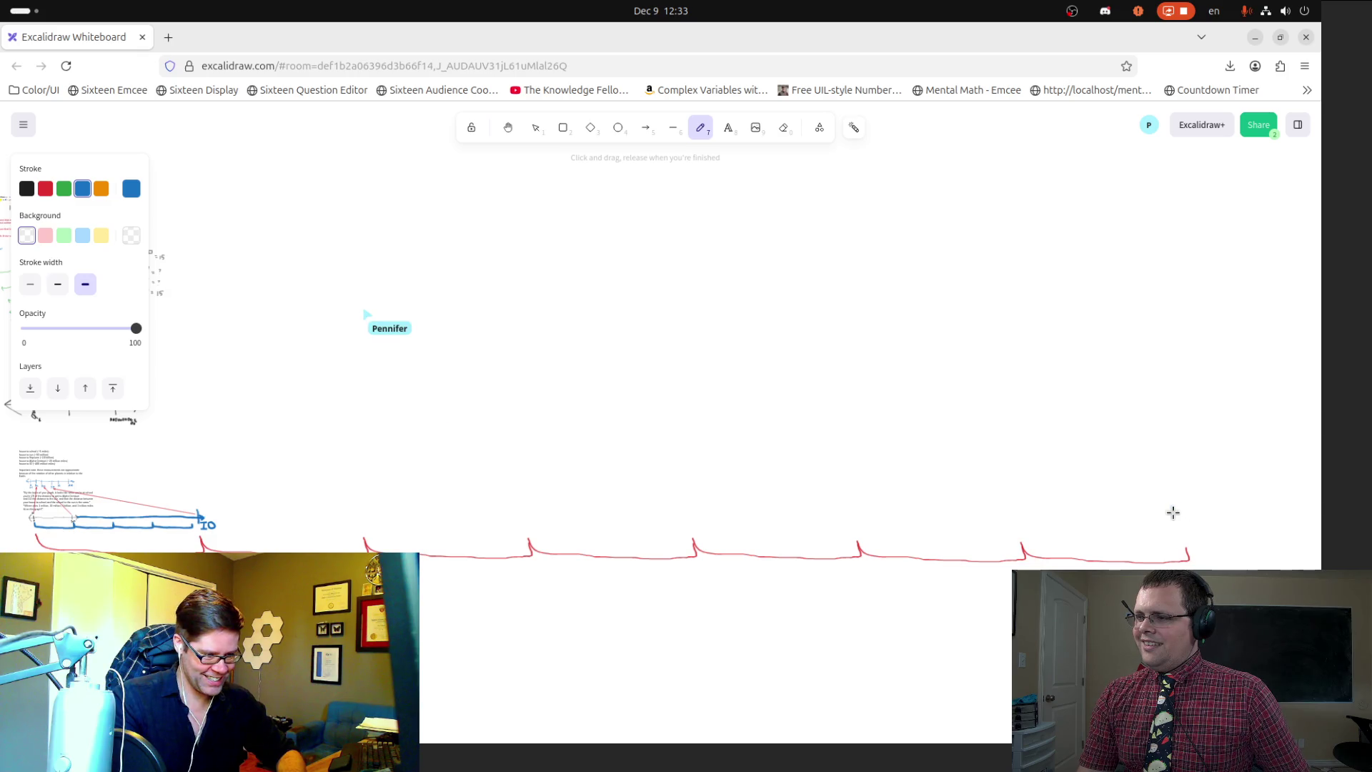
mouse_move(203, 518)
left_mouse_down()
mouse_move(799, 508)
mouse_move(1247, 521)
mouse_move(1230, 529)
left_mouse_up()
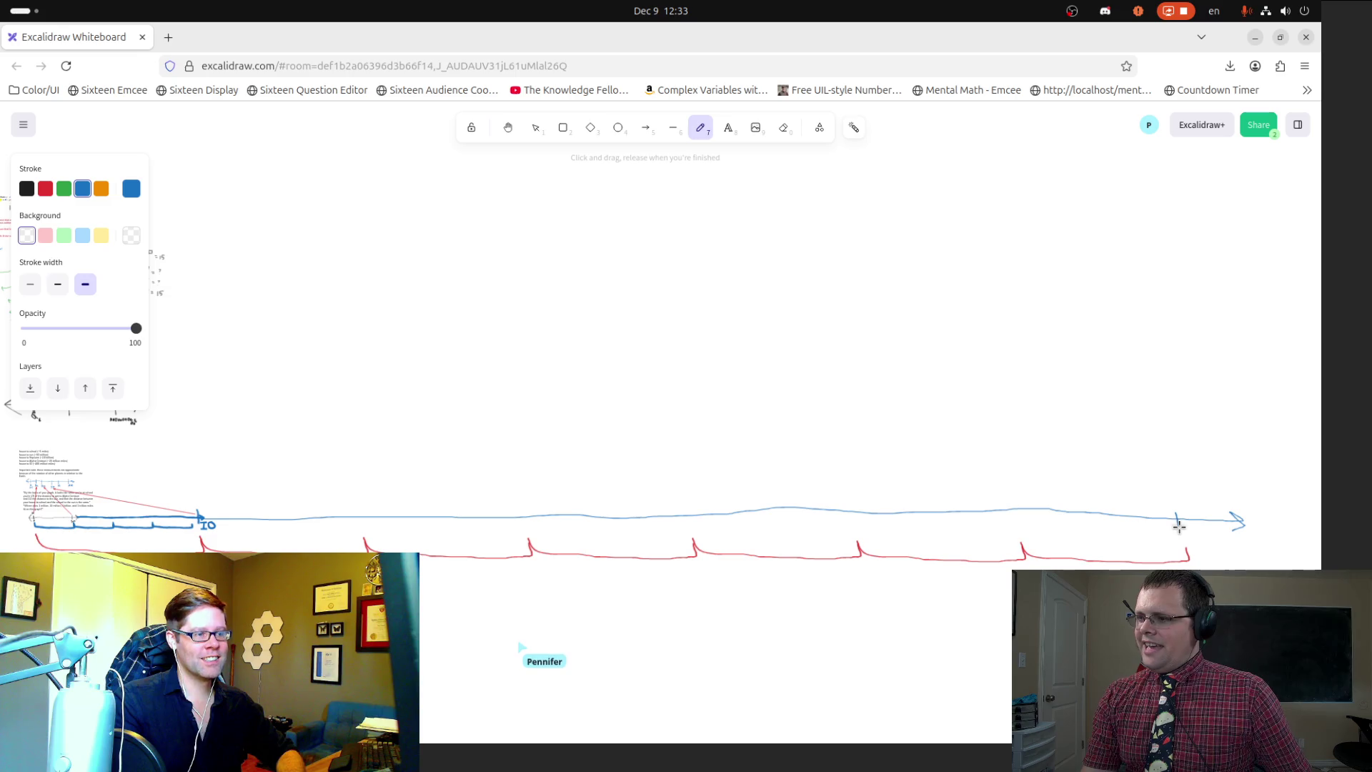
left_click_drag(1162, 499, 1172, 489)
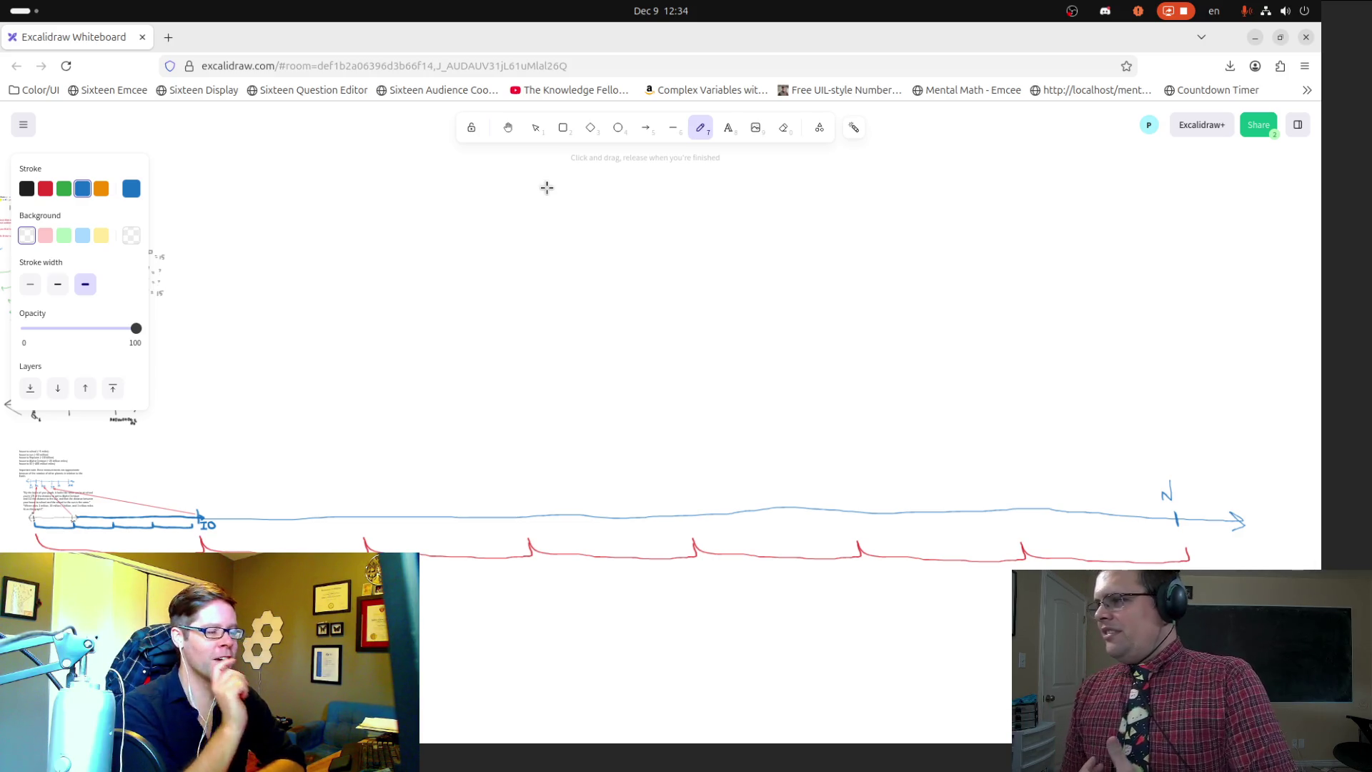
left_click(506, 128)
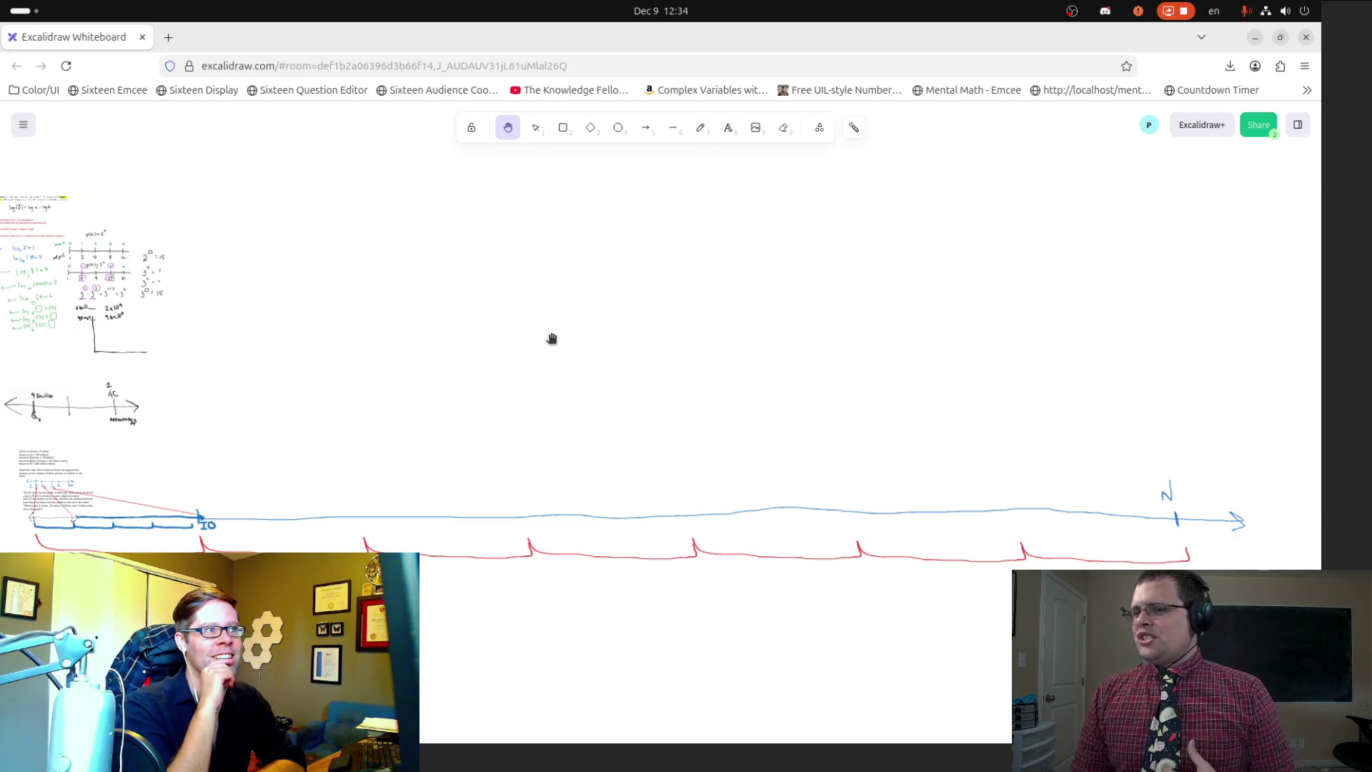
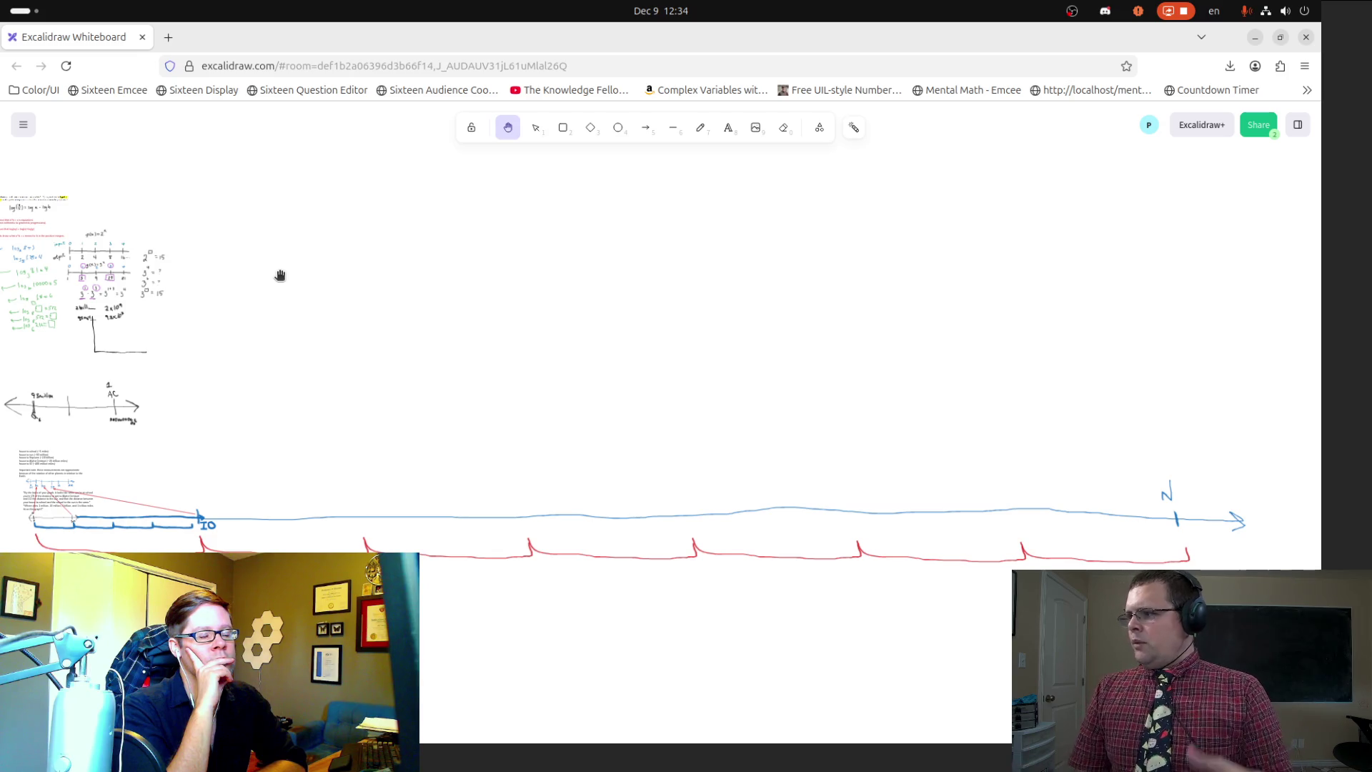
Step: Pan the notes and number lines toward the centre, settling over the exponent notes
mouse_move(53, 337)
left_mouse_down()
mouse_move(435, 383)
mouse_move(637, 437)
left_mouse_up()
scroll(533, 520, "up", 10)
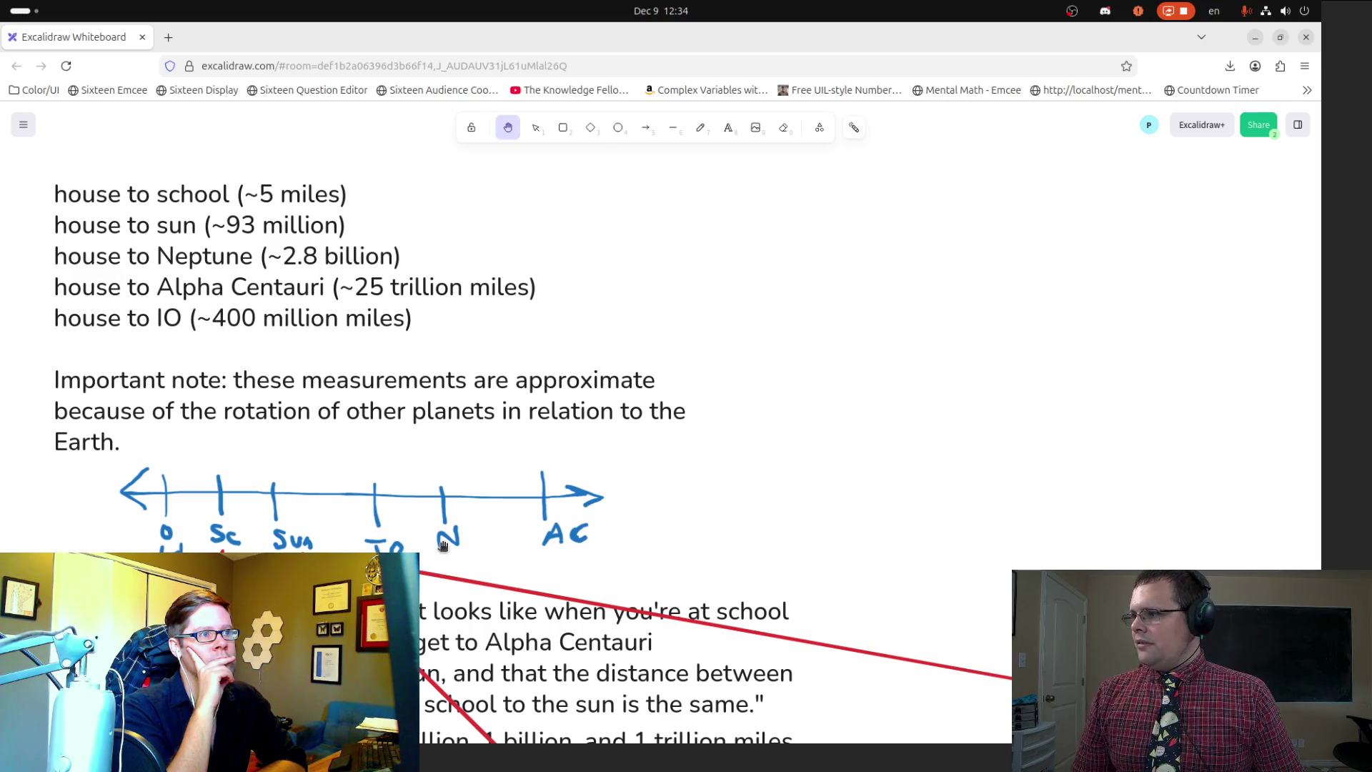
scroll(817, 343, "up", 8)
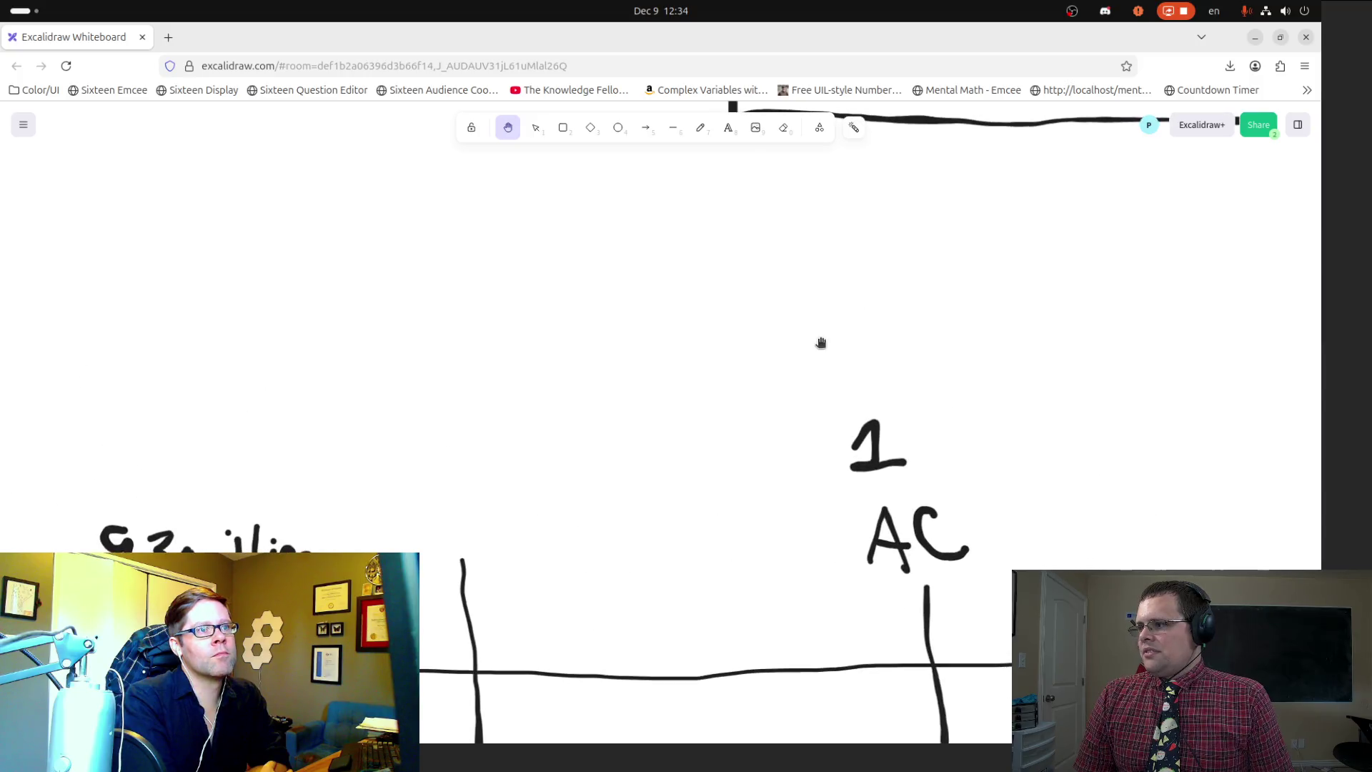
scroll(929, 423, "down", 10)
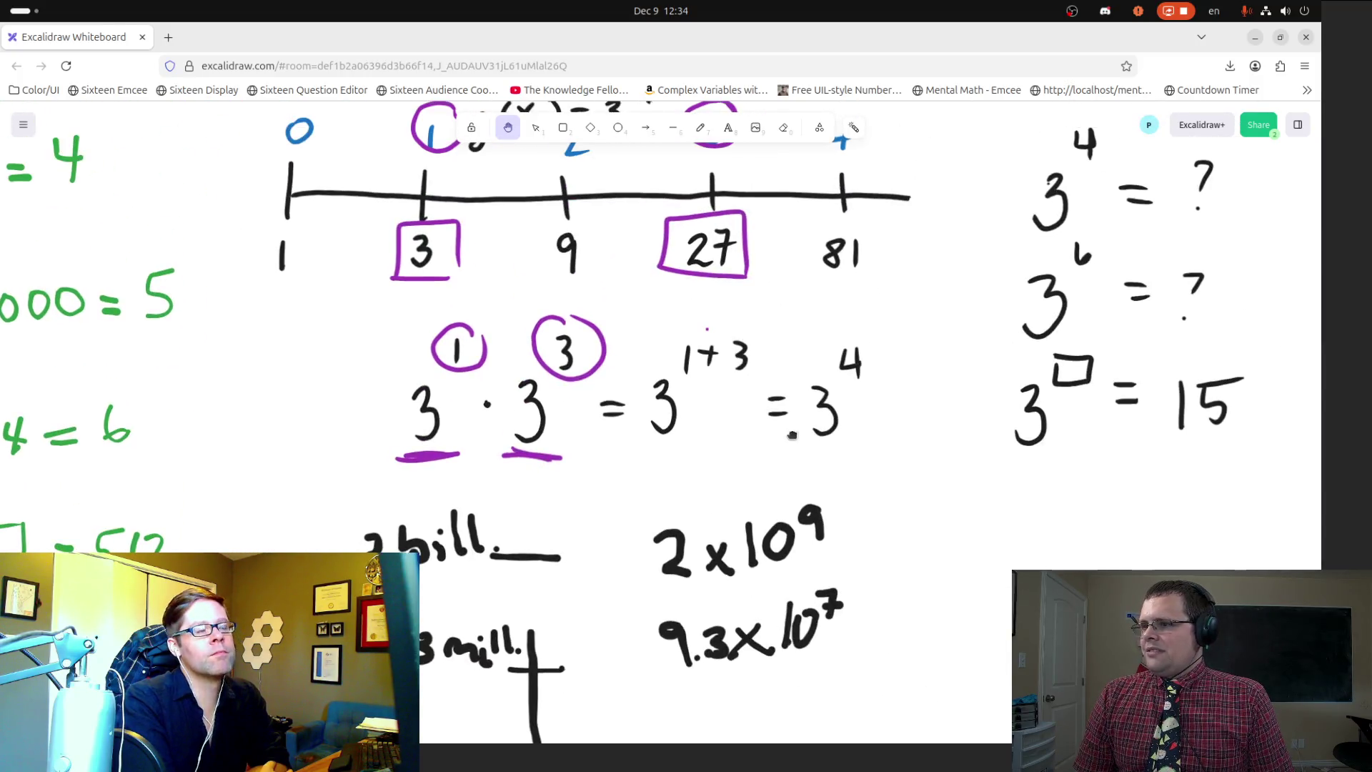
left_click_drag(768, 729, 766, 738)
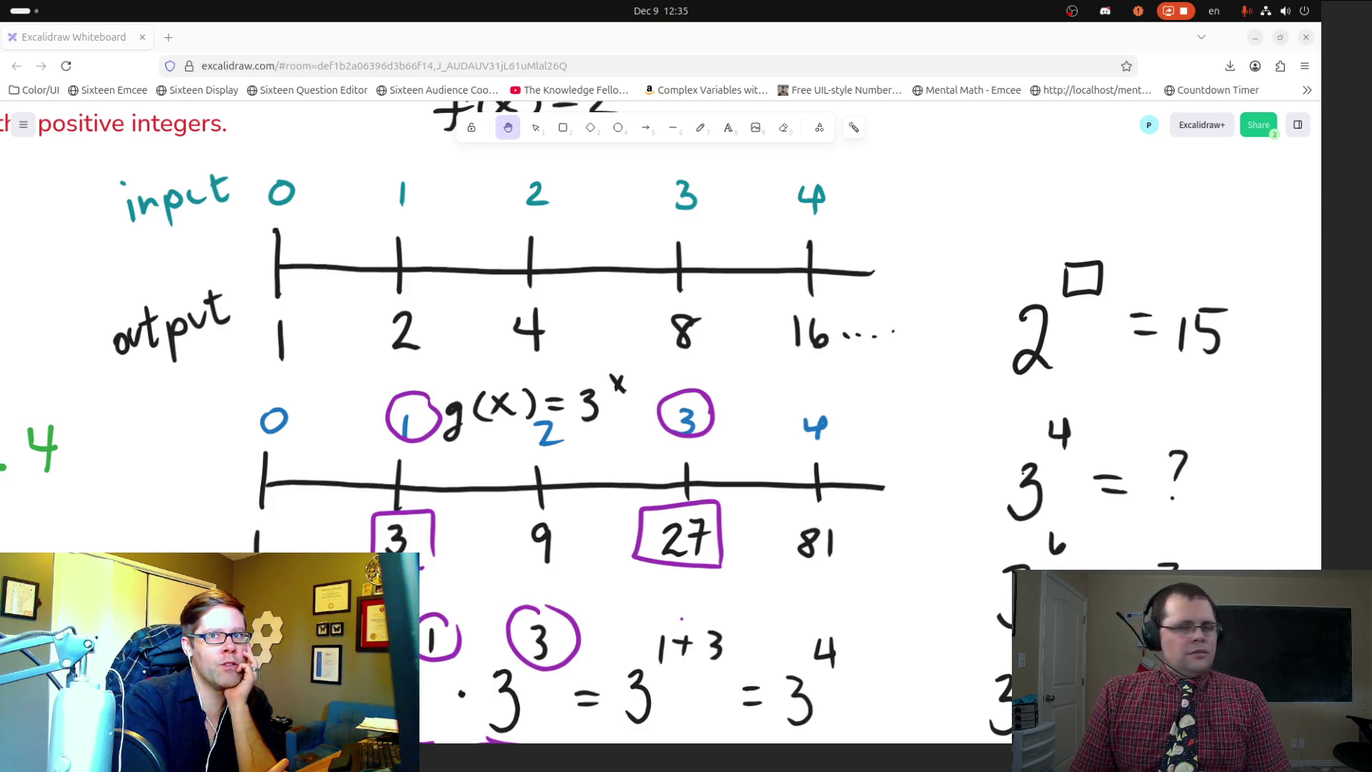
scroll(471, 325, "down", 5)
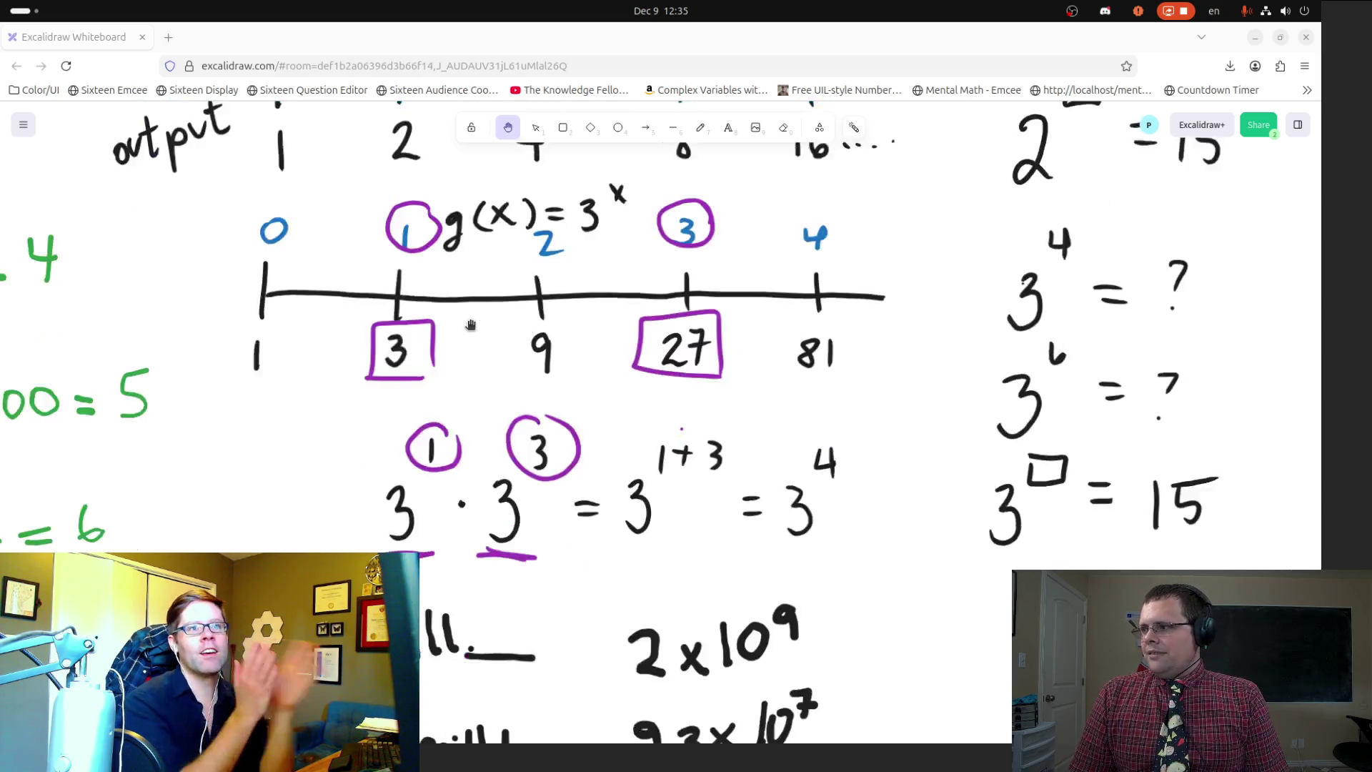
scroll(471, 325, "down", 3)
scroll(471, 325, "up", 3)
Step: Zoom in and out around the exponent notes to adjust the canvas view
mouse_move(2, 325)
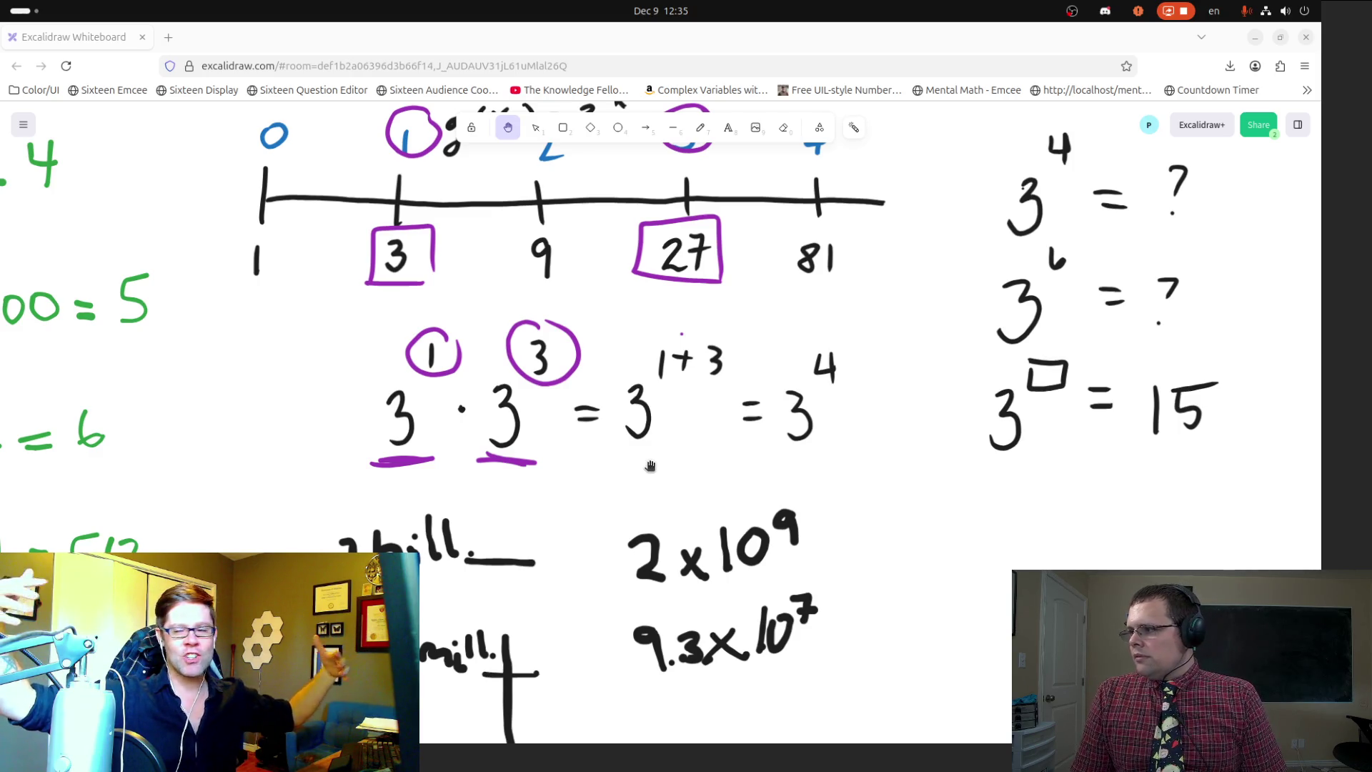
scroll(704, 466, "down", 5)
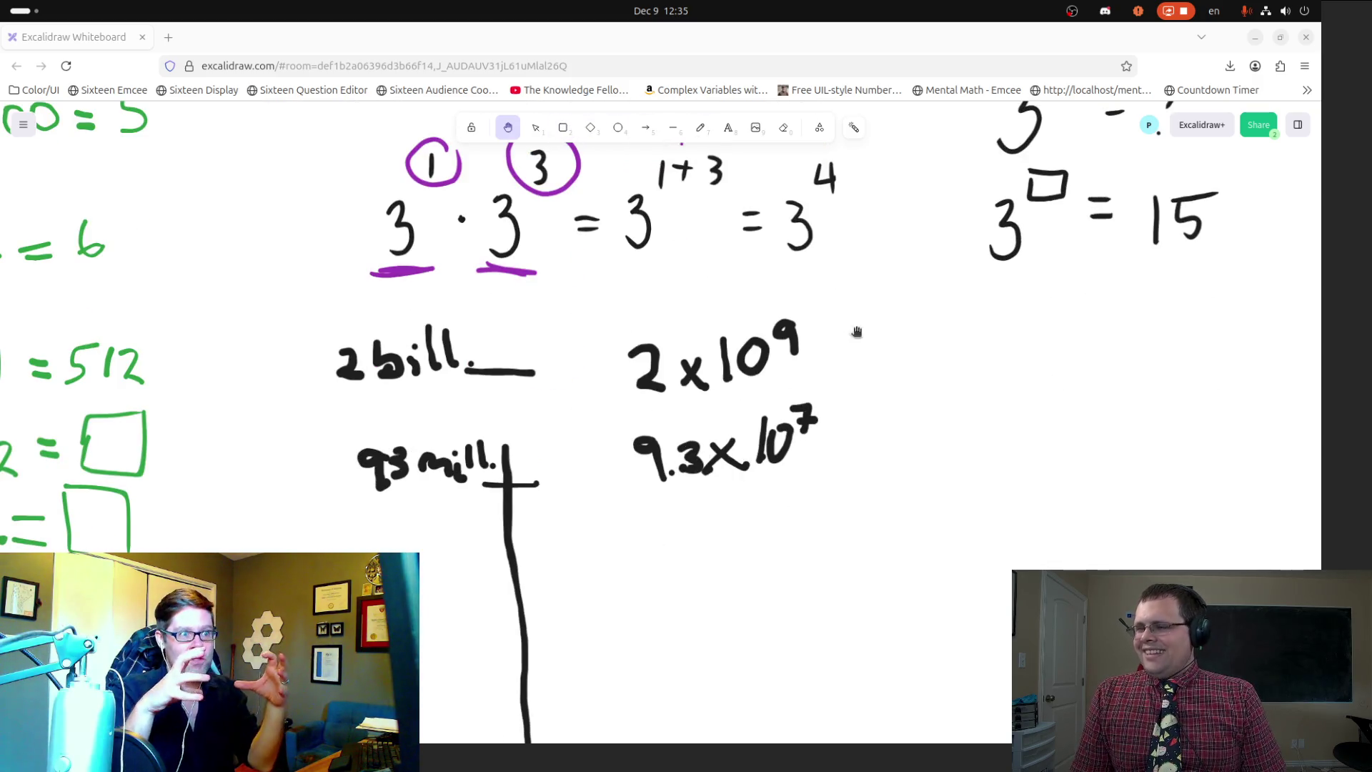
scroll(888, 358, "up", 5)
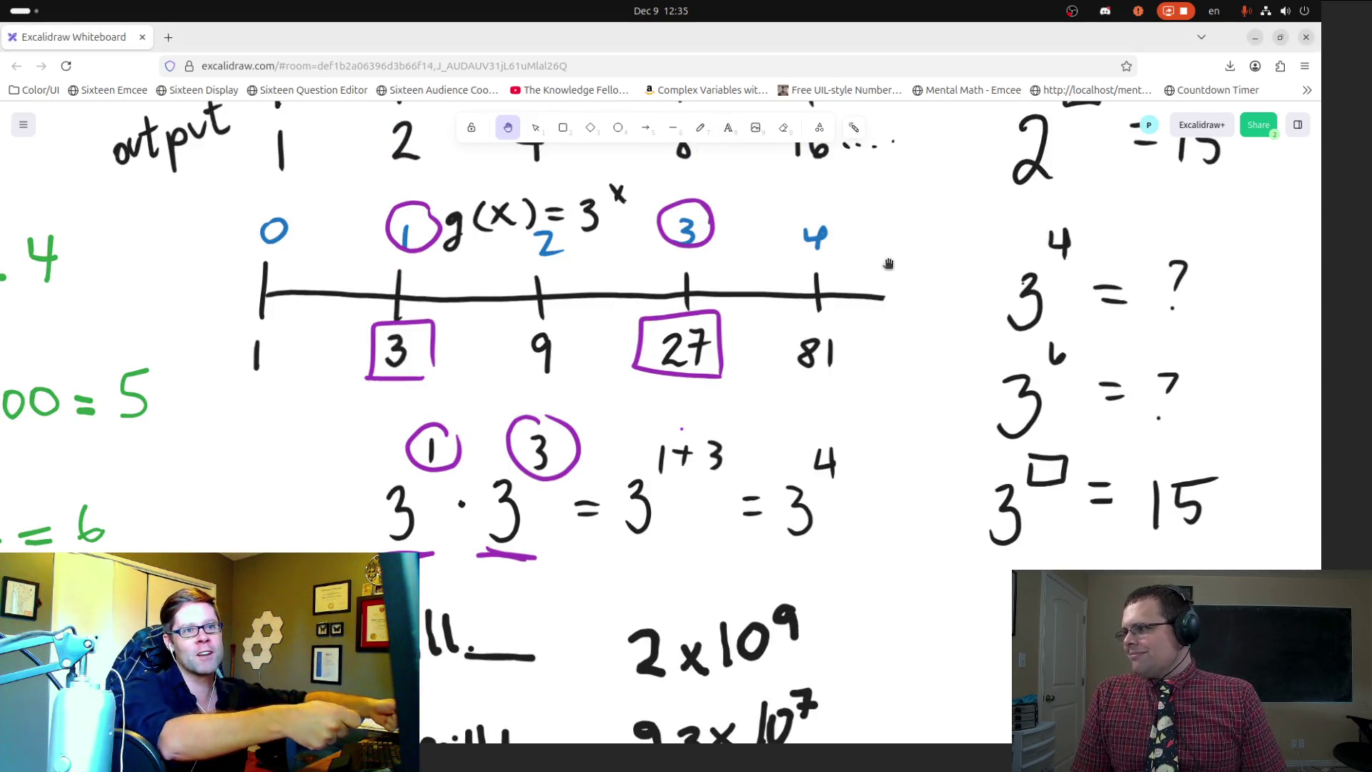
mouse_move(2, 422)
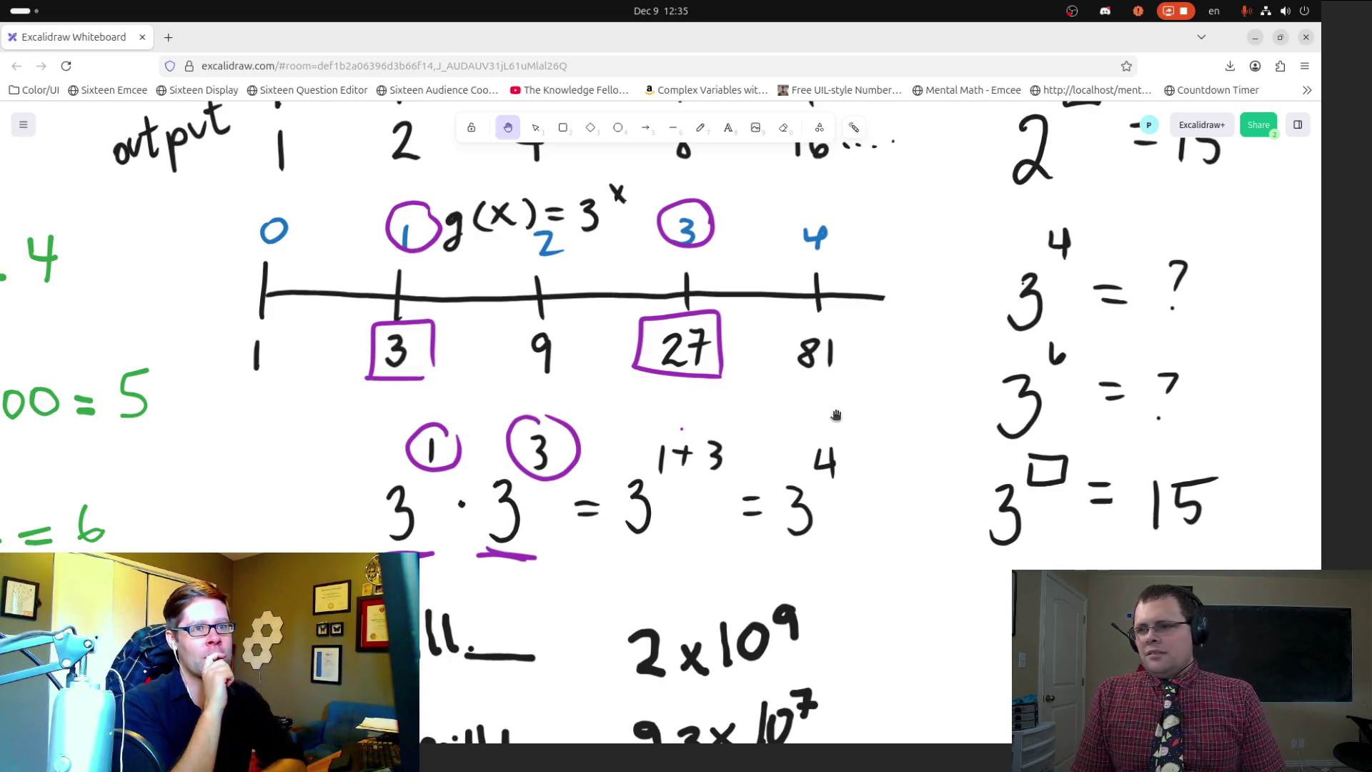
scroll(733, 391, "down", 6)
scroll(793, 537, "up", 5)
scroll(643, 257, "down", 3)
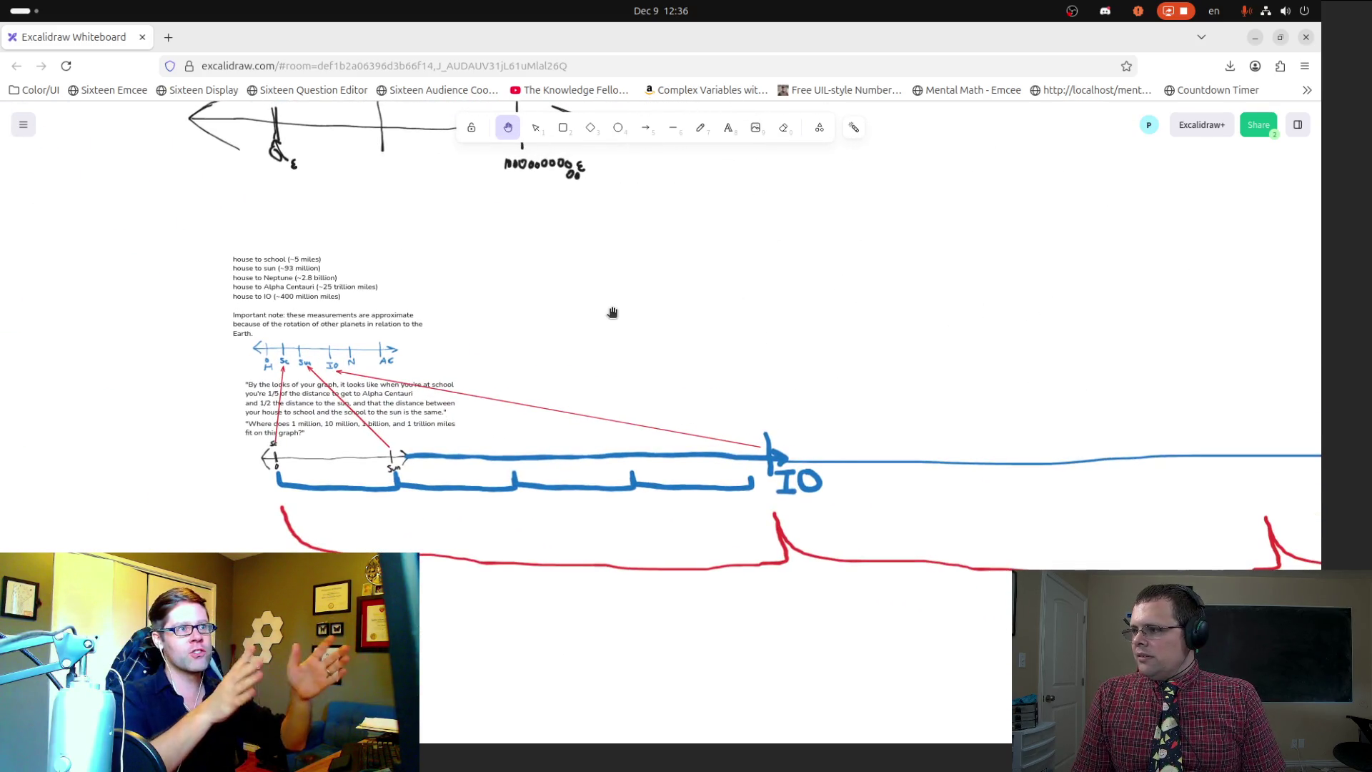
scroll(612, 312, "down", 2)
Step: Pan and zoom to bring the long blue and red lines into view
left_click_drag(821, 340, 326, 376)
scroll(269, 352, "left", 5)
scroll(269, 352, "up", 2)
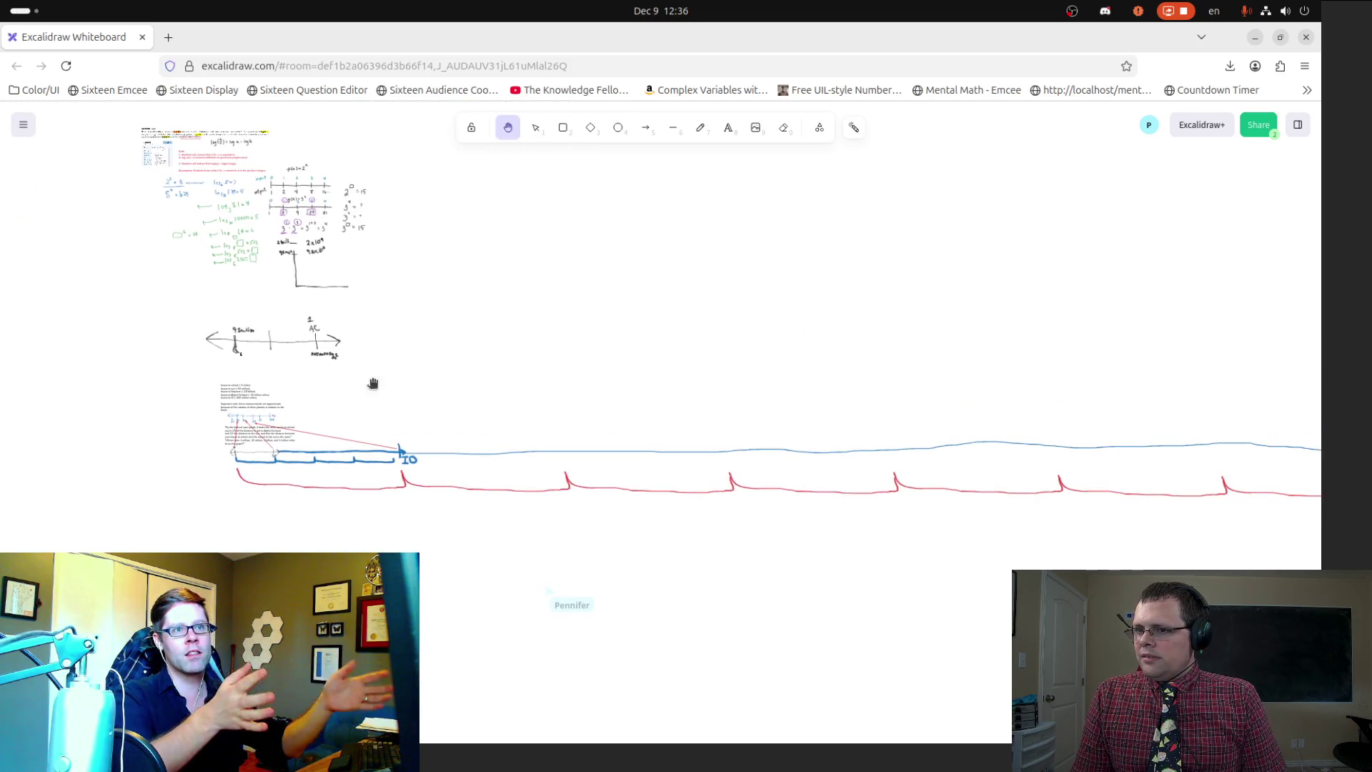
scroll(412, 348, "up", 1)
scroll(417, 426, "up", 5)
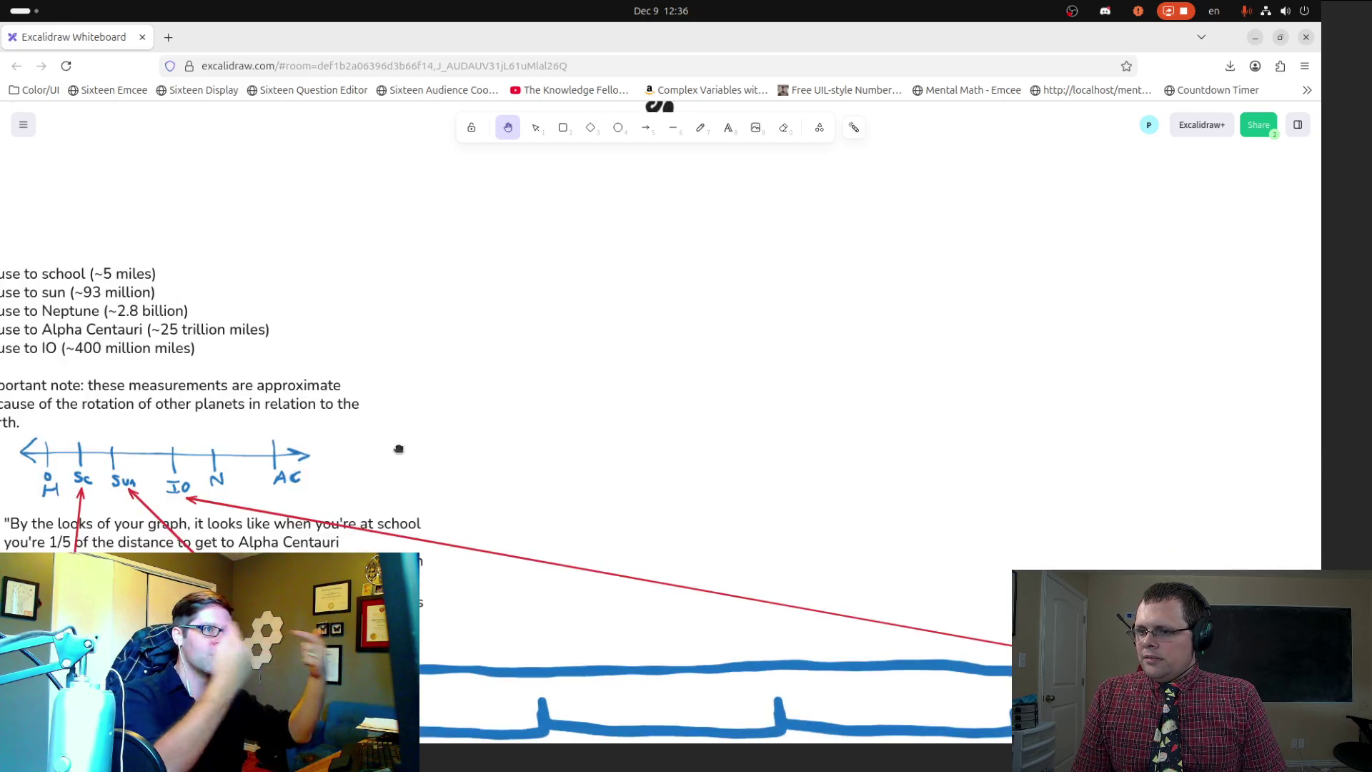
scroll(664, 482, "up", 3)
Step: Center the view on the distance list and planet-distance number line above the note
left_click_drag(643, 487, 858, 499)
scroll(858, 499, "up", 1)
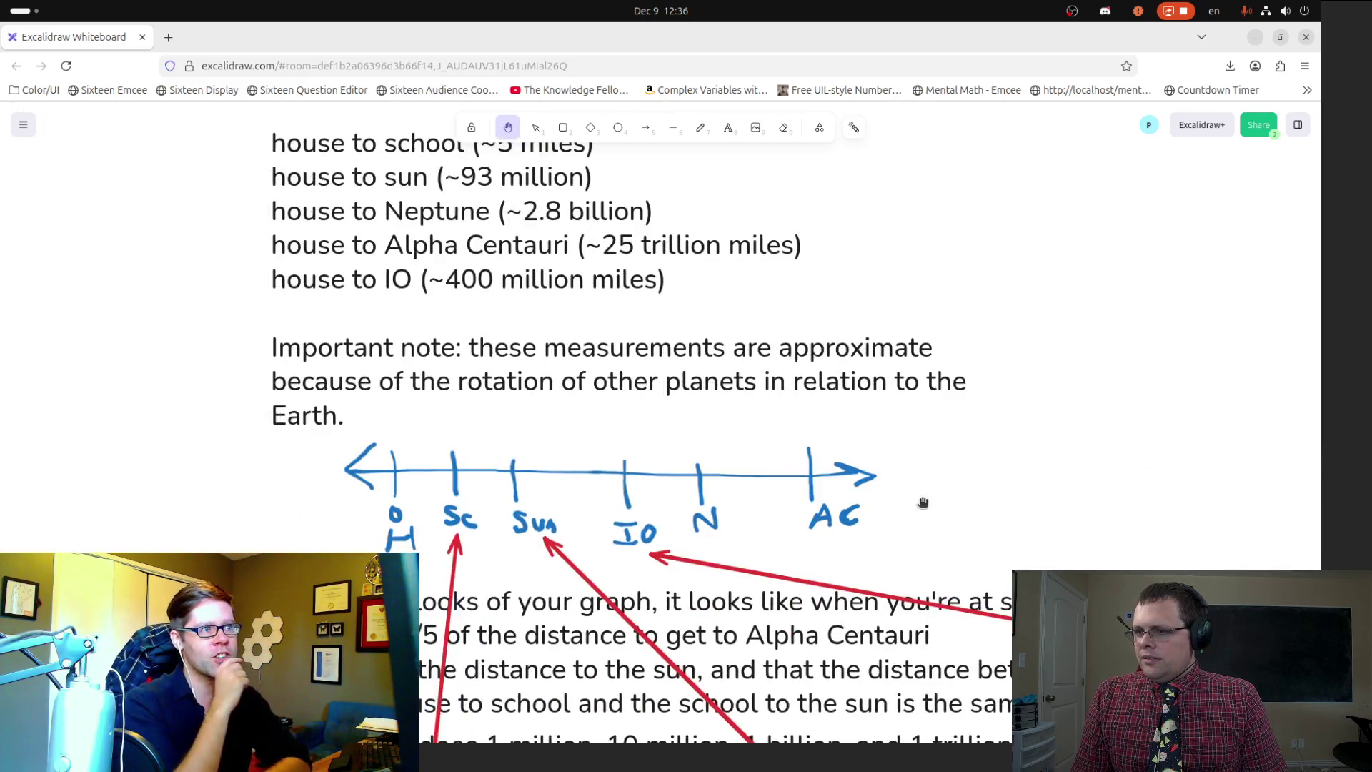
scroll(922, 502, "up", 1)
scroll(897, 481, "up", 3)
scroll(898, 481, "down", 2)
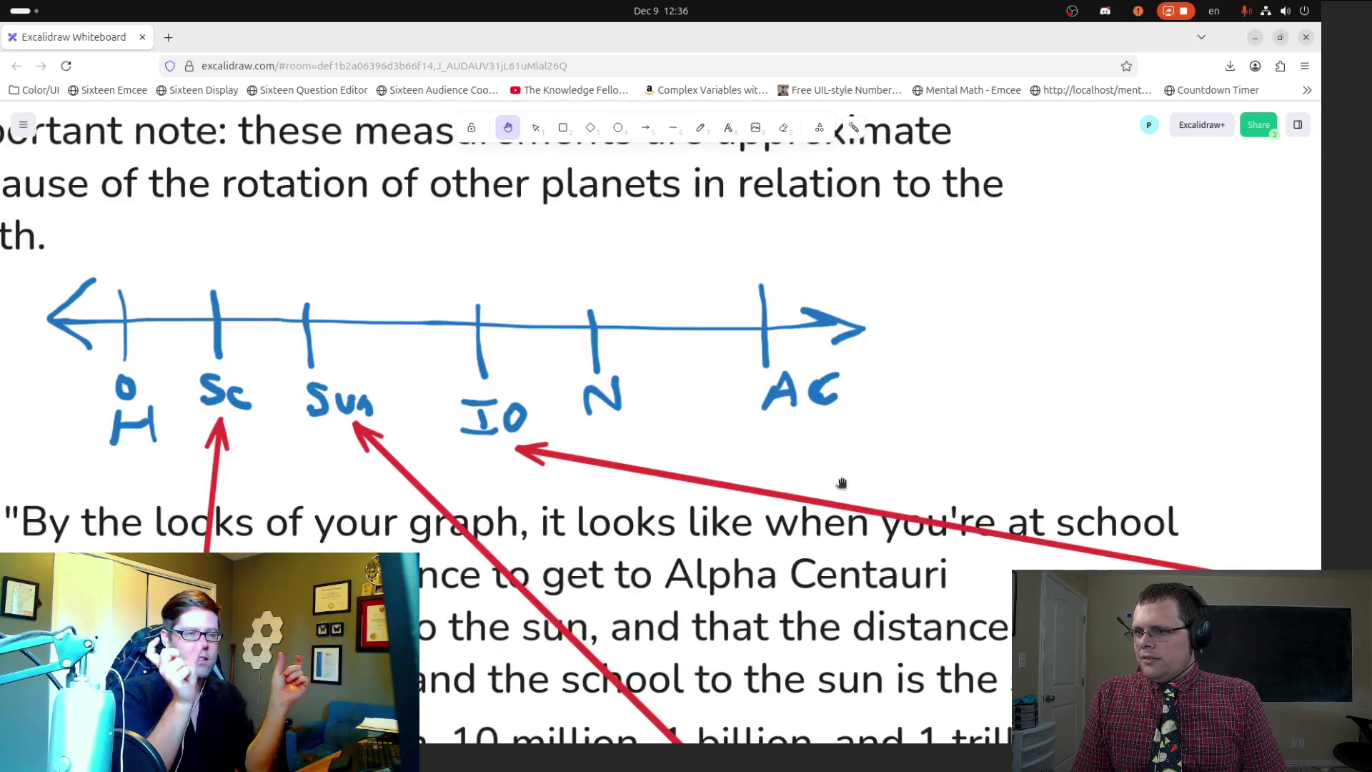
left_click_drag(700, 473, 834, 469)
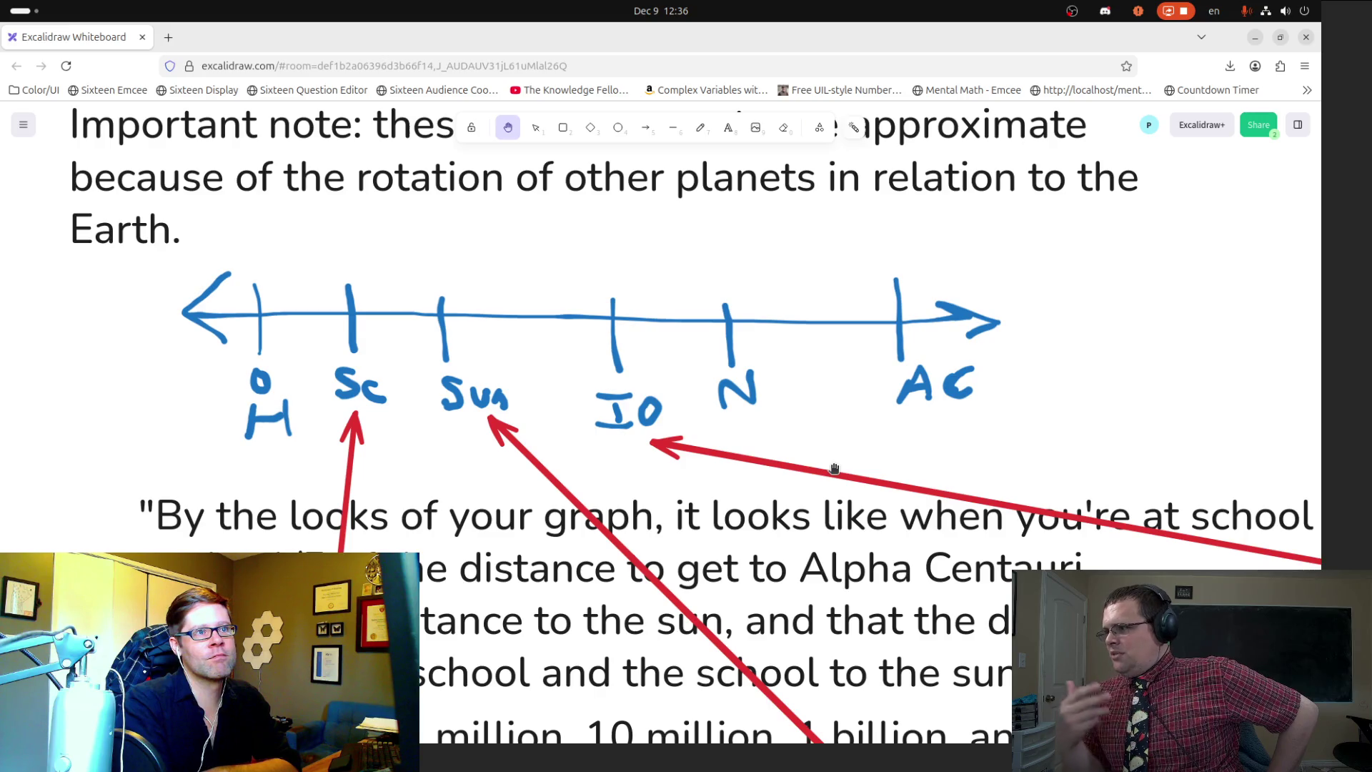
mouse_move(621, 229)
left_mouse_down()
mouse_move(646, 315)
mouse_move(658, 598)
left_mouse_up()
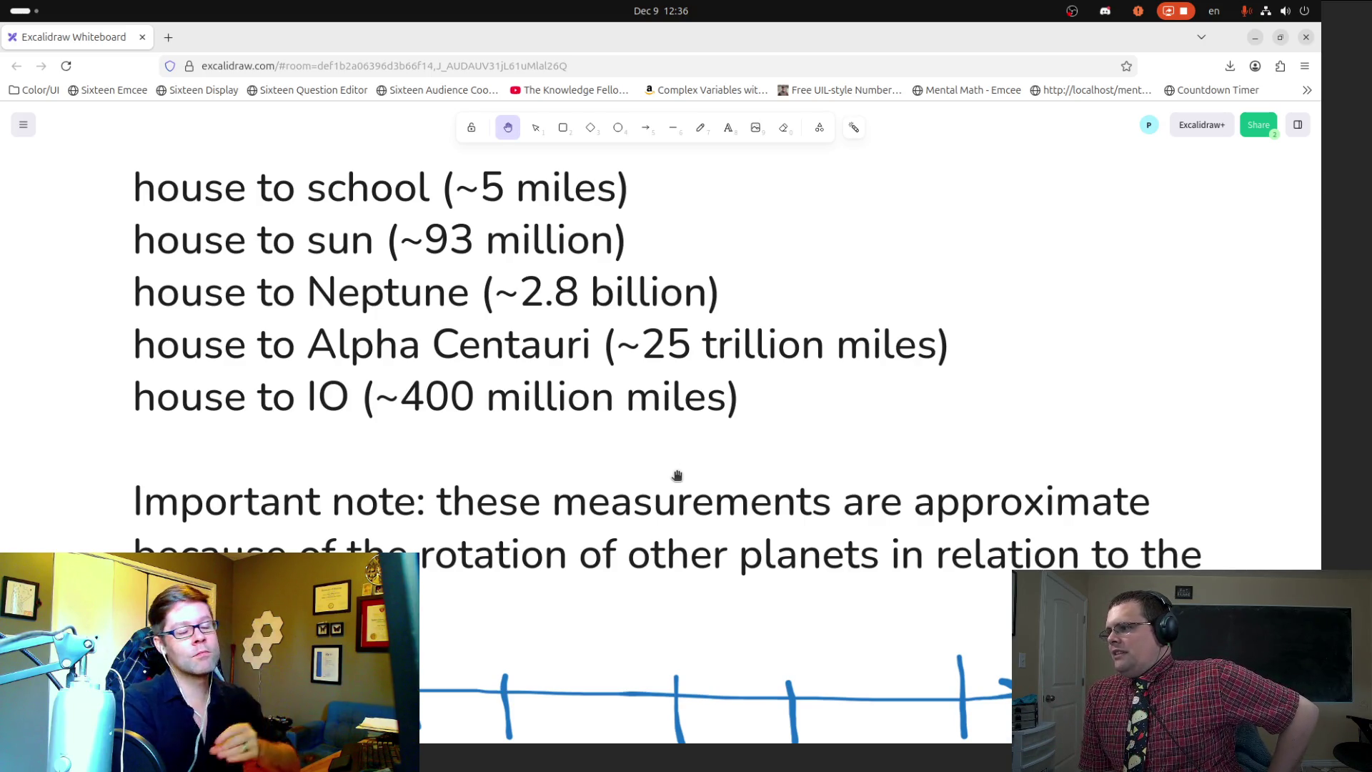
scroll(677, 475, "down", 5)
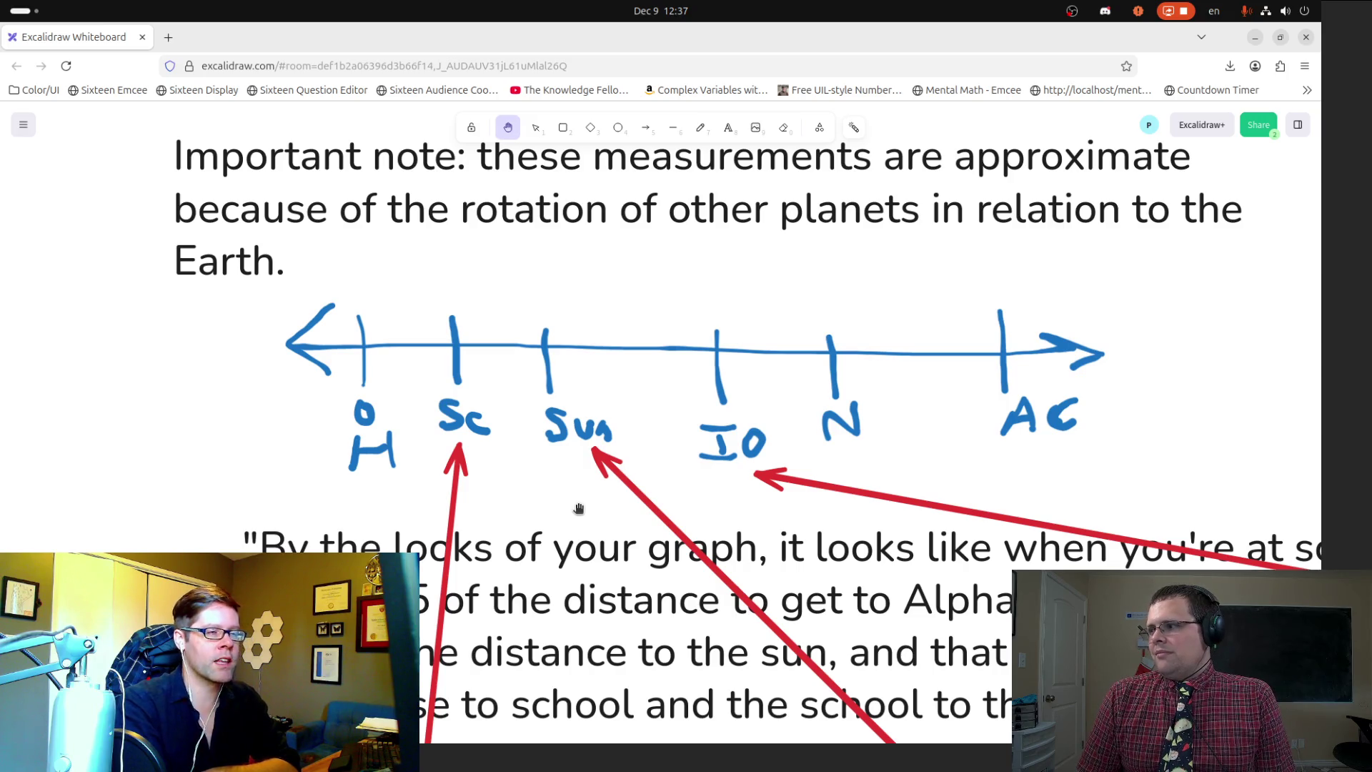
scroll(611, 350, "up", 3)
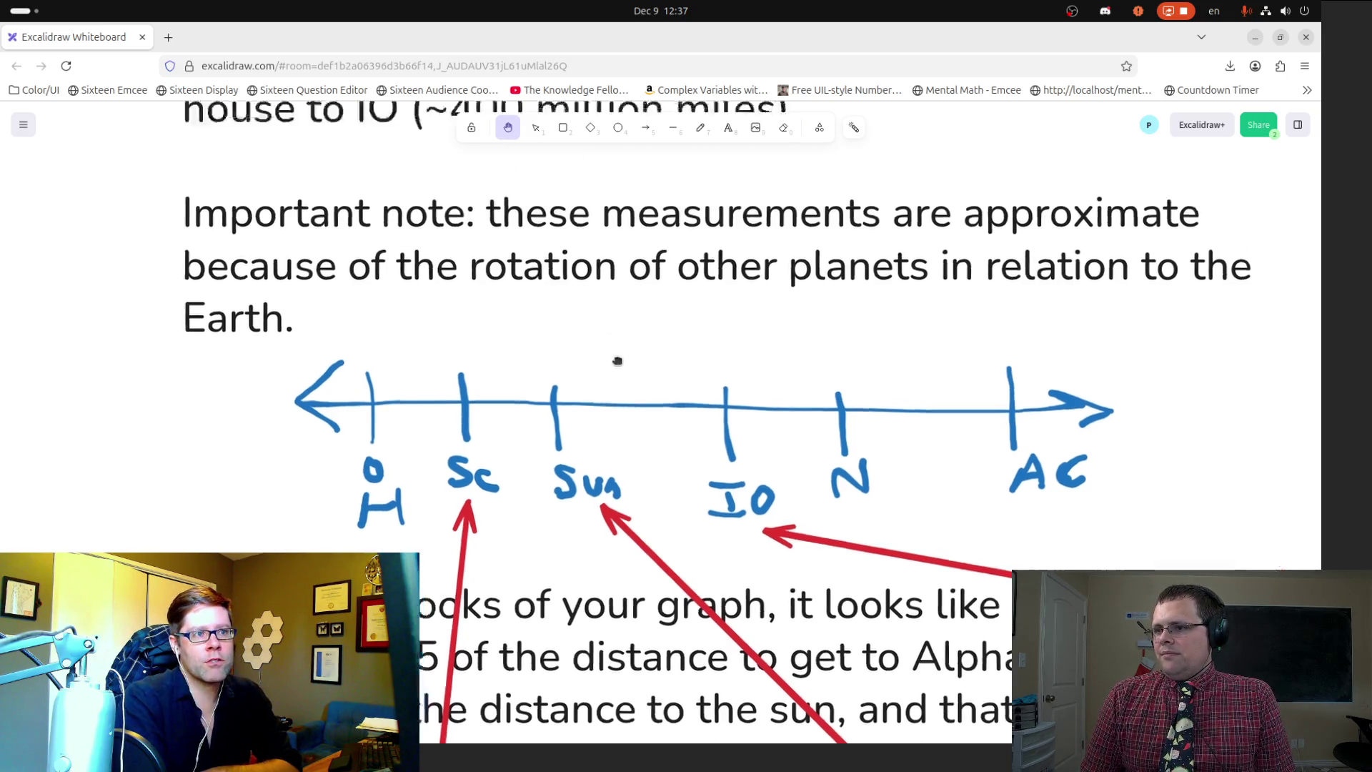
Step: Pan down to the quote below the number line and along the blue timeline
left_click_drag(608, 383, 581, 284)
scroll(581, 284, "down", 1)
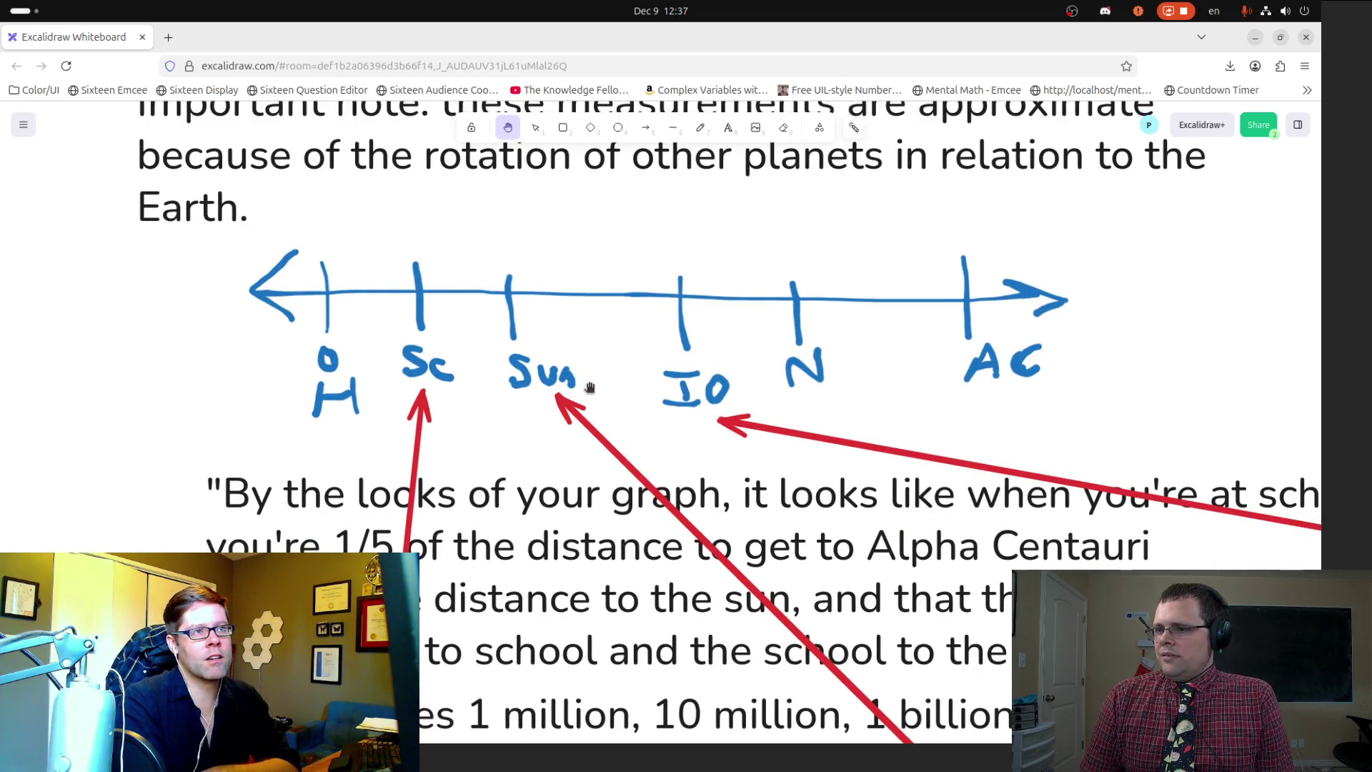
scroll(609, 444, "down", 4)
scroll(681, 549, "up", 1)
scroll(444, 428, "down", 5)
scroll(456, 490, "down", 4)
scroll(607, 566, "down", 1)
left_click_drag(608, 566, 554, 559)
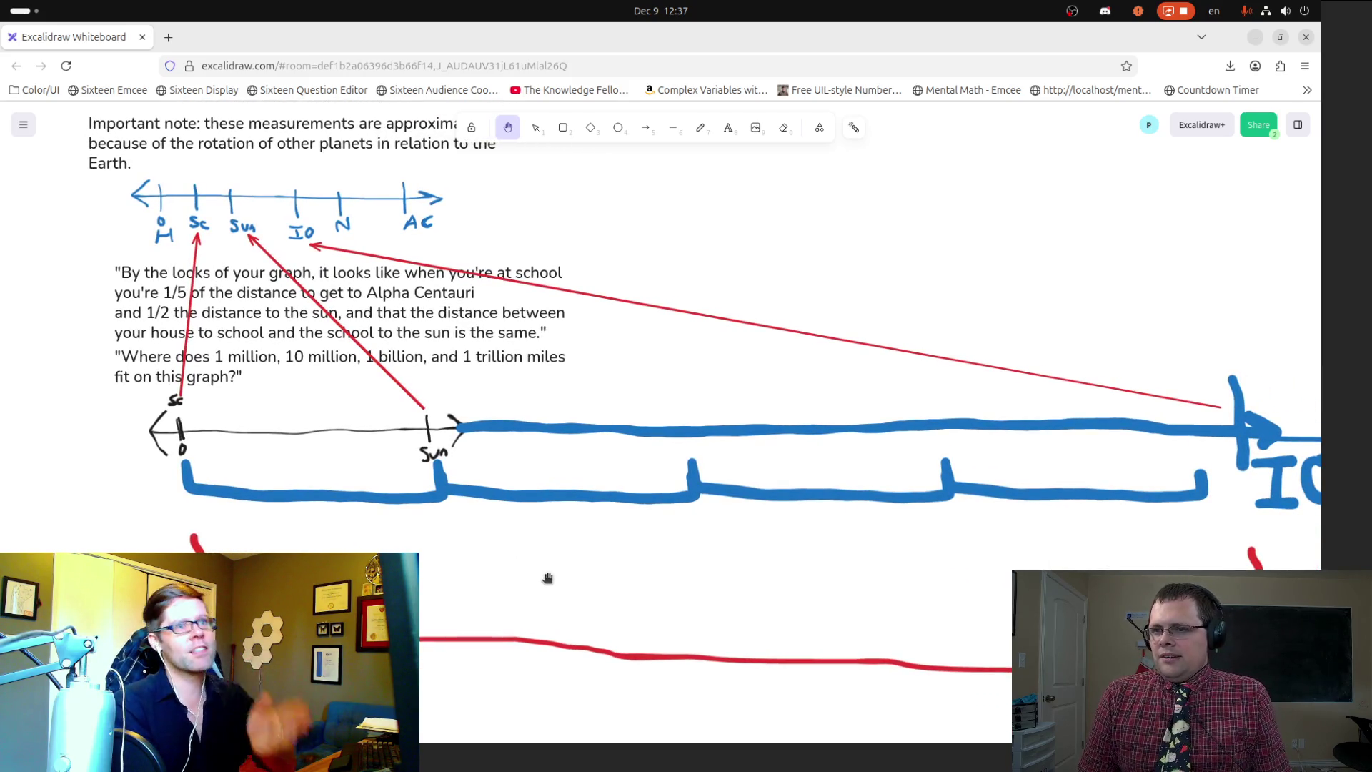
Step: Zoom out and pan to the timeline's right end showing N
scroll(547, 577, "down", 5)
scroll(906, 537, "down", 4)
left_click_drag(907, 536, 314, 562)
scroll(843, 579, "down", 2)
mouse_move(842, 578)
left_mouse_down()
mouse_move(689, 573)
mouse_move(805, 576)
left_mouse_up()
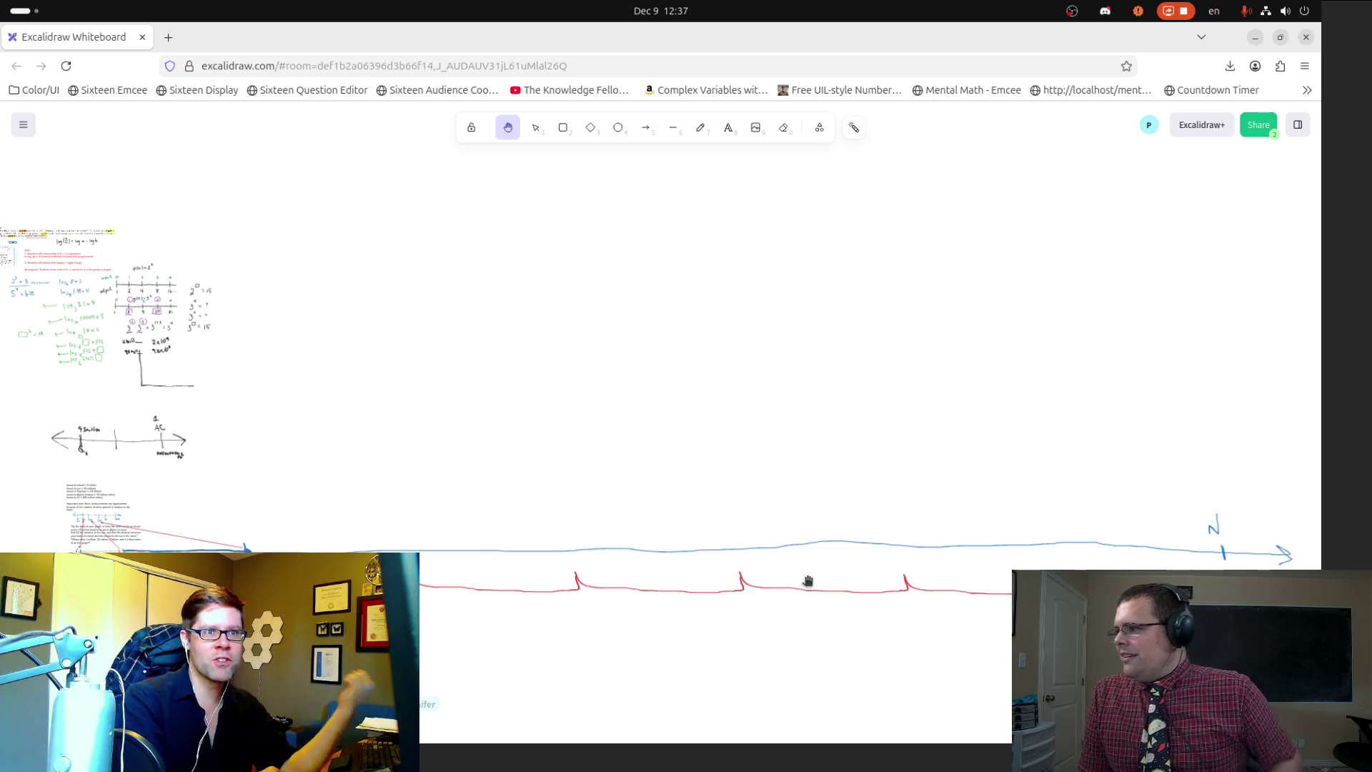
left_click_drag(807, 580, 809, 580)
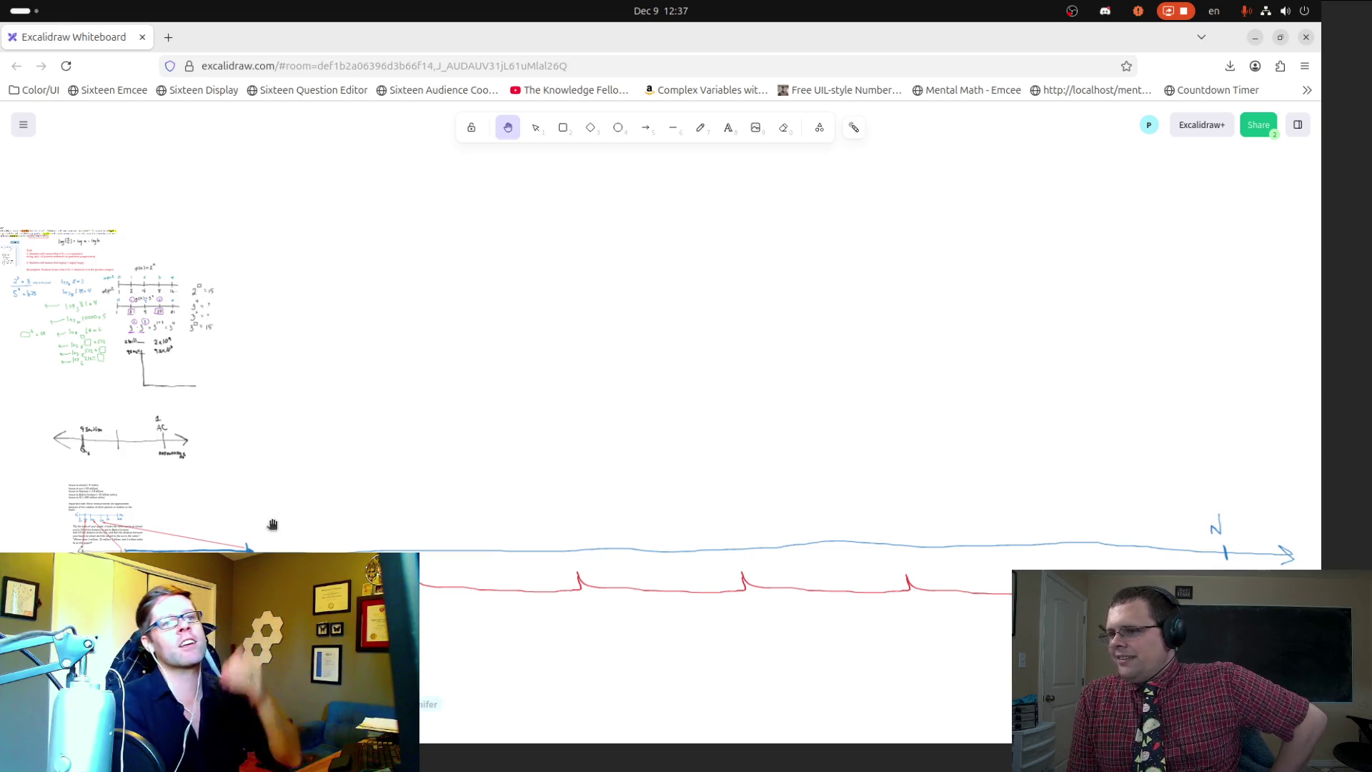
Step: Pan back across the board to the f(x)=2^x input and output number line
left_click_drag(369, 492, 428, 493)
scroll(679, 550, "left", 5)
scroll(644, 560, "up", 5)
scroll(674, 518, "left", 6)
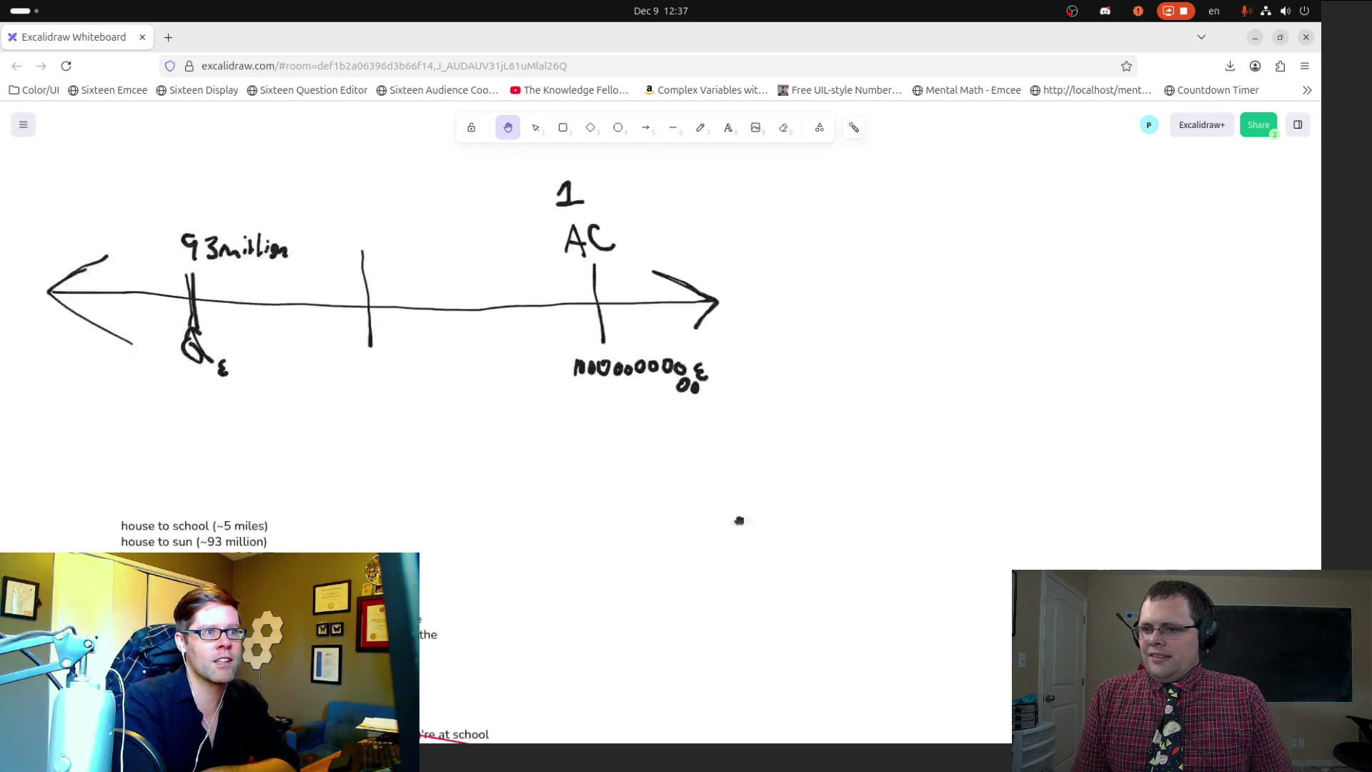
scroll(639, 443, "up", 15)
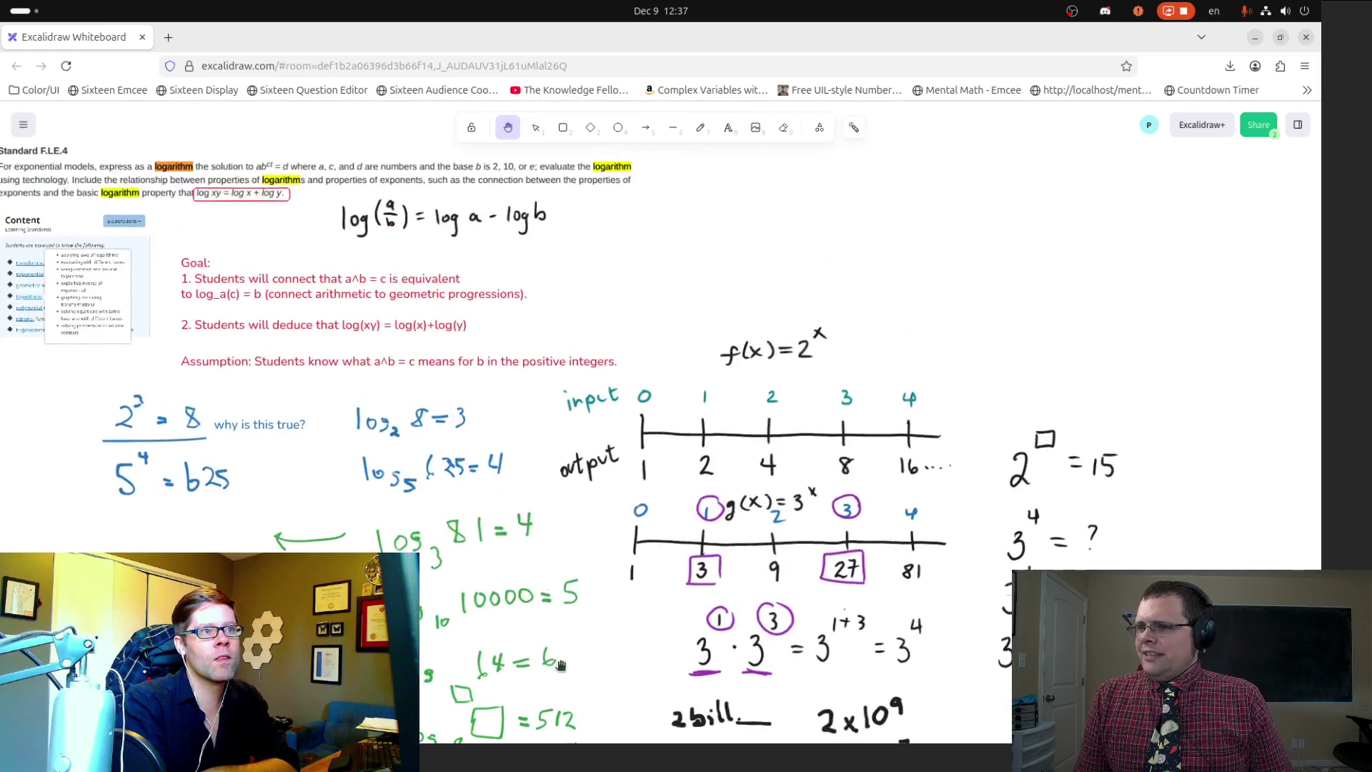
scroll(507, 525, "up", 3)
scroll(368, 475, "left", 3)
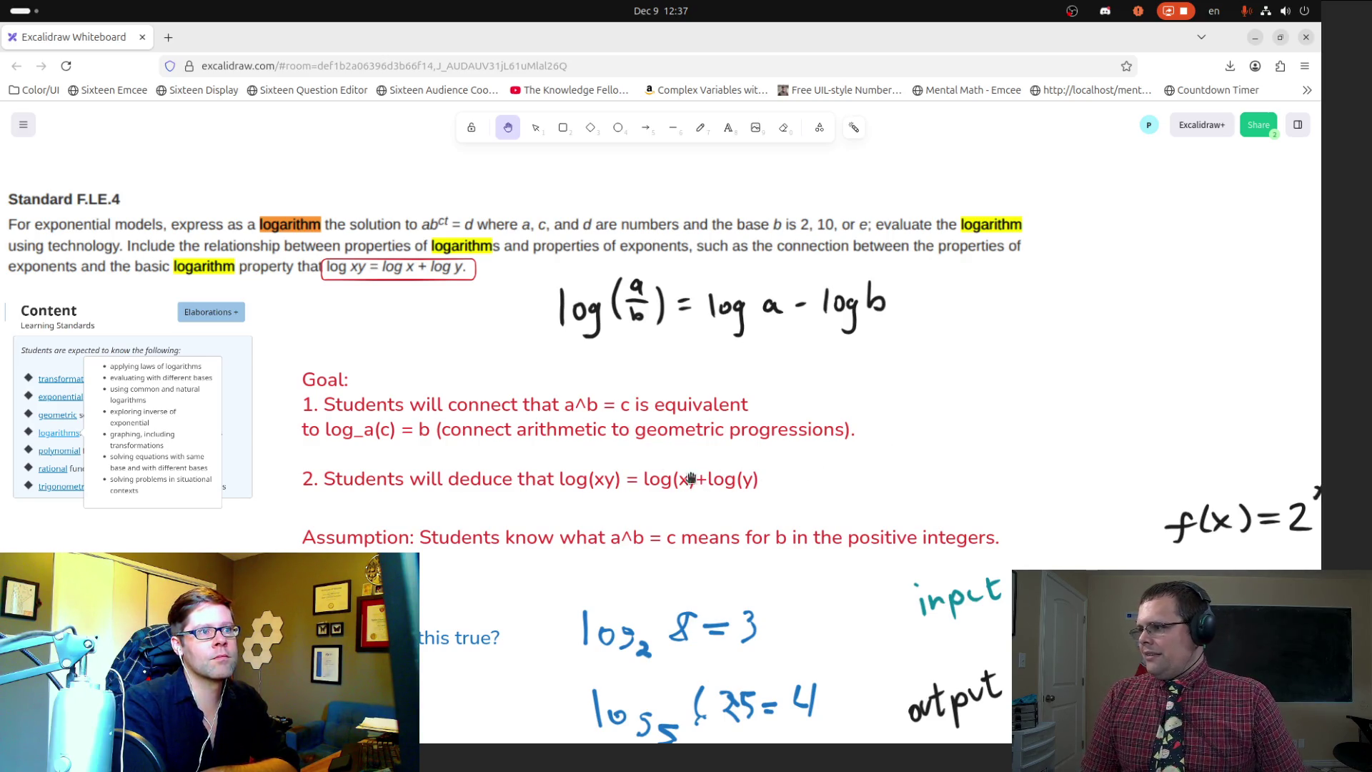
scroll(658, 490, "up", 3)
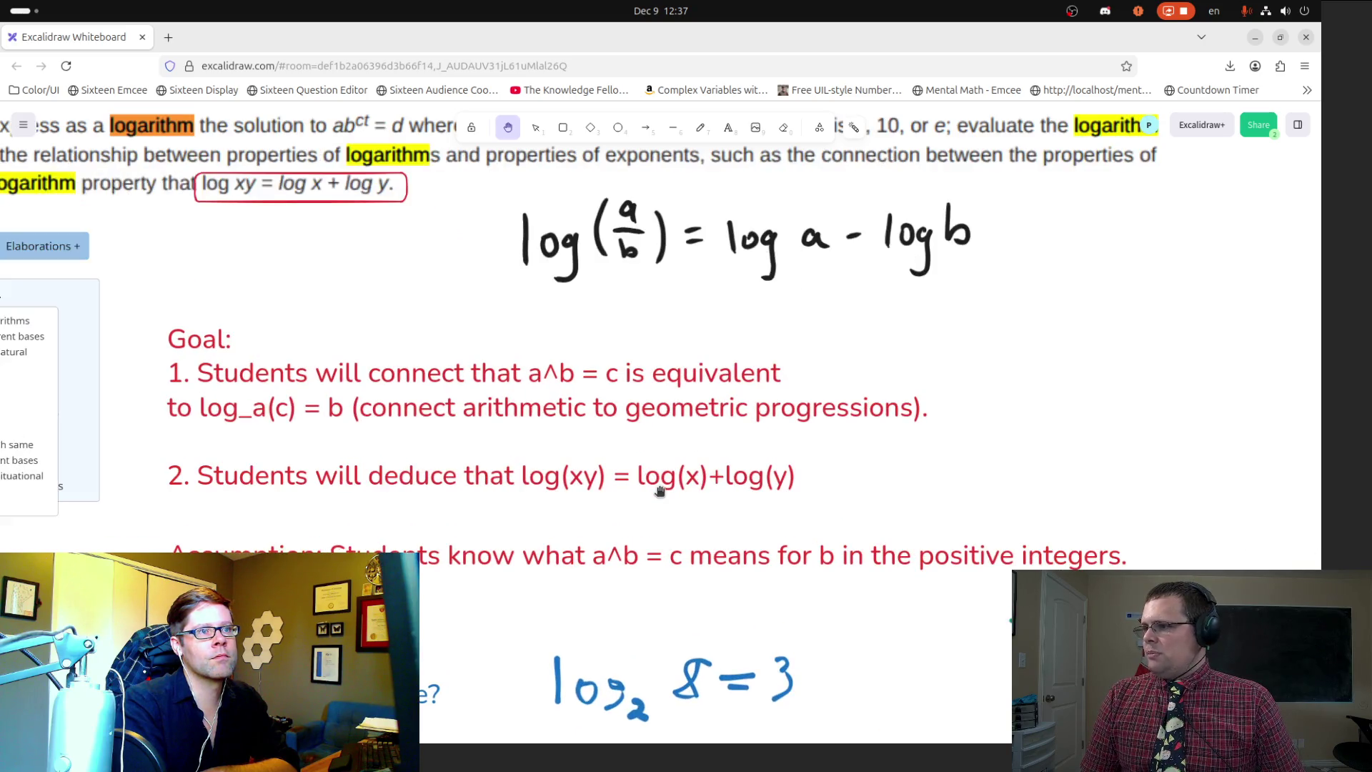
left_click_drag(983, 480, 469, 475)
scroll(470, 476, "down", 5)
scroll(469, 476, "right", 5)
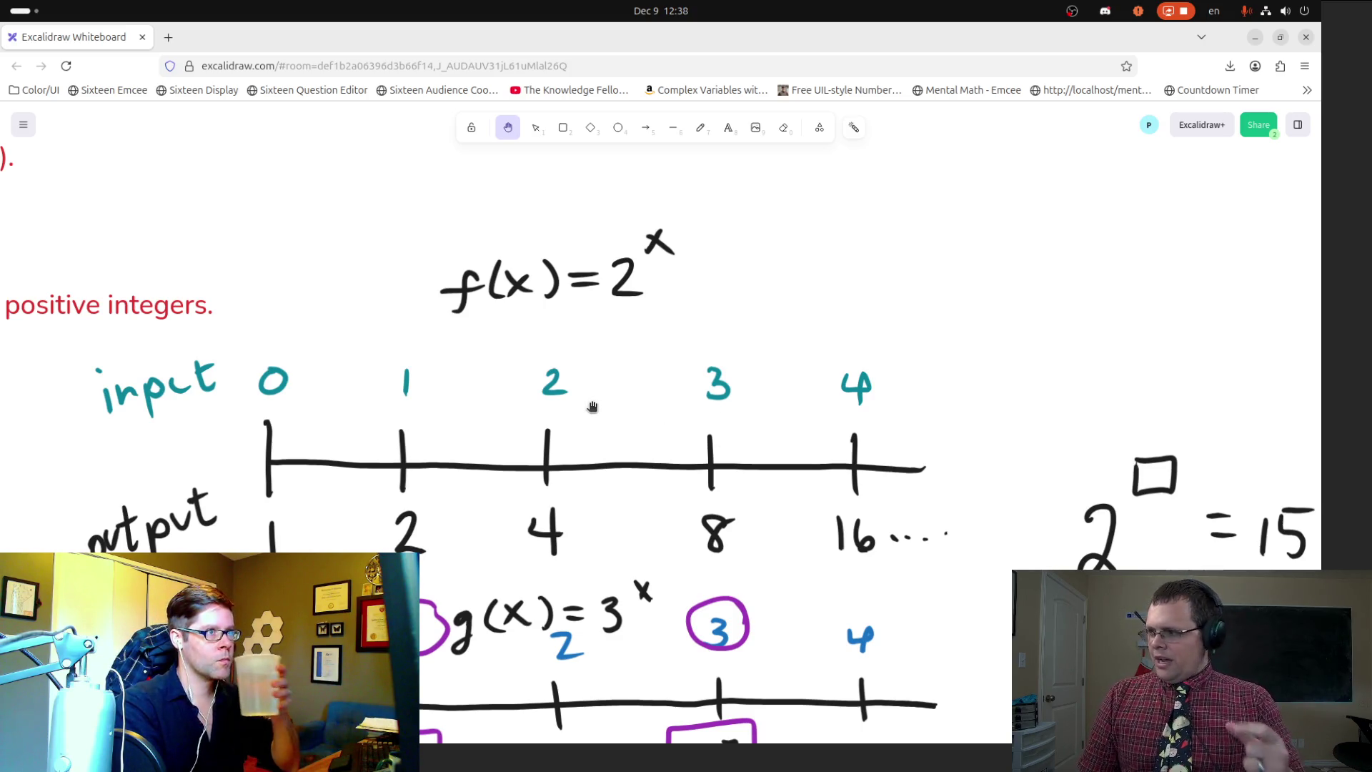
Step: Pan down past the g(x)=3^x line and 3·3 row to the 2 bill and 93 mill notes
mouse_move(605, 353)
left_mouse_down()
mouse_move(620, 212)
mouse_move(608, 157)
left_mouse_up()
left_click_drag(551, 548, 564, 448)
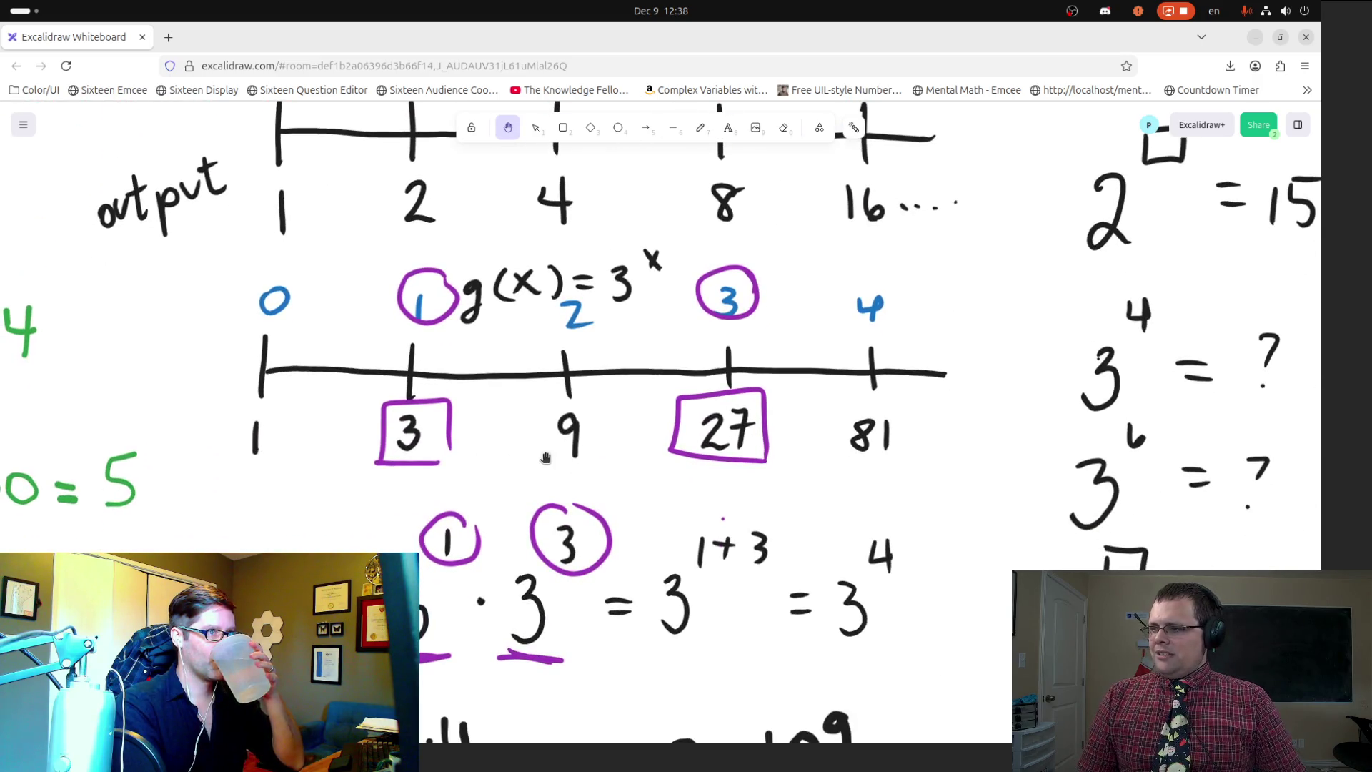
scroll(530, 605, "down", 3, "ctrl")
left_click_drag(531, 606, 558, 325)
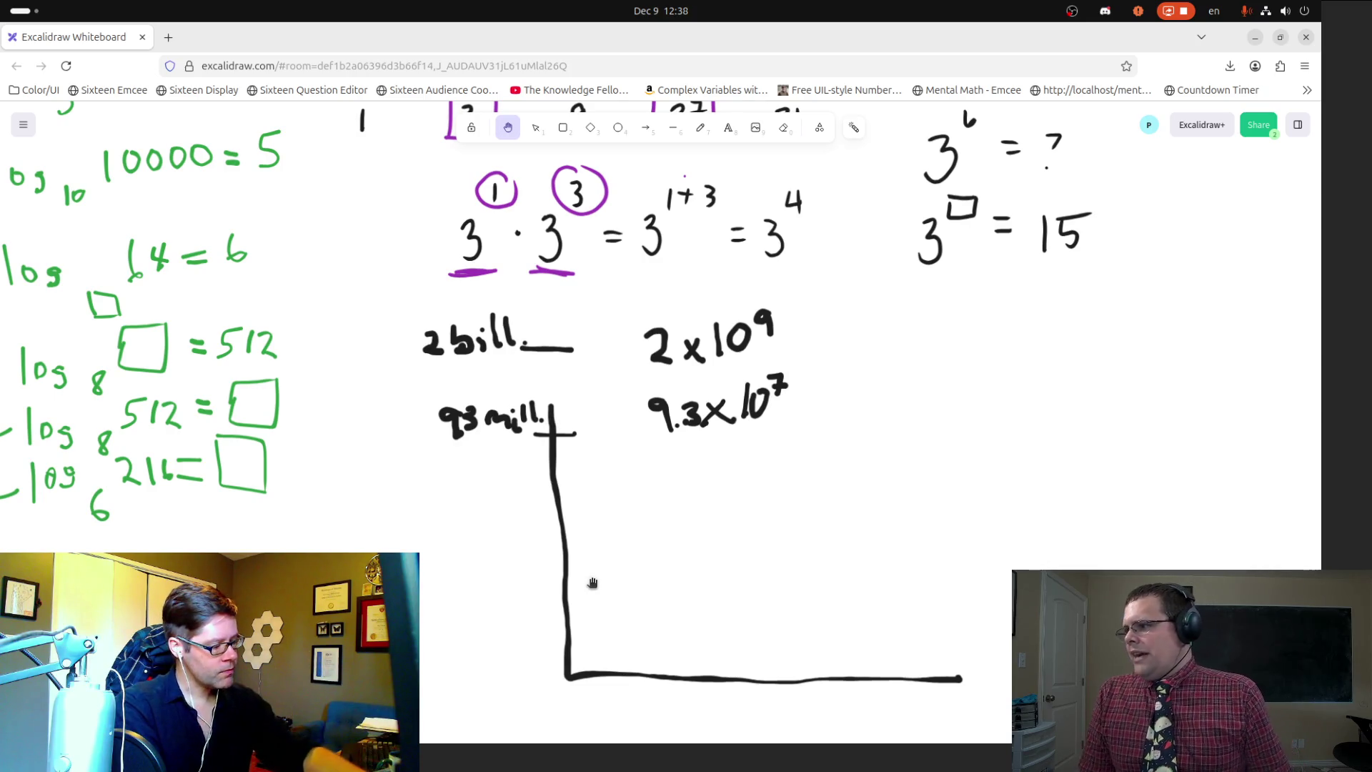
scroll(444, 581, "down", 3, "ctrl")
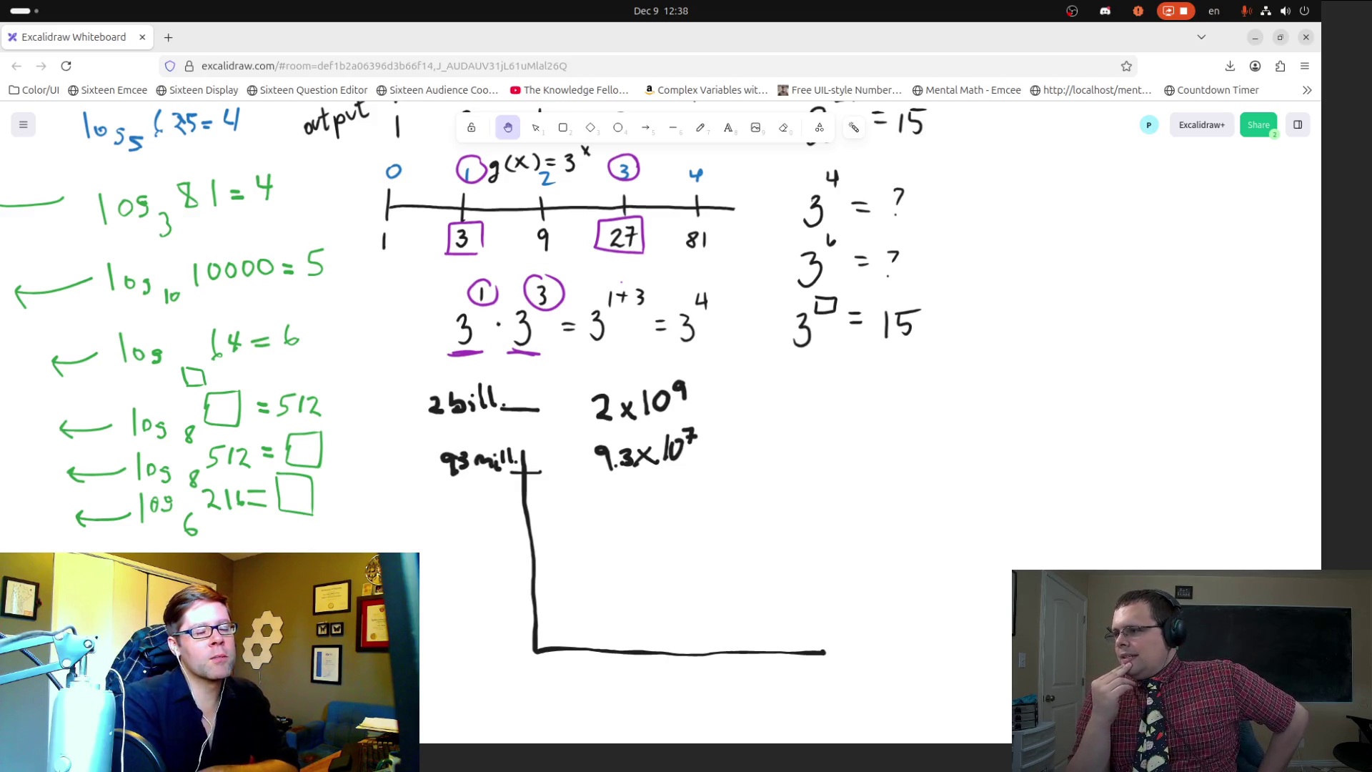
mouse_move(398, 539)
left_mouse_down()
mouse_move(481, 515)
mouse_move(748, 169)
left_mouse_up()
left_click_drag(829, 543, 587, 166)
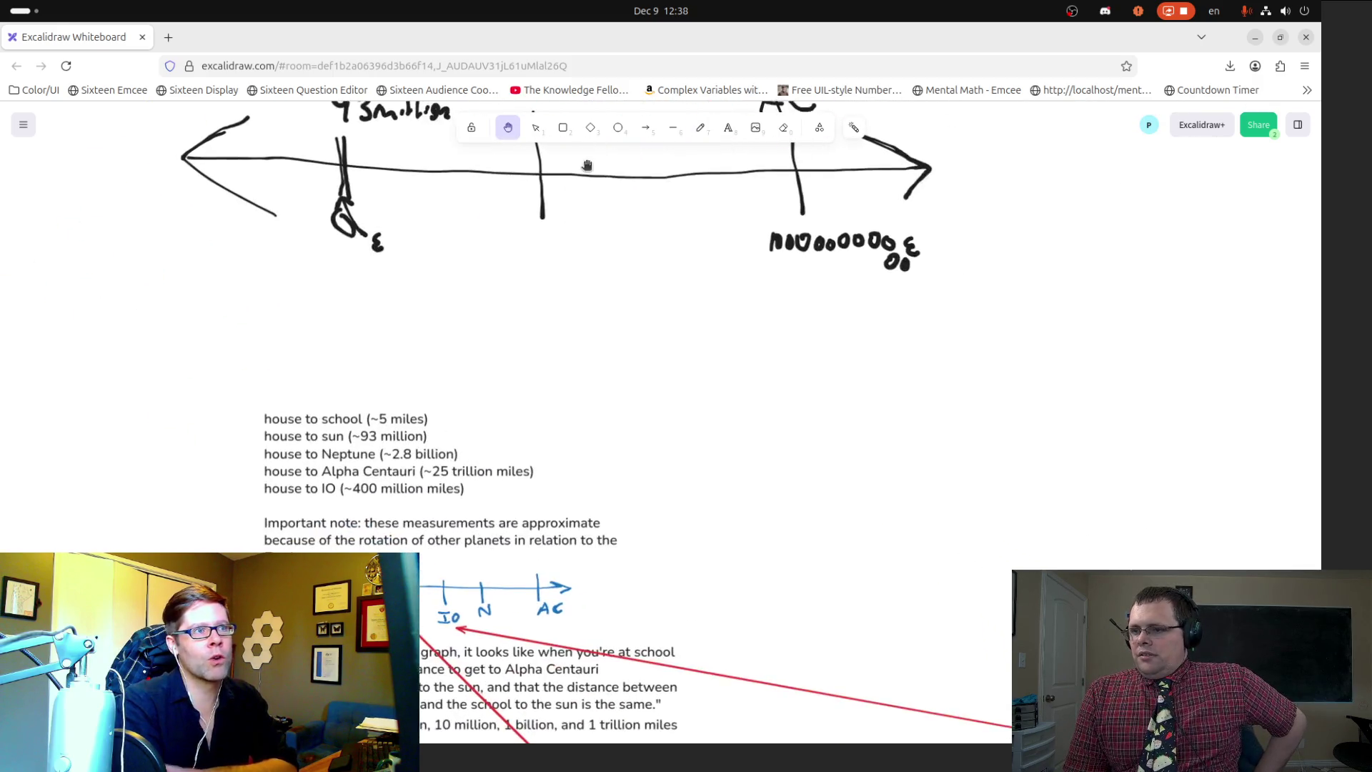
scroll(679, 392, "down", 2)
scroll(383, 396, "up", 5, "ctrl")
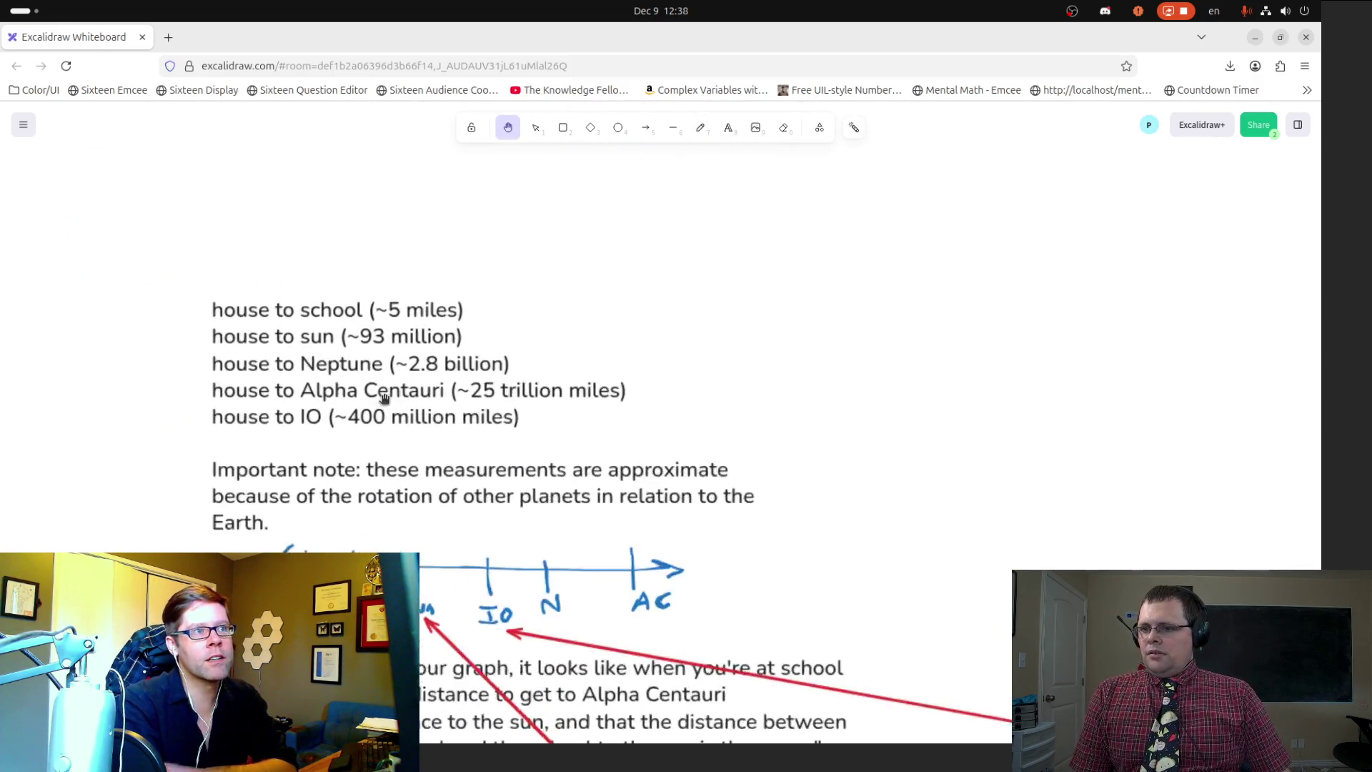
scroll(383, 396, "up", 3, "ctrl")
scroll(416, 458, "up", 4, "ctrl")
mouse_move(416, 458)
left_mouse_down()
mouse_move(817, 609)
mouse_move(747, 603)
left_mouse_up()
scroll(747, 603, "down", 2, "ctrl")
left_click_drag(670, 586, 590, 512)
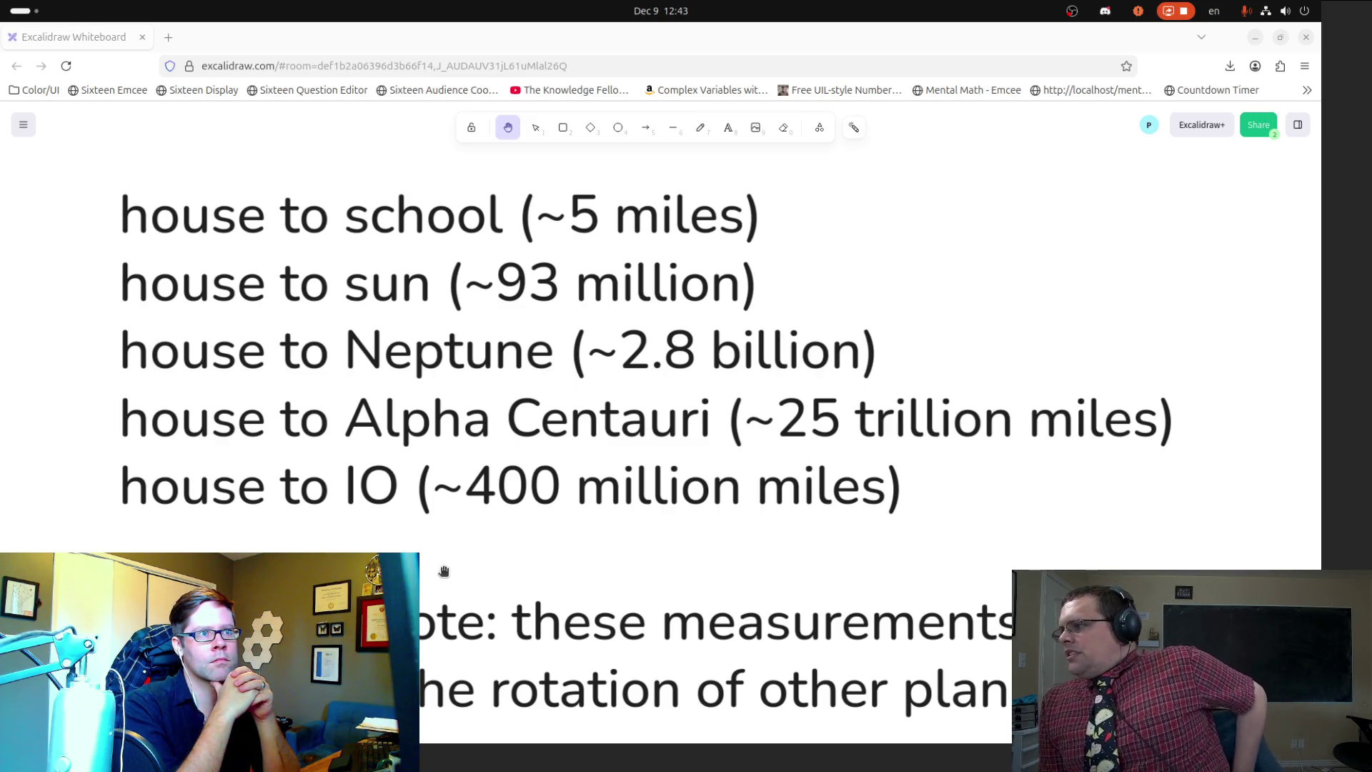
Step: Pan down to show the Important note and the H–Sc–Sun–IO–N–AC number line below it
mouse_move(552, 582)
left_mouse_down()
mouse_move(524, 475)
mouse_move(513, 297)
left_mouse_up()
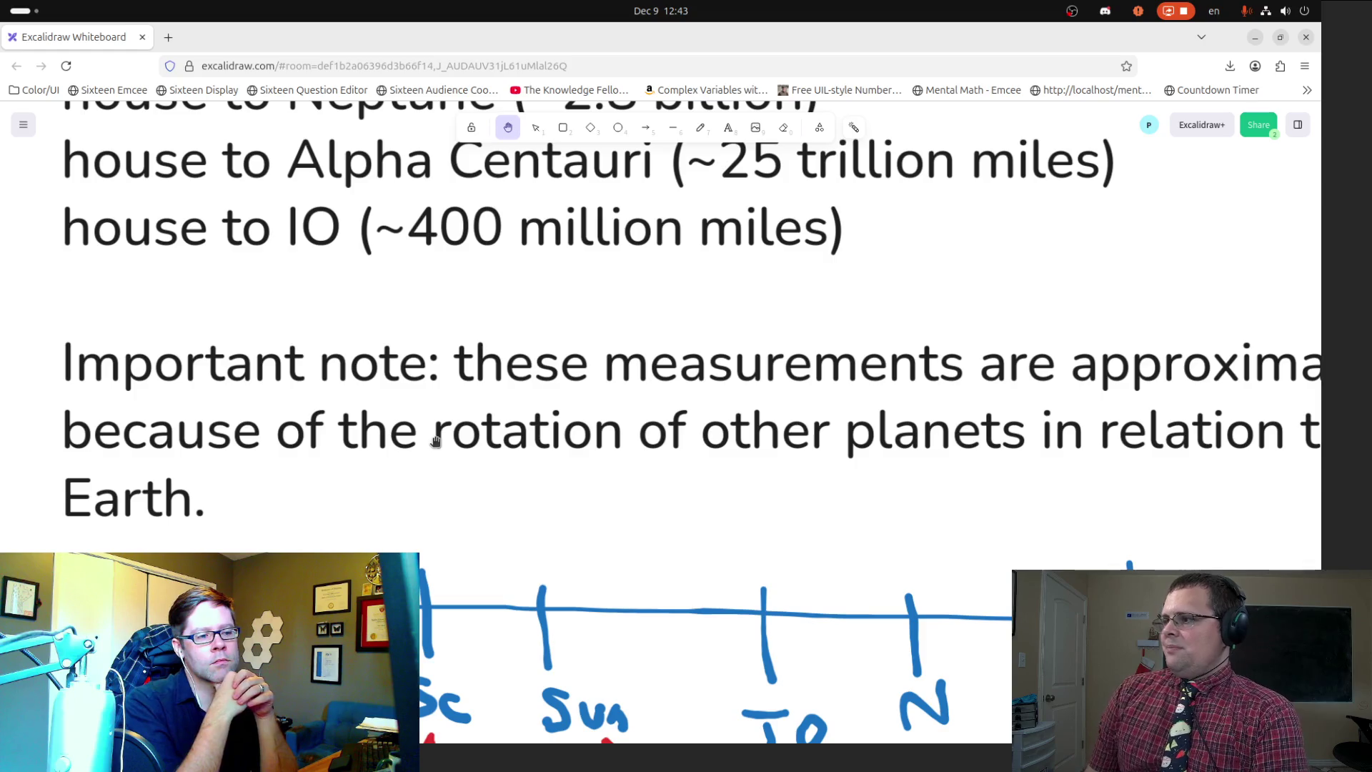
scroll(465, 561, "down", 4)
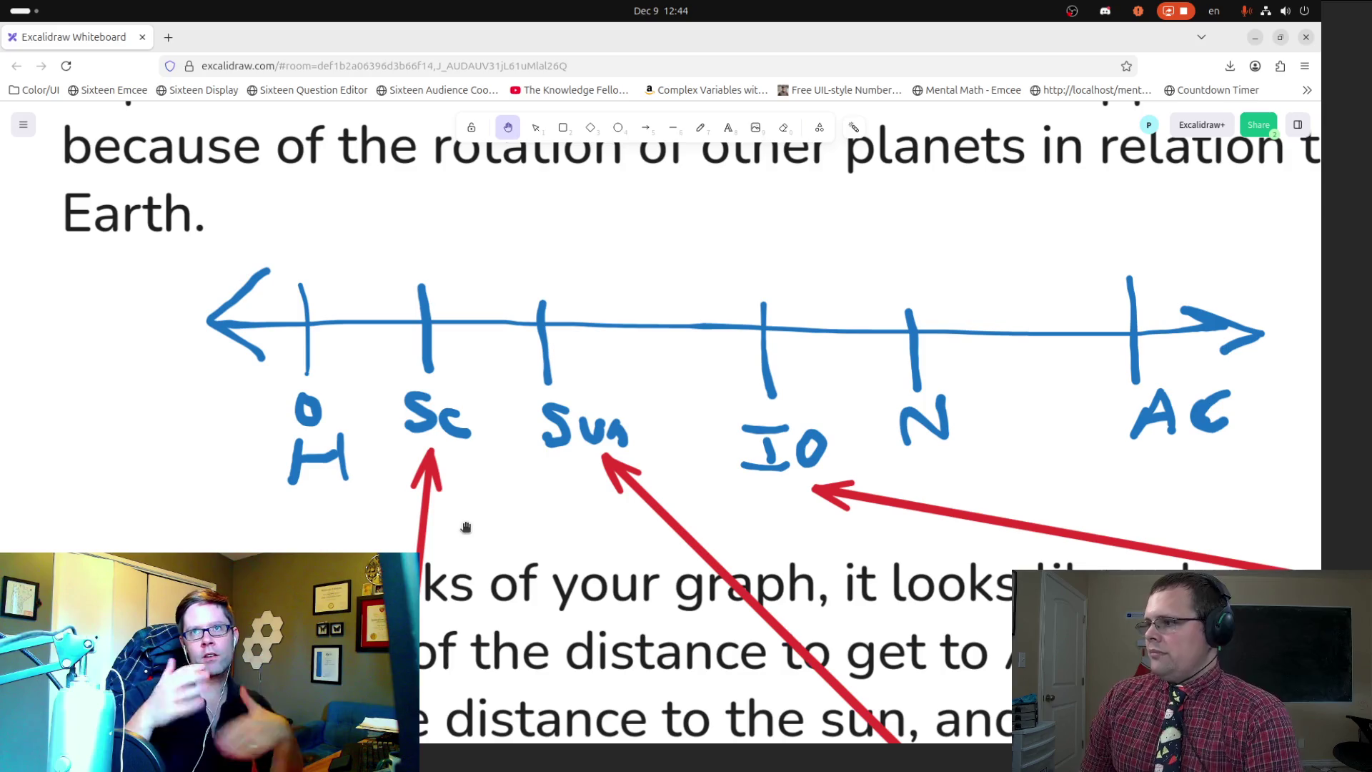
Step: Zoom out and follow the long number line further to the right
scroll(458, 508, "down", 2)
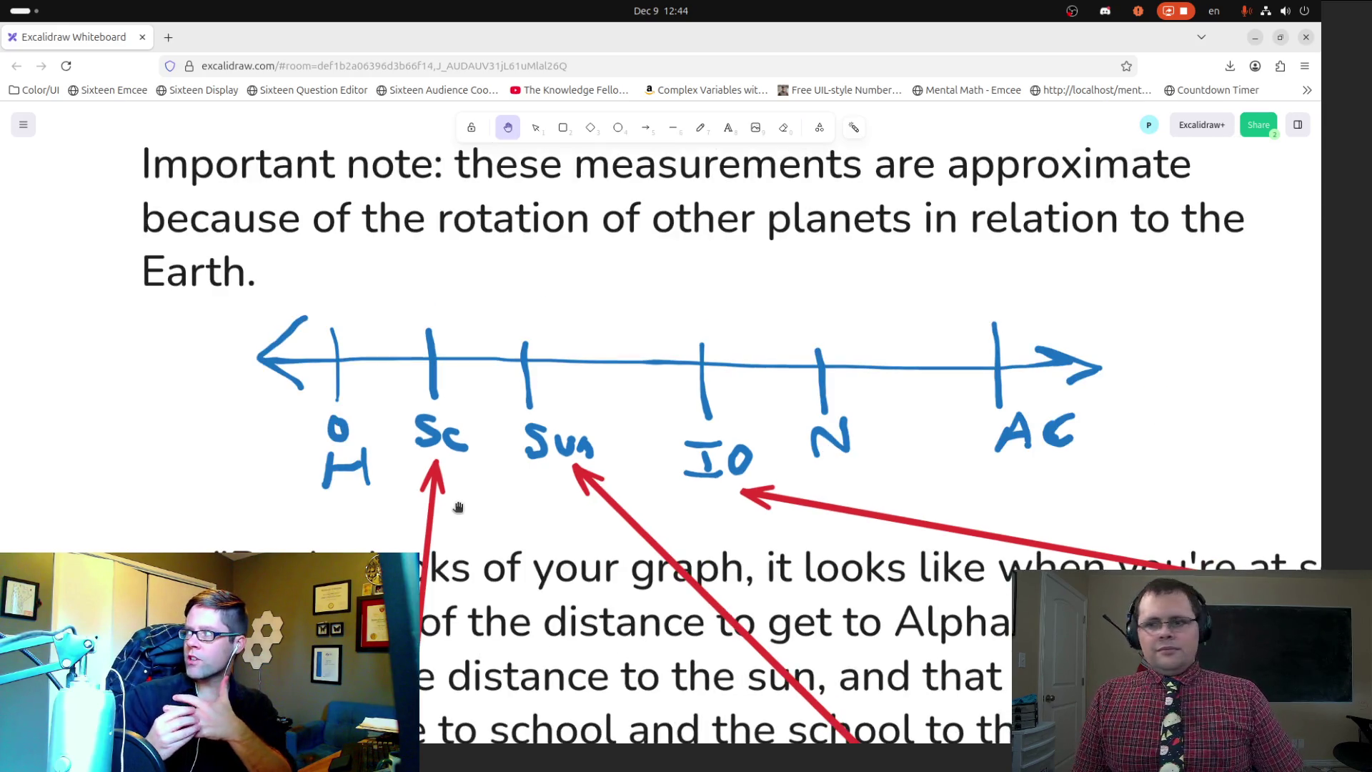
scroll(458, 507, "down", 2)
scroll(500, 515, "down", 4)
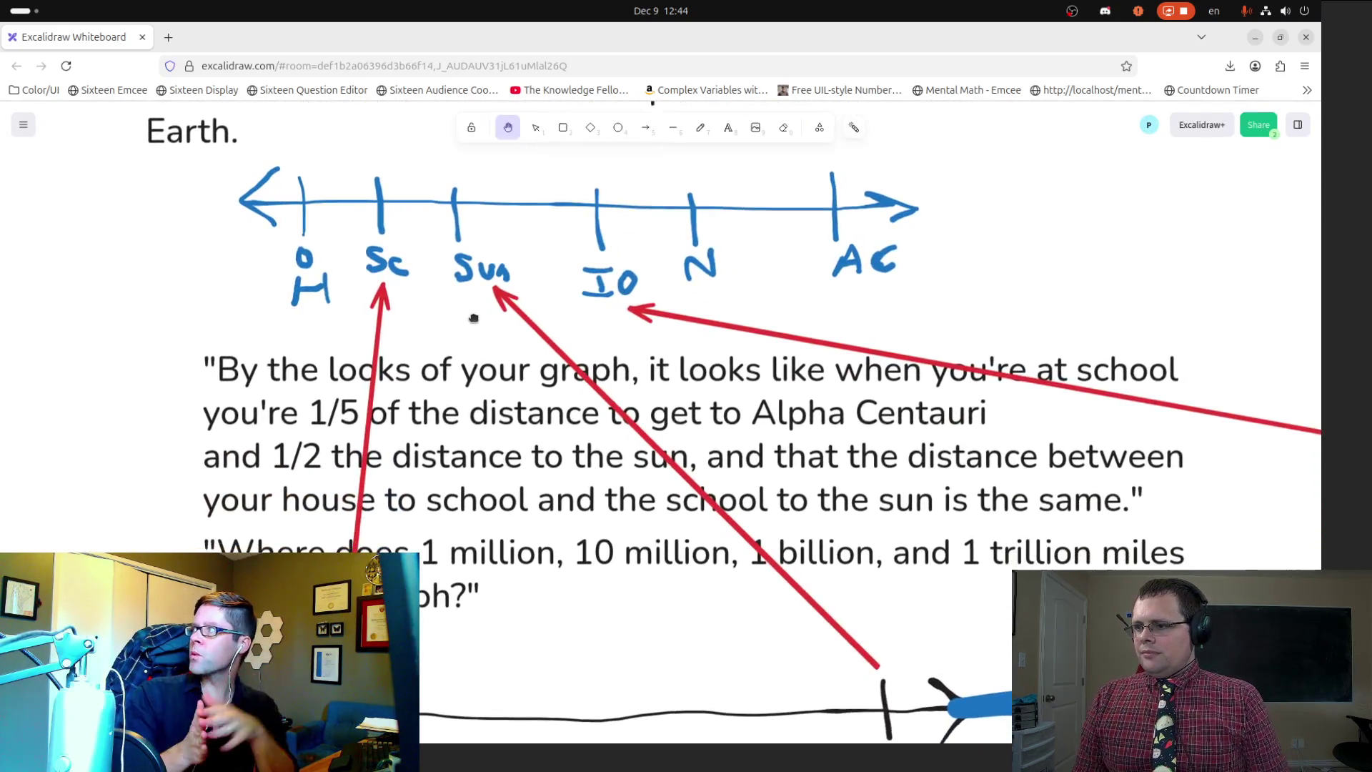
scroll(514, 520, "down", 3)
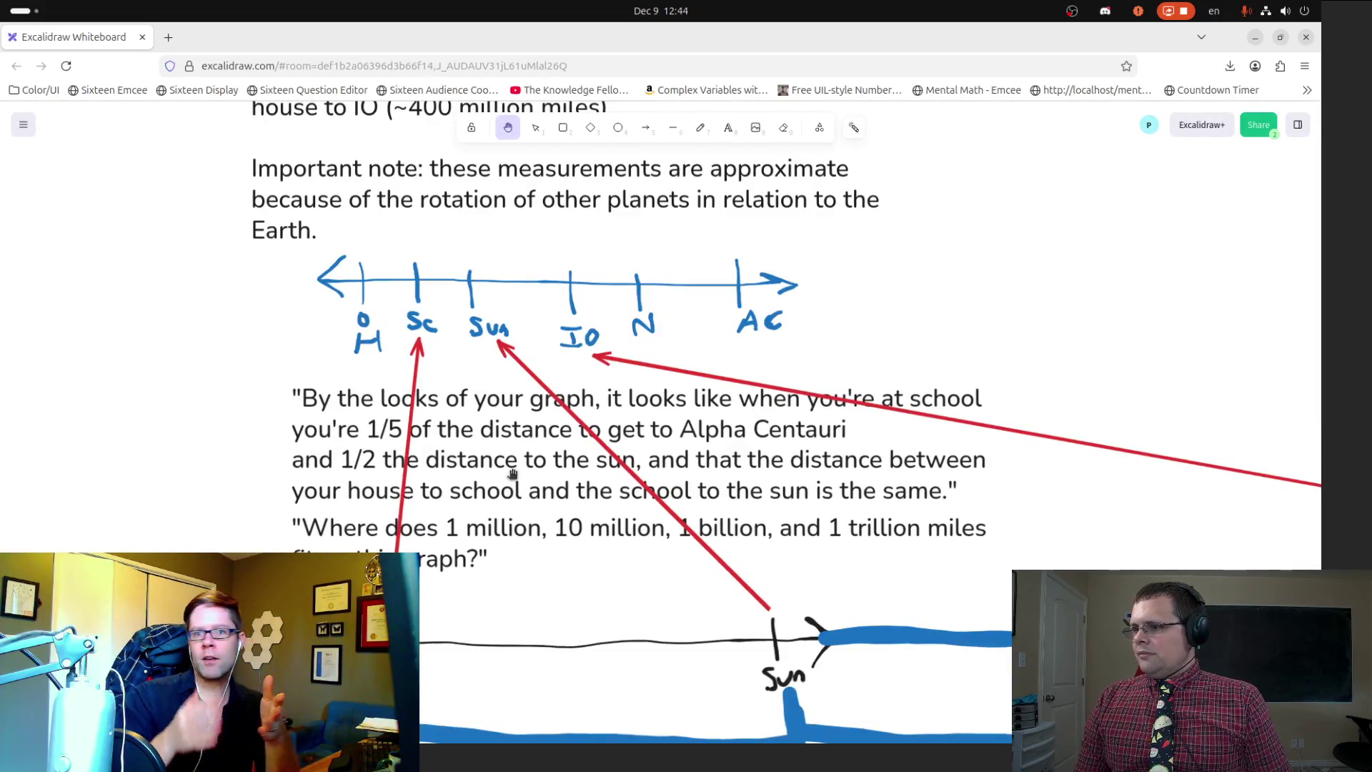
scroll(551, 502, "down", 1)
scroll(557, 506, "down", 1)
scroll(538, 457, "down", 3)
scroll(538, 460, "down", 3)
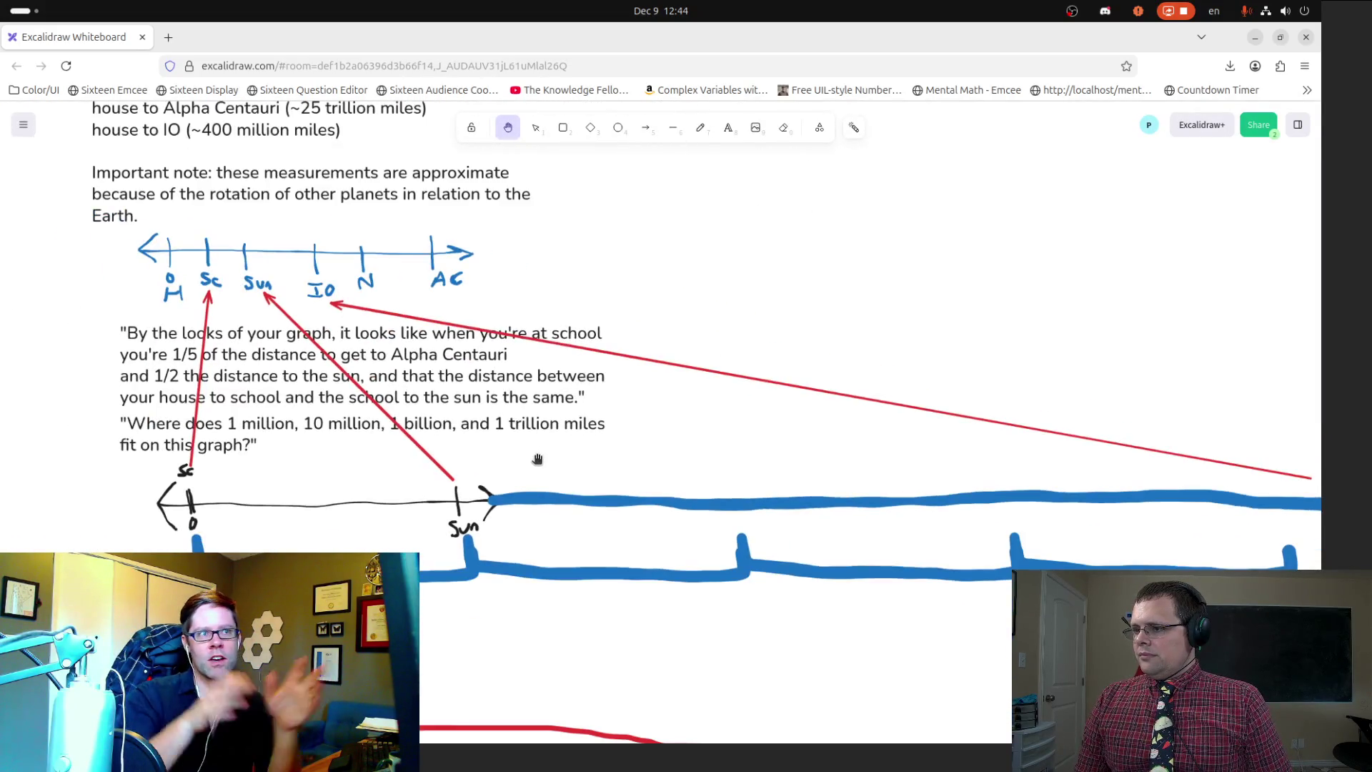
scroll(692, 426, "down", 2)
scroll(671, 453, "down", 3)
left_click_drag(827, 416, 325, 342)
left_click_drag(652, 334, 315, 345)
left_click_drag(545, 337, 184, 358)
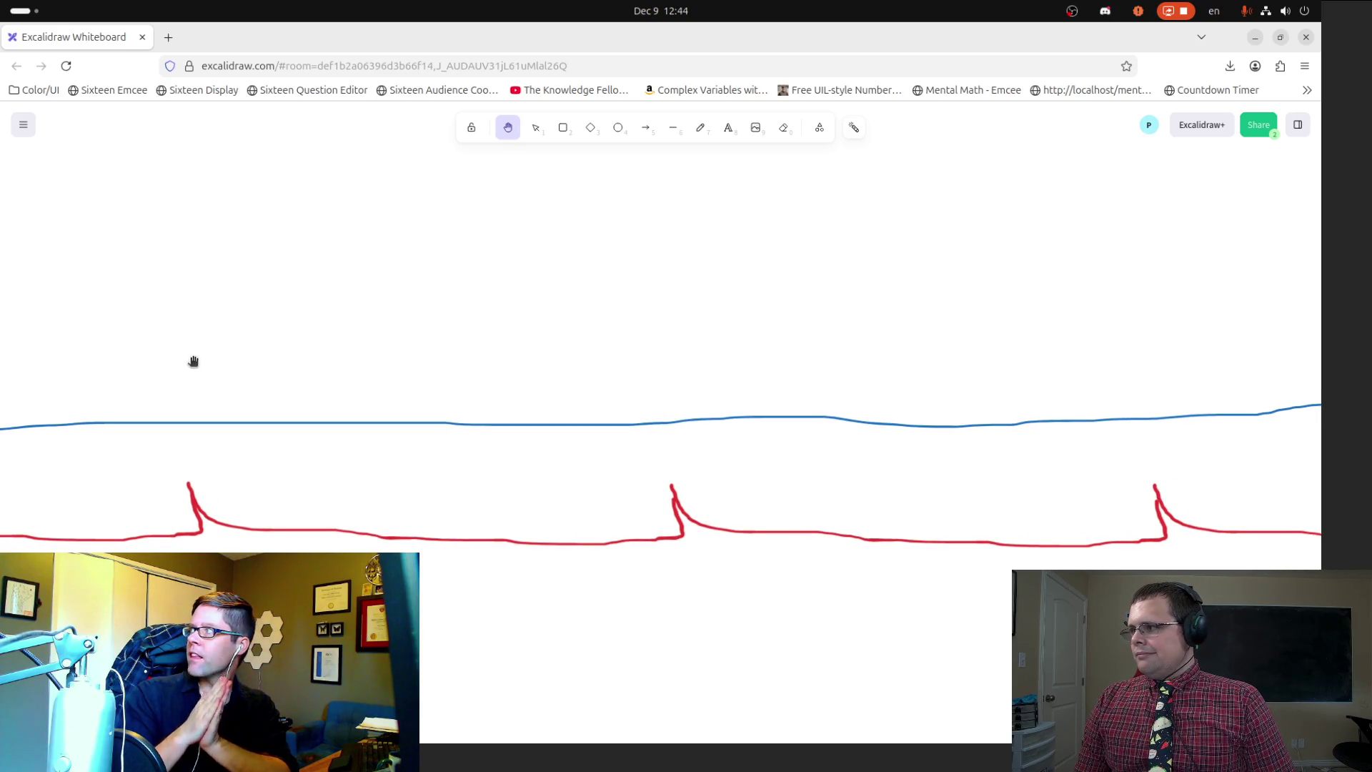
scroll(664, 366, "down", 2)
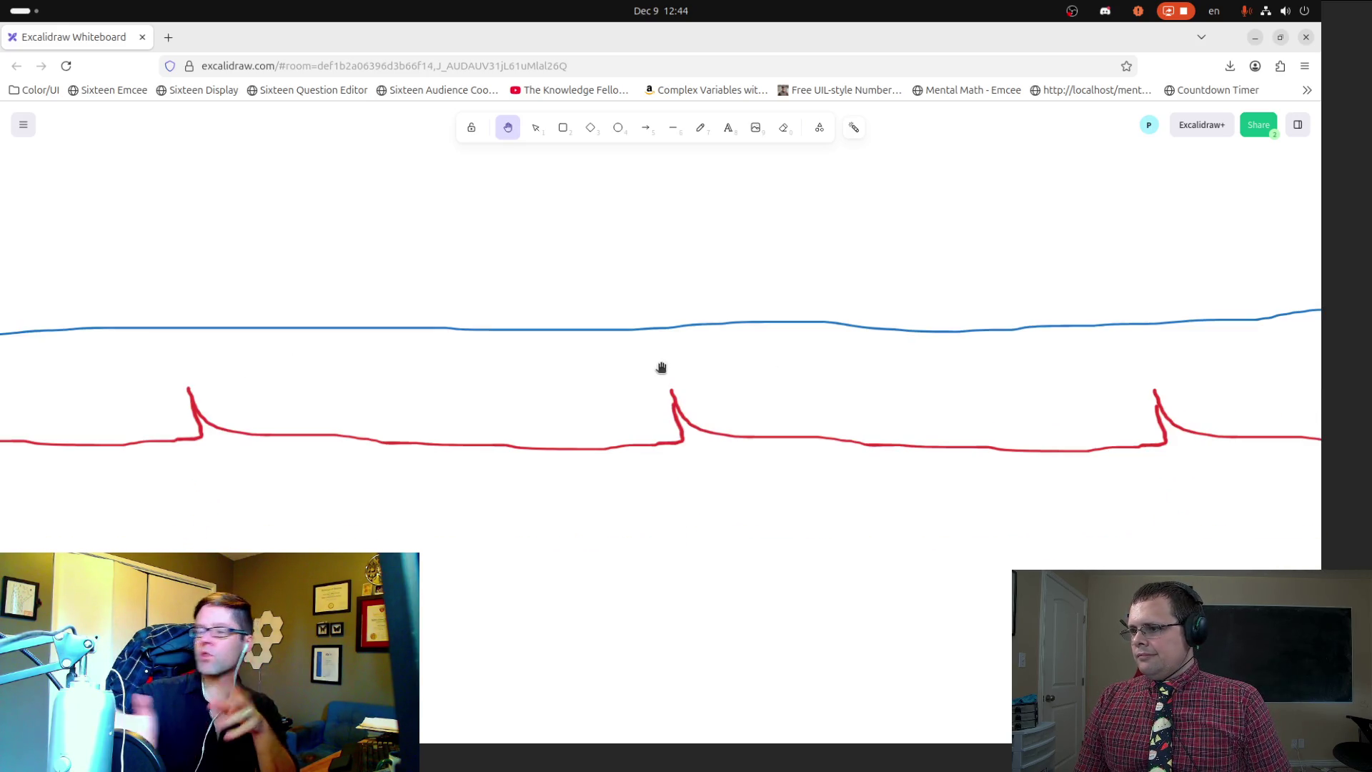
Step: Return to the distance notes, then reveal the student quotes and large blue number line below
left_click_drag(374, 382, 872, 478)
left_click_drag(365, 346, 861, 443)
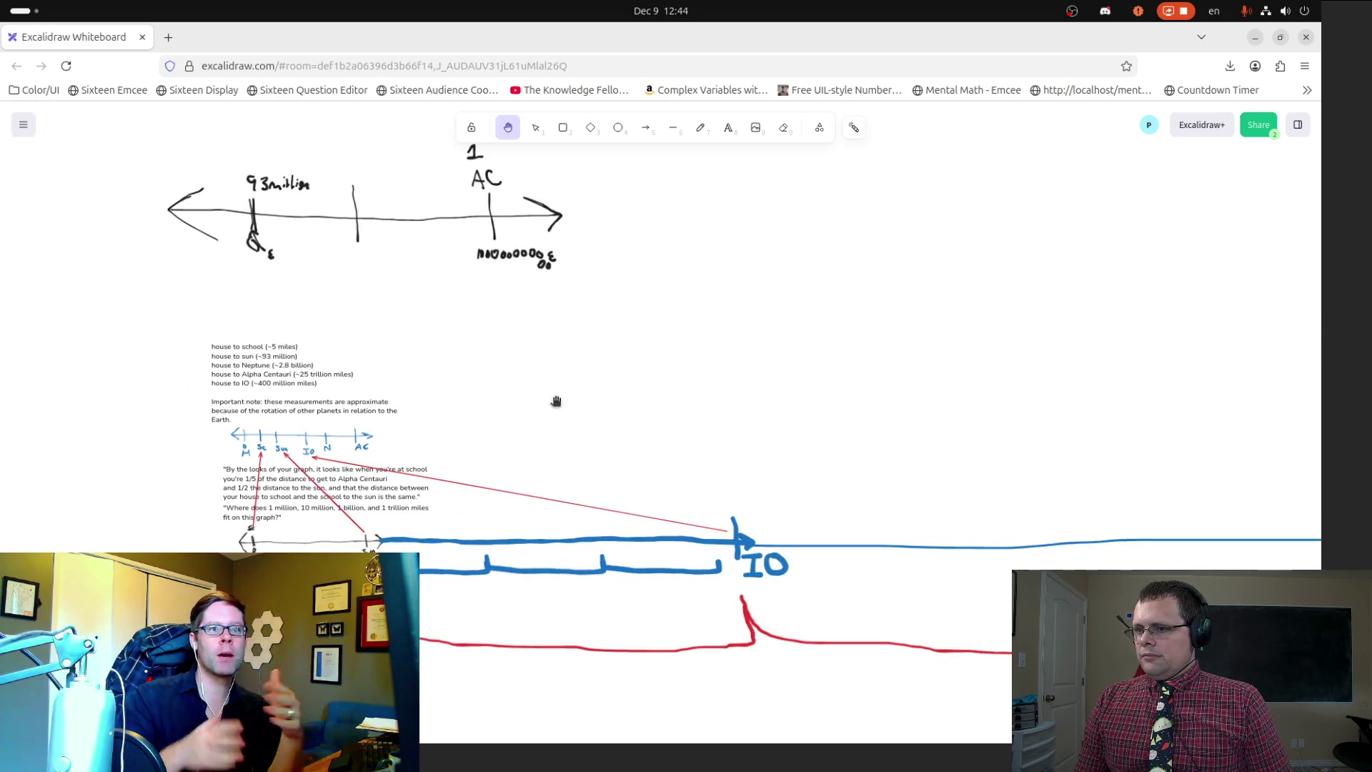
scroll(867, 444, "up", 5)
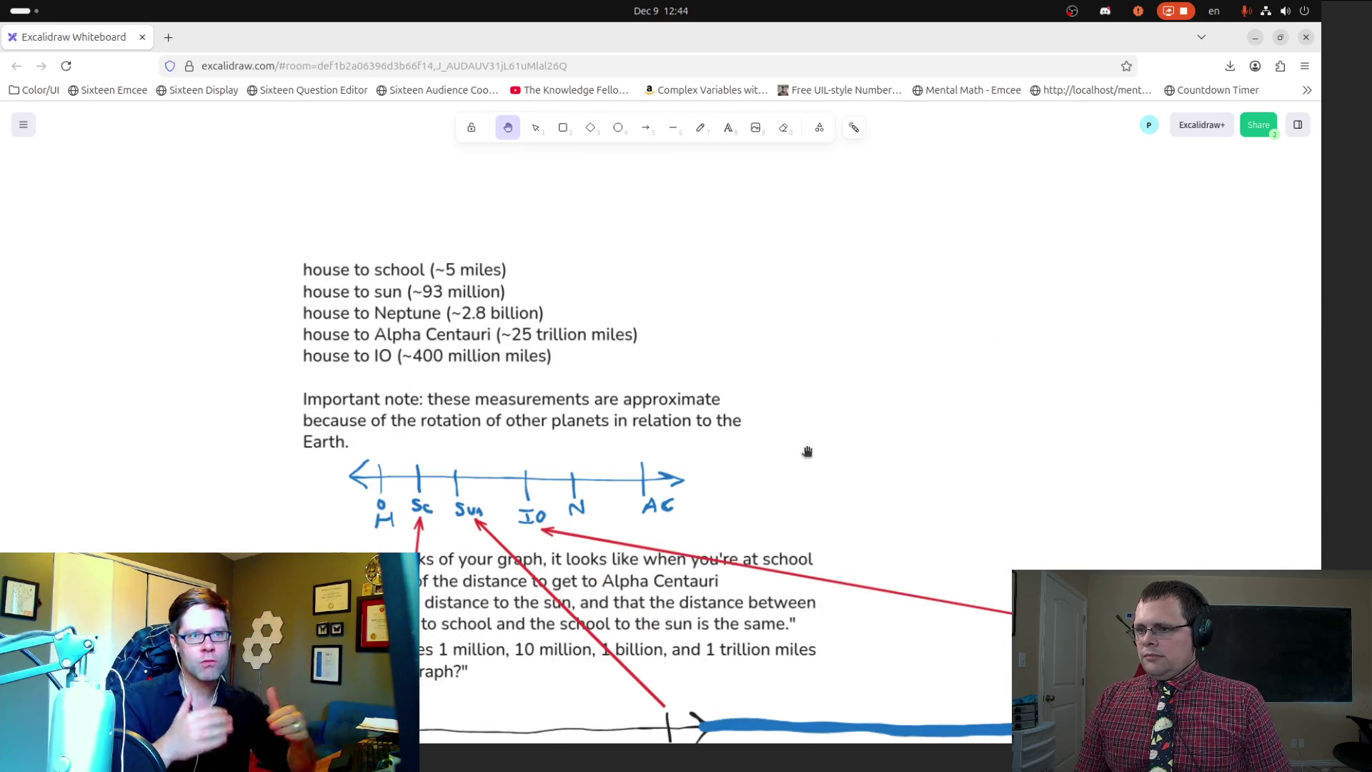
scroll(803, 461, "up", 2)
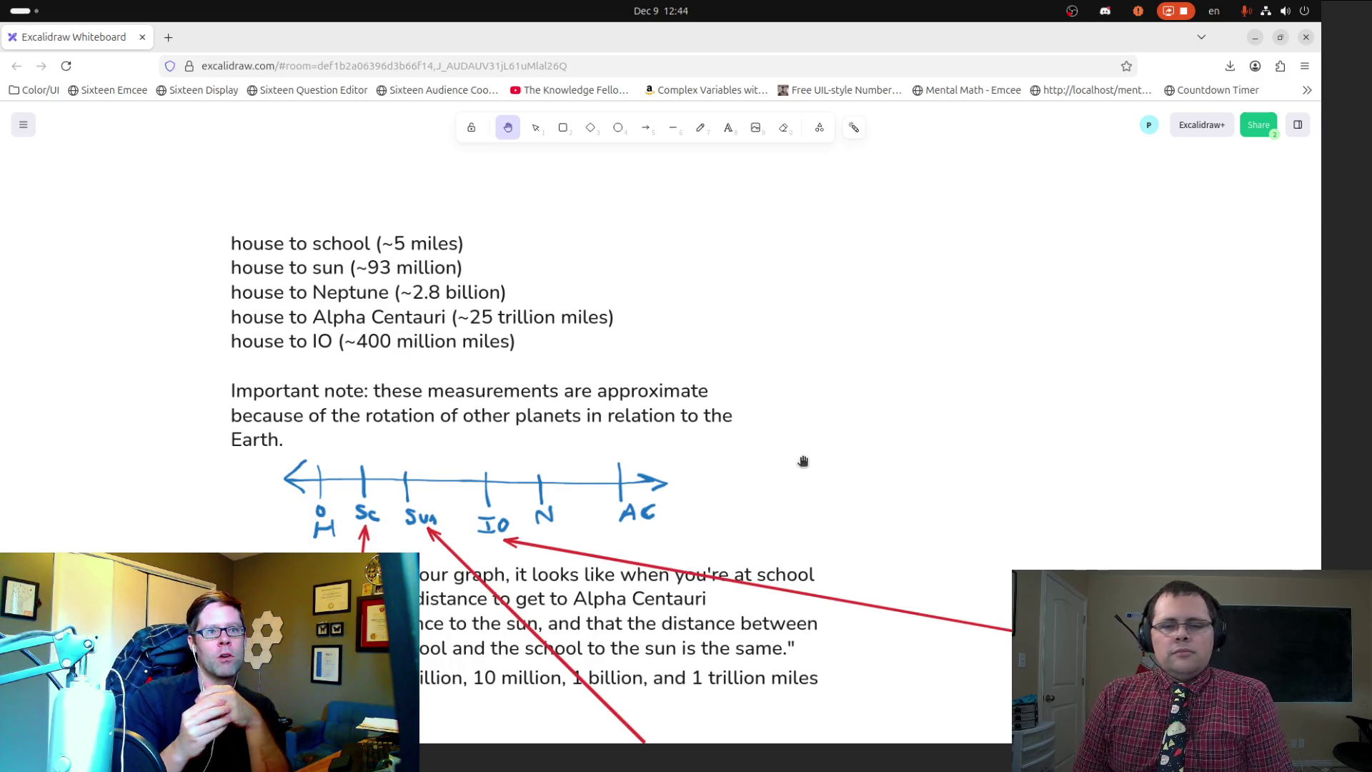
left_click_drag(688, 465, 650, 294)
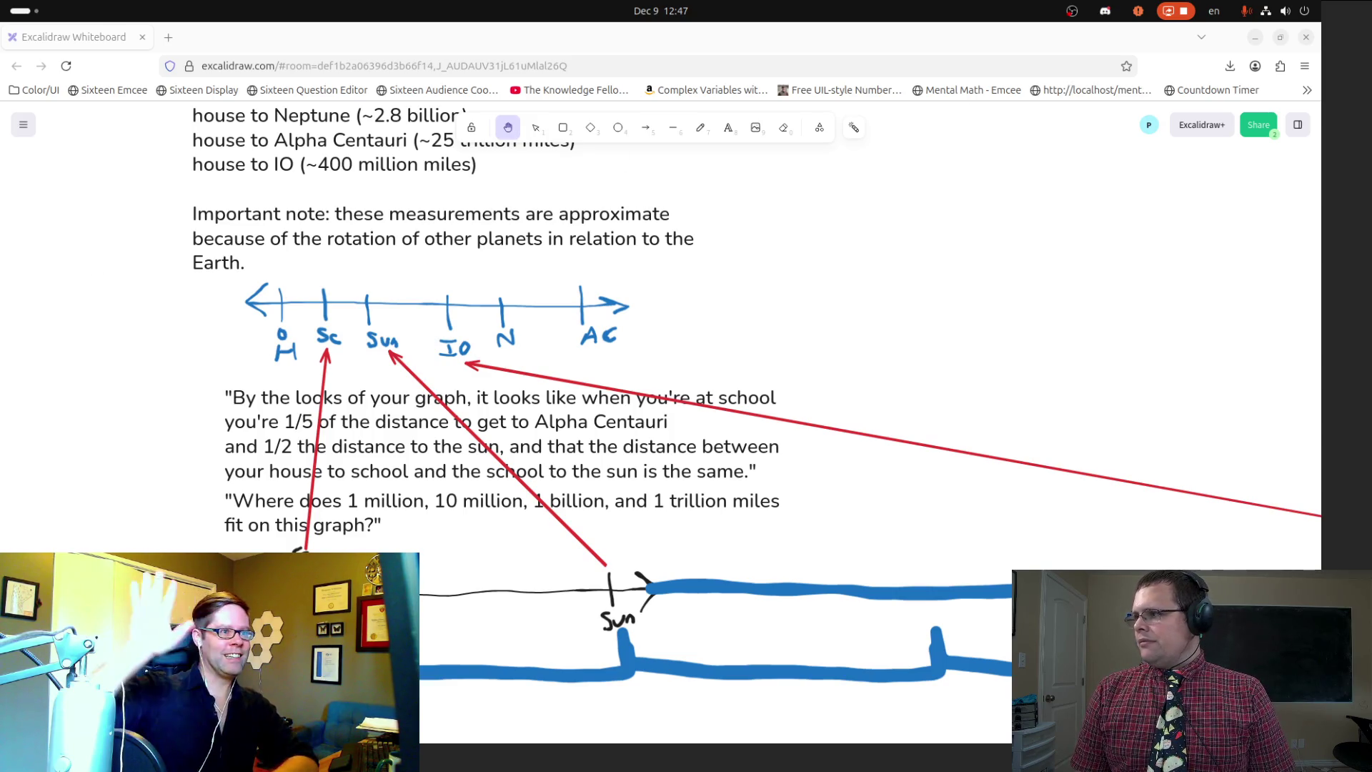
key("alt+Tab")
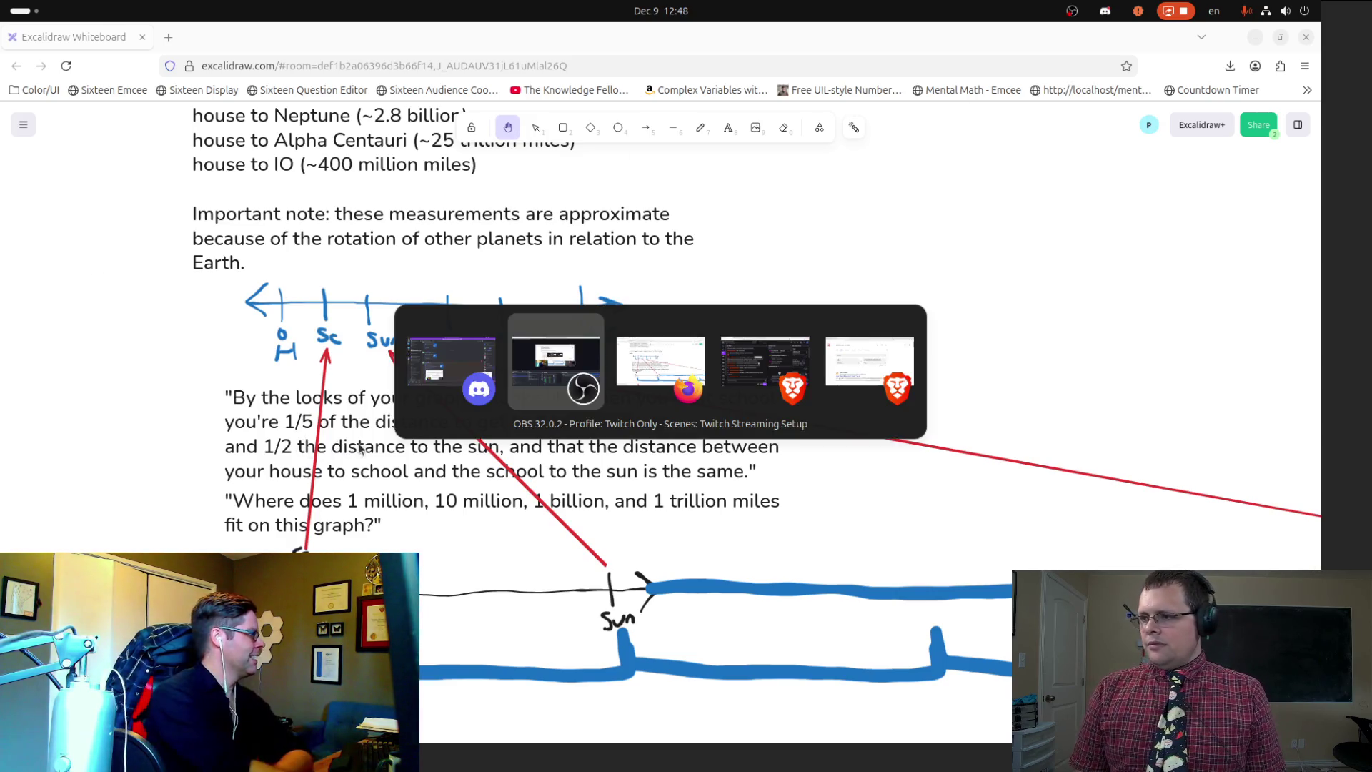